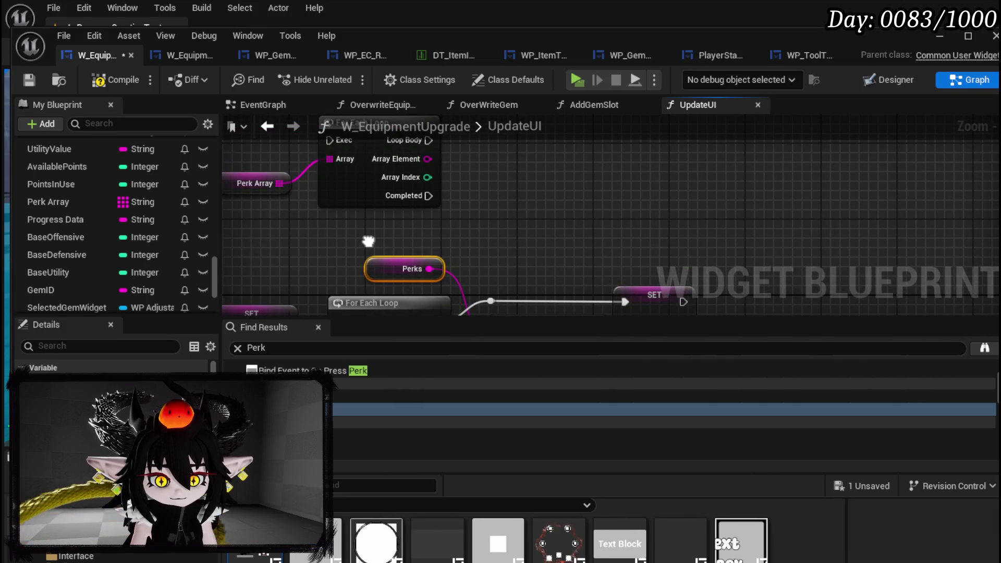
# Step: Duplicate the SET Perks node and wire the loop's Completed output into the copy
pyautogui.moveTo(369, 241); pyautogui.dragTo(329, 150)
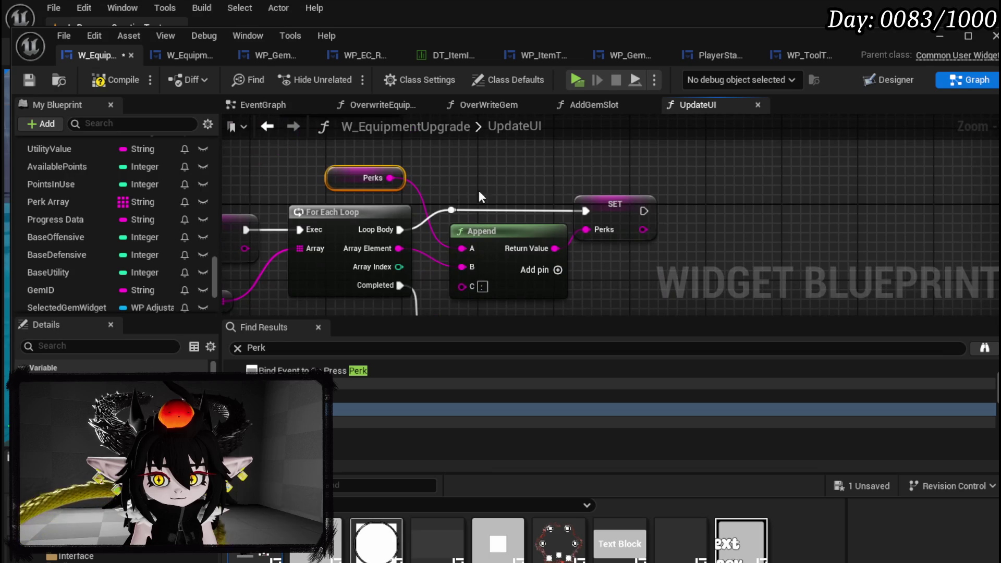
pyautogui.click(639, 236)
pyautogui.moveTo(525, 183); pyautogui.dragTo(568, 223)
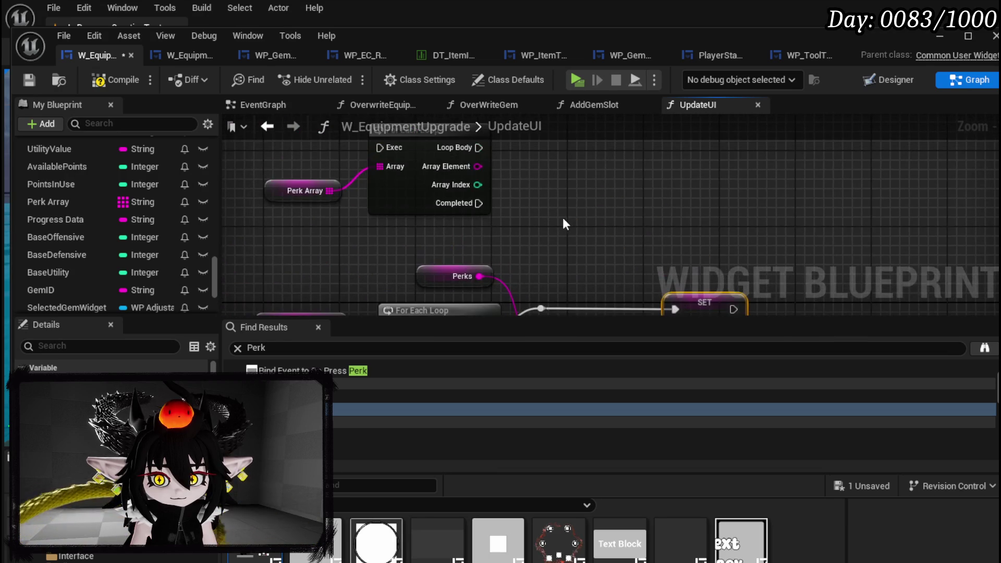
pyautogui.hotkey('ctrl', 'c')
pyautogui.hotkey('ctrl', 'v')
pyautogui.moveTo(479, 203); pyautogui.dragTo(543, 215)
# Step: Collapse Perk Array, For Each Loop and SET into a new function named UpdatePerkString
pyautogui.moveTo(322, 249); pyautogui.dragTo(649, 174)
pyautogui.rightClick(605, 241)
pyautogui.moveTo(677, 484)
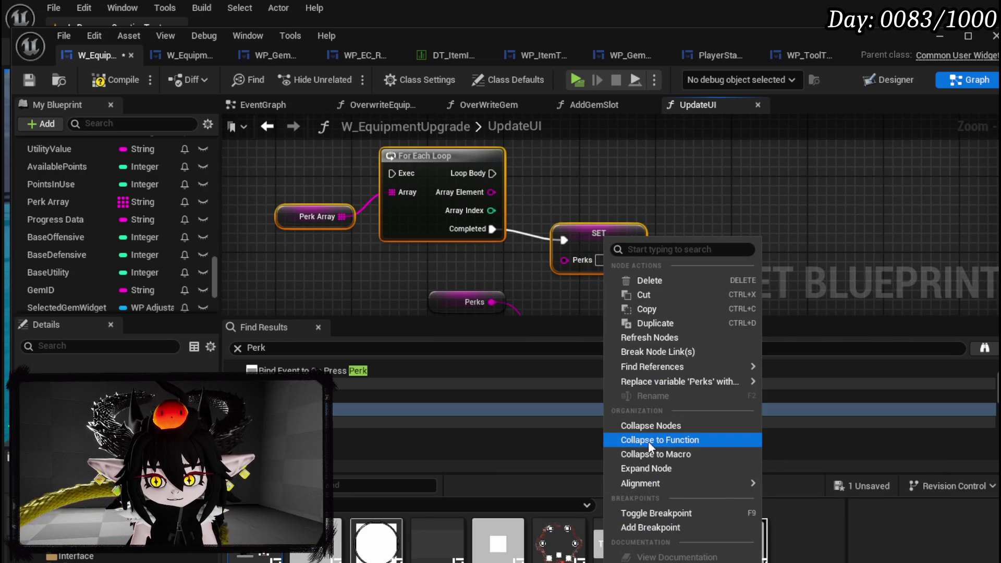
pyautogui.press('Escape')
pyautogui.write('UpdatePerkString')
pyautogui.press('Return')
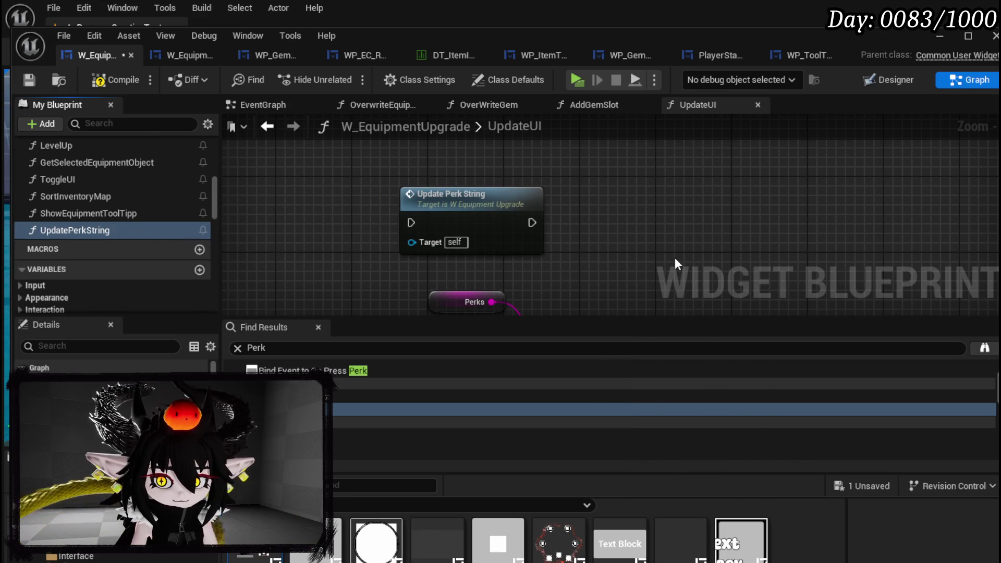
pyautogui.doubleClick(501, 196)
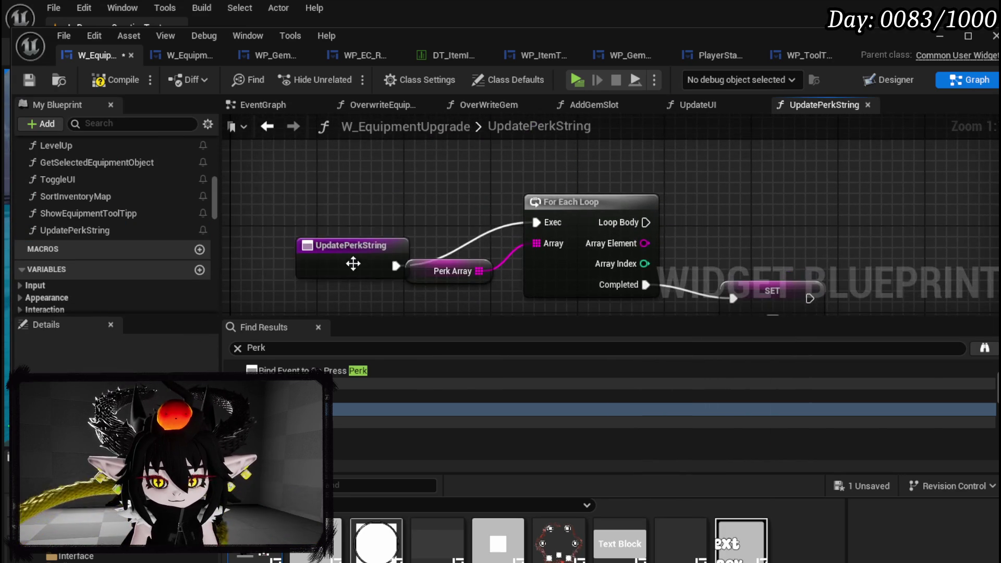
# Step: Promote the loop's Array Element to a local variable named TempString
pyautogui.moveTo(354, 265); pyautogui.dragTo(337, 212)
pyautogui.moveTo(745, 271)
pyautogui.mouseDown()
pyautogui.moveTo(576, 257)
pyautogui.moveTo(653, 313)
pyautogui.mouseUp()
pyautogui.click(402, 240)
pyautogui.moveTo(741, 206); pyautogui.dragTo(583, 253)
pyautogui.rightClick(486, 261)
pyautogui.click(537, 318)
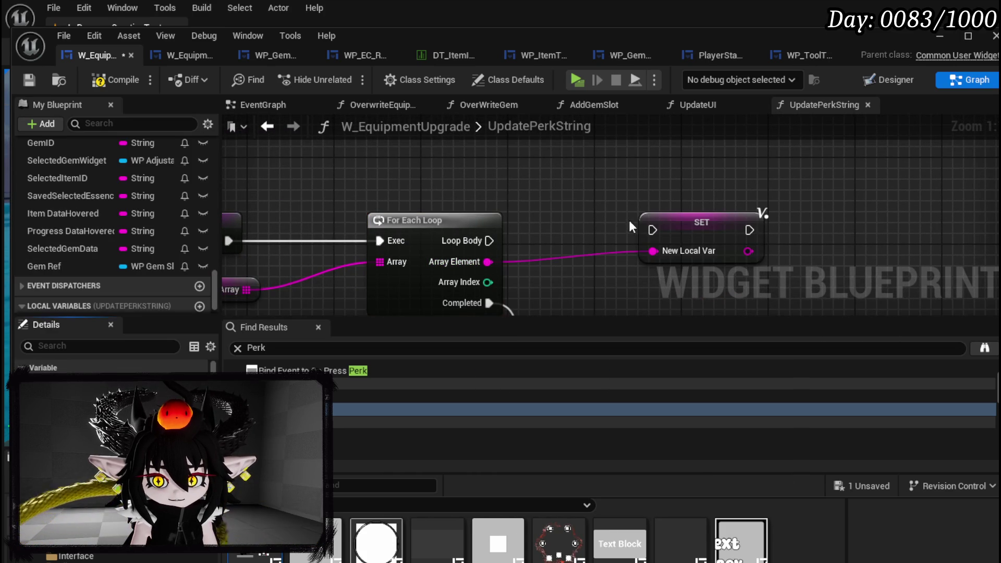
pyautogui.moveTo(590, 212); pyautogui.dragTo(521, 192)
pyautogui.click(633, 205)
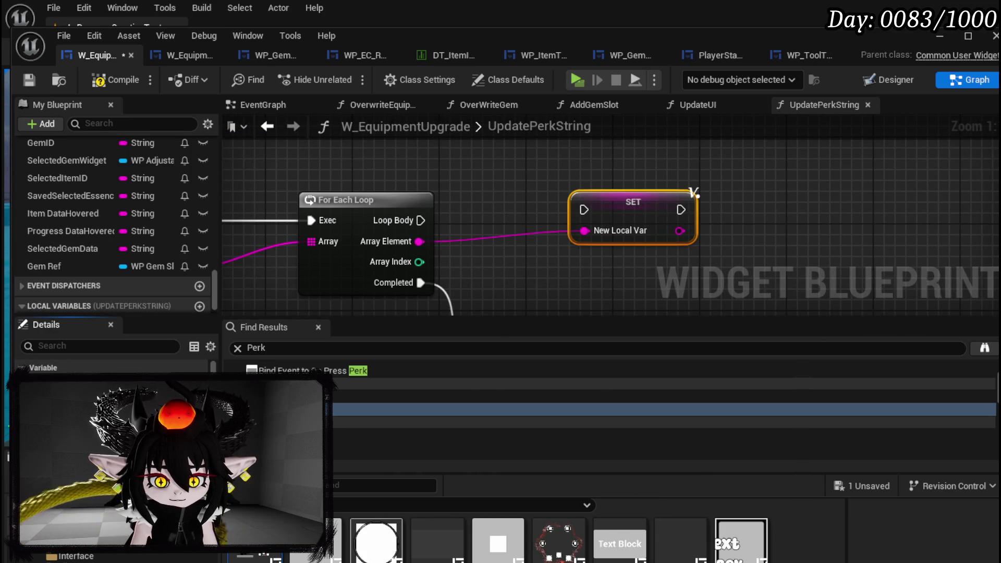
pyautogui.write('TempString')
pyautogui.press('Return')
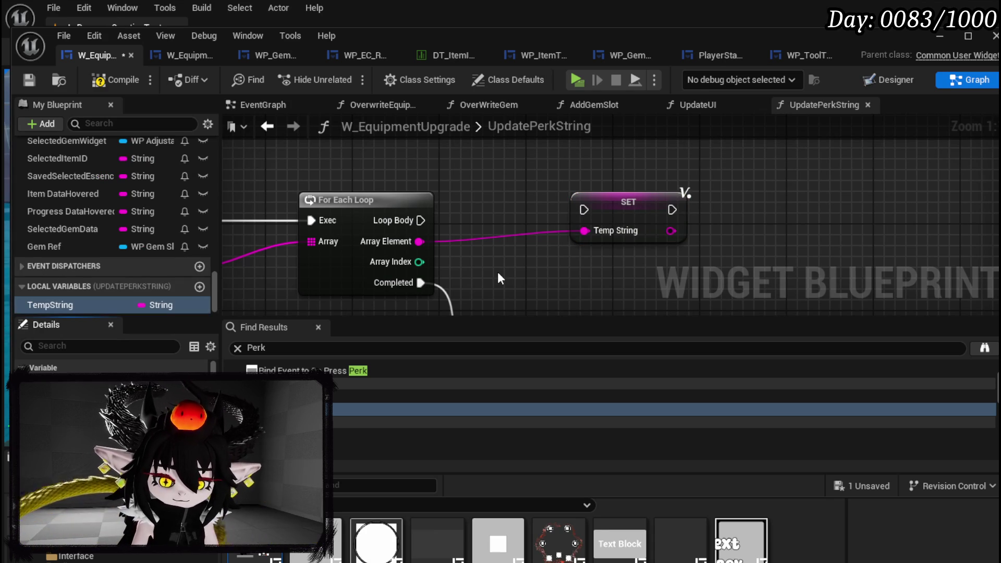
pyautogui.moveTo(664, 203); pyautogui.dragTo(740, 202)
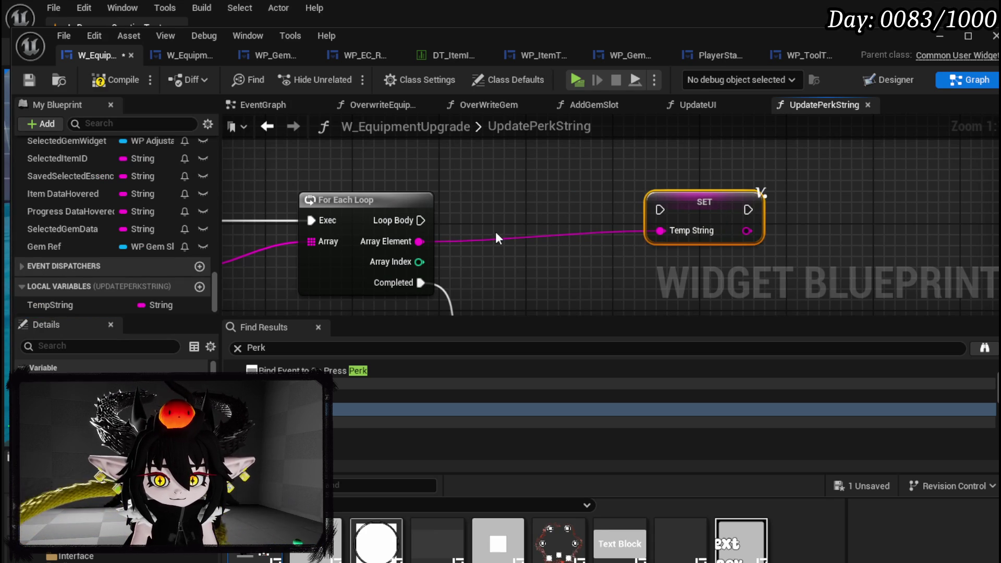
pyautogui.moveTo(558, 211); pyautogui.dragTo(695, 206)
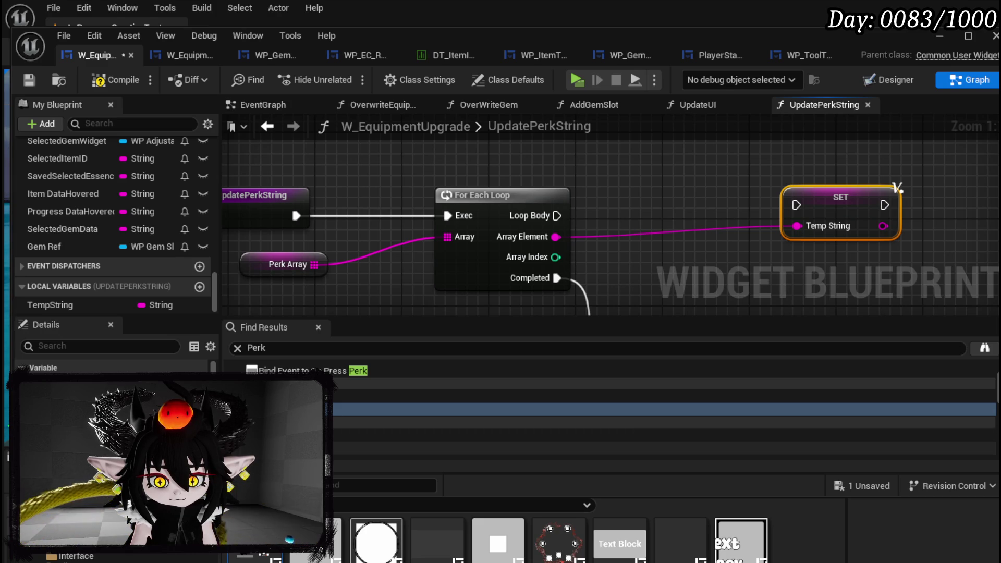
# Step: Feed a TempString getter into an Append node whose result, on Loop Body, sets TempString
pyautogui.moveTo(63, 305)
pyautogui.mouseDown()
pyautogui.moveTo(524, 196)
pyautogui.moveTo(546, 172)
pyautogui.moveTo(536, 202)
pyautogui.mouseUp()
pyautogui.click(563, 179)
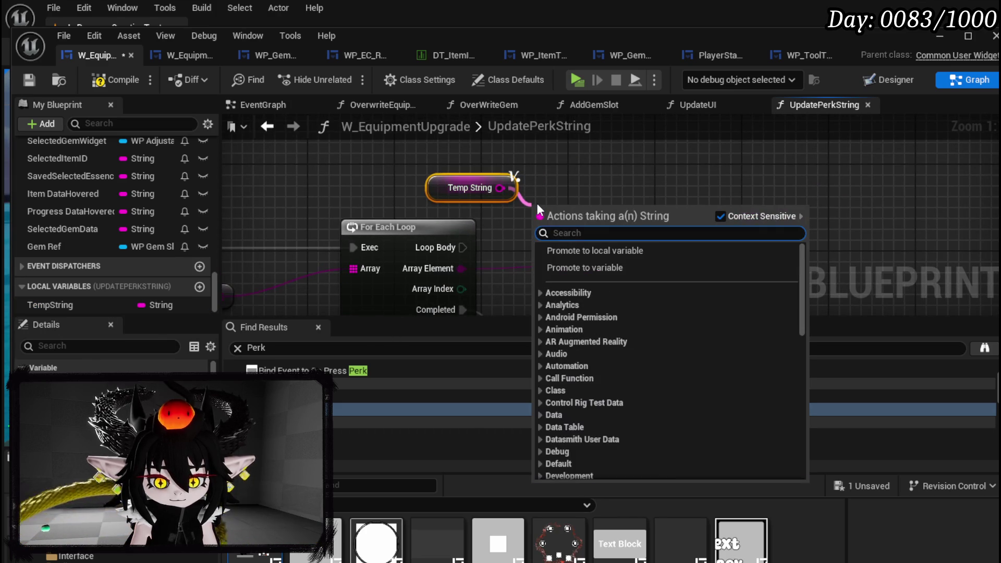
pyautogui.write('append')
pyautogui.press('Return')
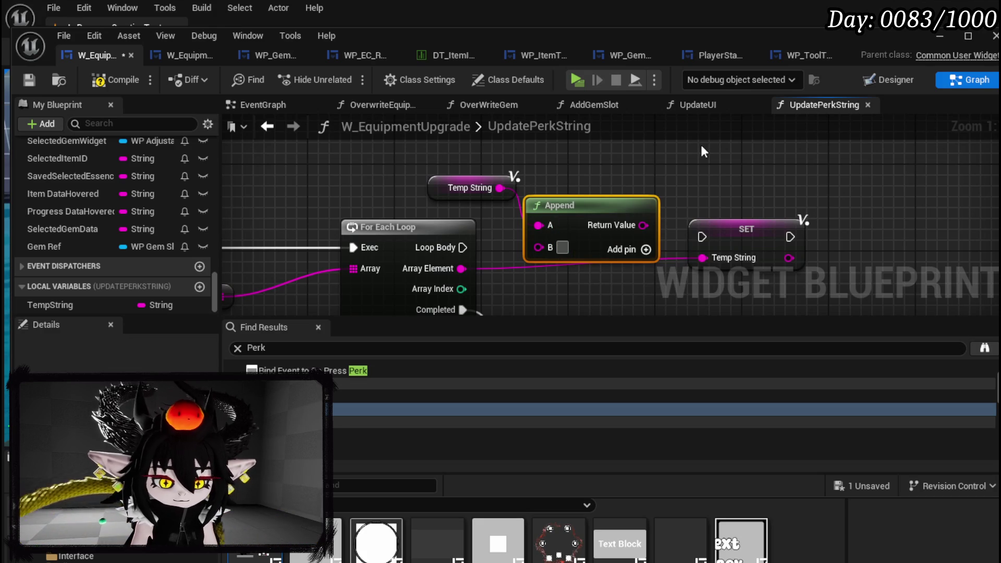
pyautogui.moveTo(645, 226); pyautogui.dragTo(702, 257)
pyautogui.moveTo(313, 265)
pyautogui.mouseDown()
pyautogui.moveTo(354, 237)
pyautogui.moveTo(620, 241)
pyautogui.moveTo(574, 219)
pyautogui.mouseUp()
pyautogui.moveTo(610, 222)
pyautogui.mouseDown()
pyautogui.moveTo(610, 233)
pyautogui.moveTo(750, 77)
pyautogui.mouseUp()
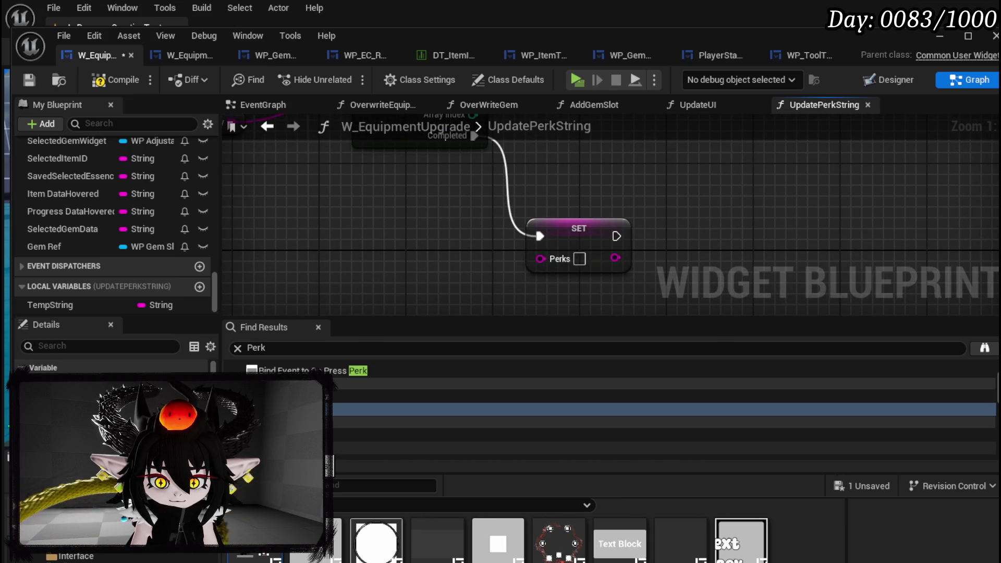
# Step: Place another TempString getter, add a C pin to Append, and wire Array Element into it
pyautogui.moveTo(50, 305)
pyautogui.mouseDown()
pyautogui.moveTo(429, 258)
pyautogui.moveTo(420, 259)
pyautogui.mouseUp()
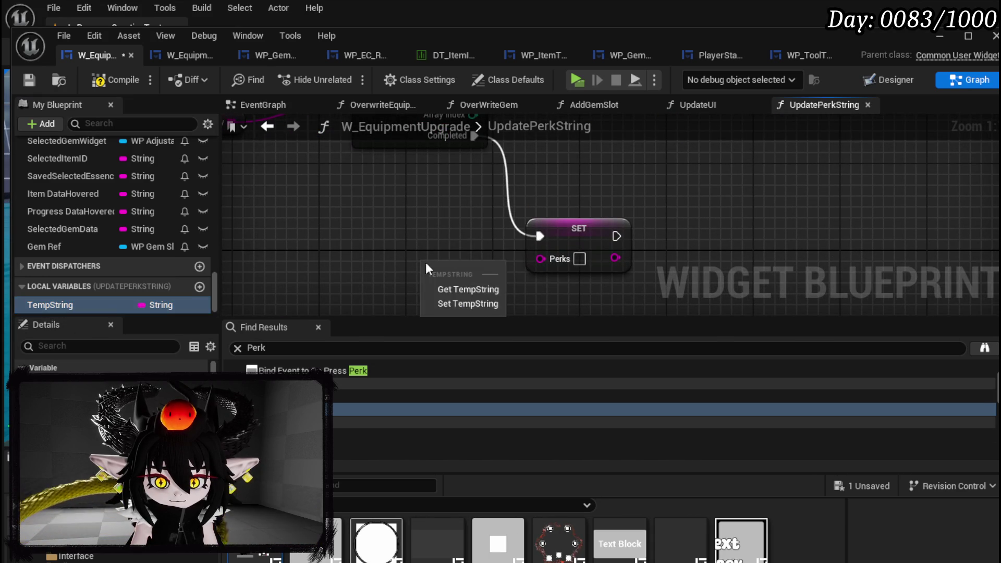
pyautogui.click(468, 289)
pyautogui.moveTo(509, 262); pyautogui.dragTo(541, 259)
pyautogui.scroll(-2, 394, 253)
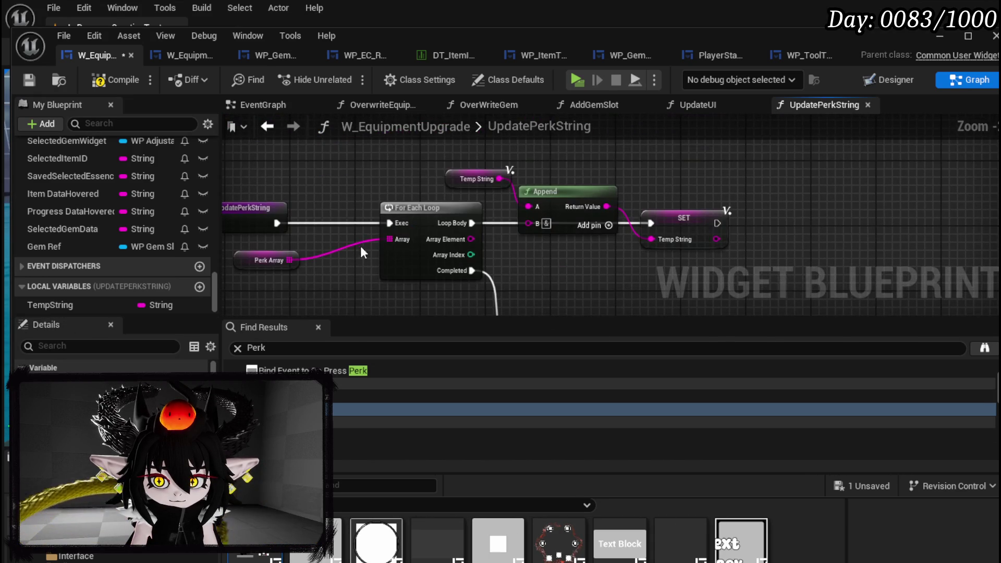
pyautogui.moveTo(263, 262); pyautogui.dragTo(296, 262)
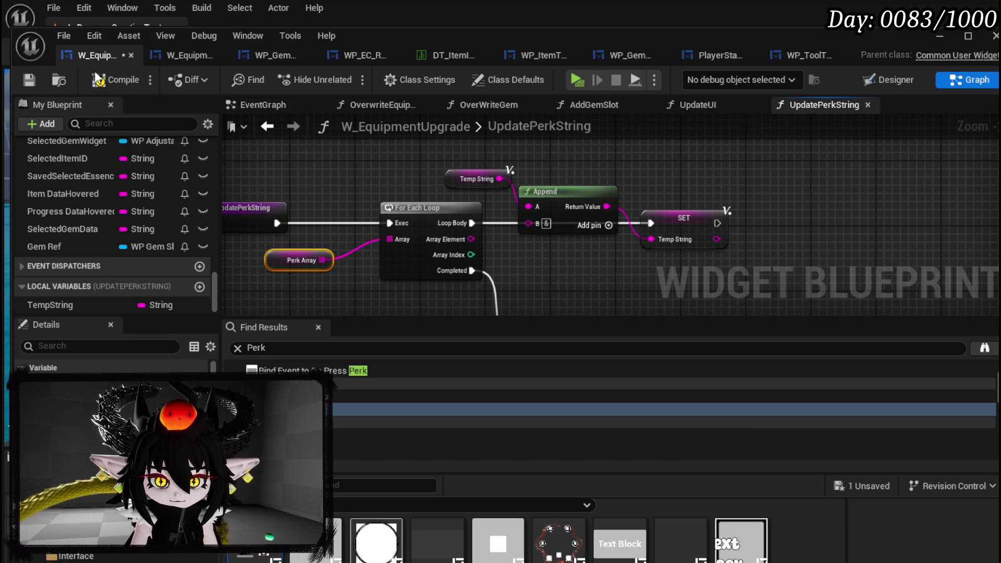
pyautogui.scroll(1, 574, 244)
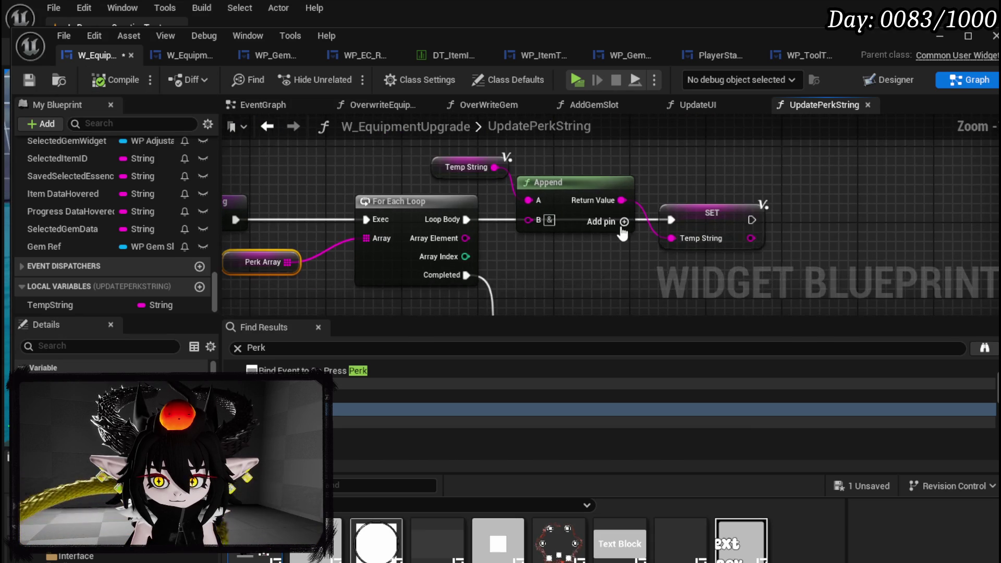
pyautogui.click(624, 222)
pyautogui.moveTo(459, 237)
pyautogui.mouseDown()
pyautogui.moveTo(564, 247)
pyautogui.moveTo(529, 239)
pyautogui.mouseUp()
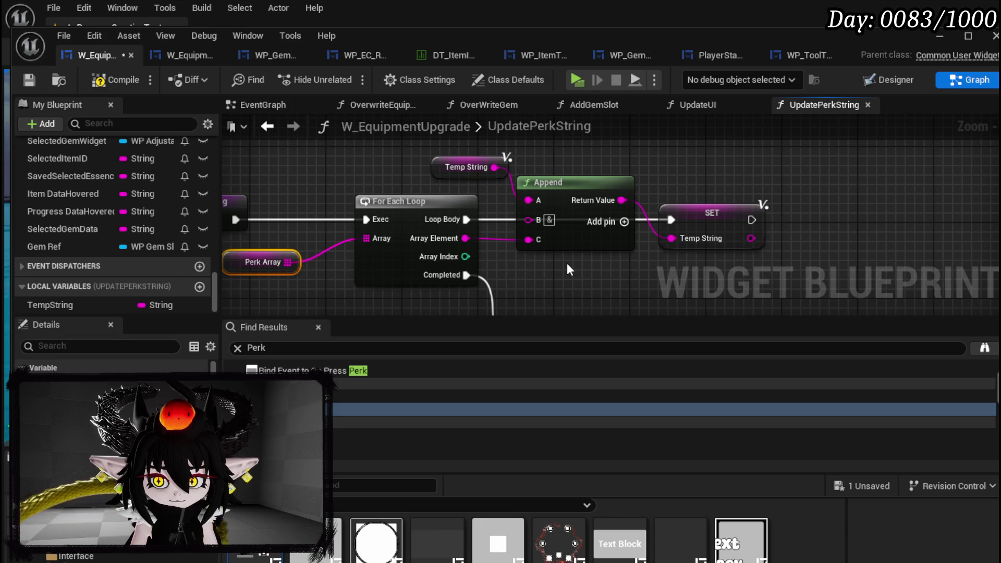
pyautogui.moveTo(568, 266)
pyautogui.mouseDown()
pyautogui.moveTo(562, 216)
pyautogui.moveTo(551, 251)
pyautogui.mouseUp()
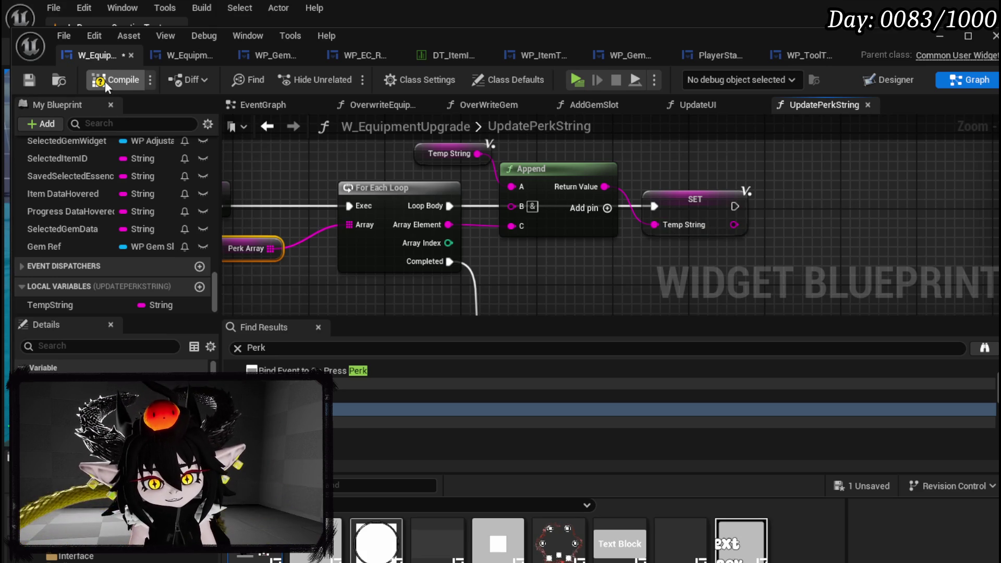
# Step: Compile and save W_EquipmentUpgrade, then check the SET Perks node below the loop
pyautogui.click(30, 80)
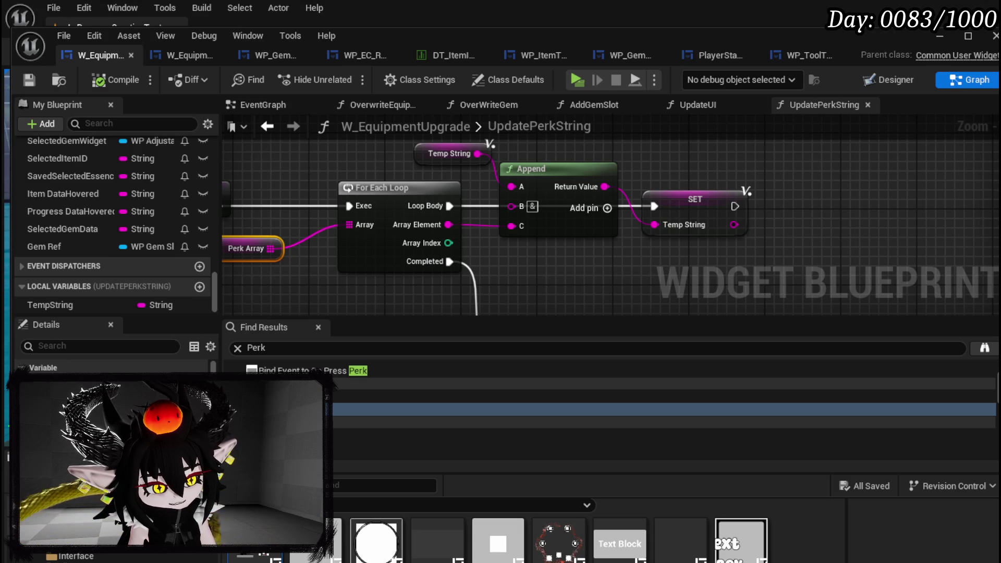
pyautogui.moveTo(555, 297); pyautogui.dragTo(534, 240)
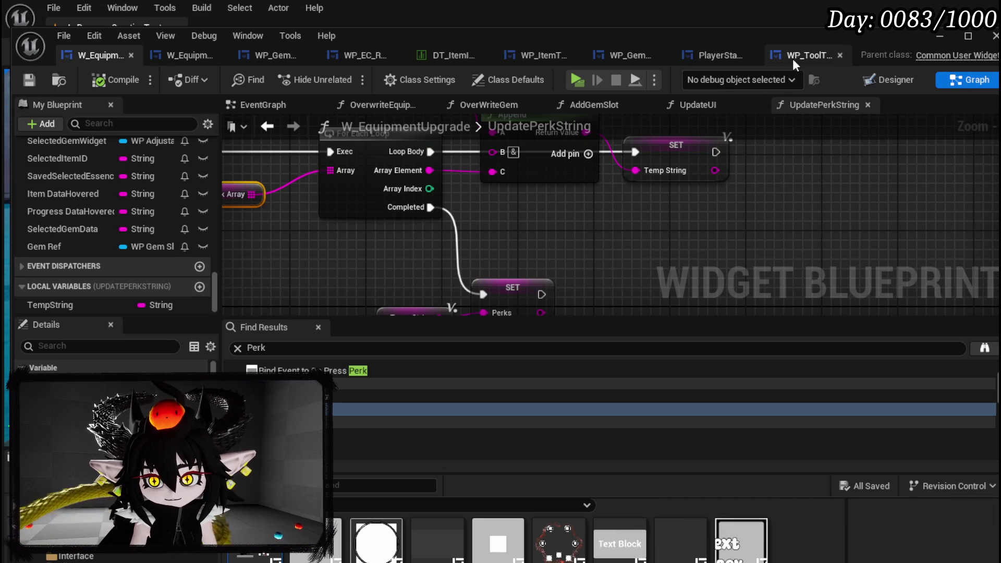
# Step: Add a Print String after the loop's Completed, printing the Temp String value
pyautogui.moveTo(618, 266)
pyautogui.mouseDown()
pyautogui.moveTo(640, 234)
pyautogui.moveTo(662, 225)
pyautogui.moveTo(706, 280)
pyautogui.mouseUp()
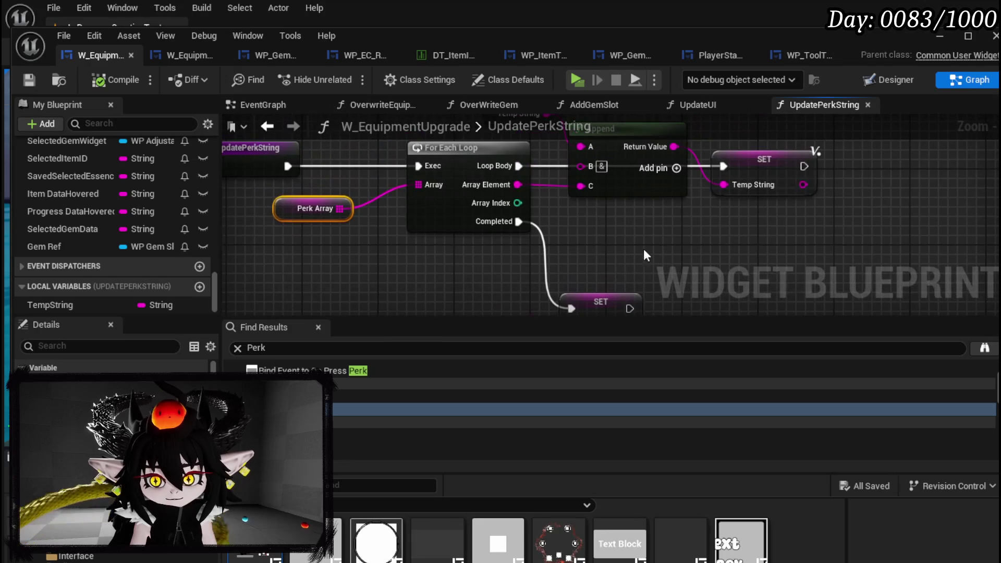
pyautogui.moveTo(635, 216)
pyautogui.mouseDown()
pyautogui.moveTo(568, 240)
pyautogui.moveTo(606, 166)
pyautogui.mouseUp()
pyautogui.moveTo(464, 282); pyautogui.dragTo(330, 262)
pyautogui.moveTo(502, 162); pyautogui.dragTo(428, 221)
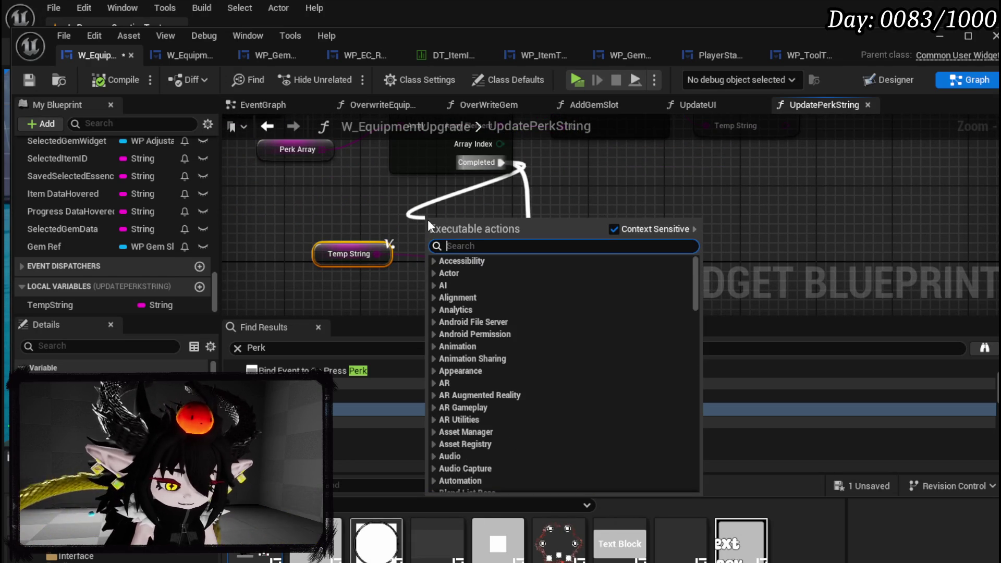
pyautogui.write('Print String')
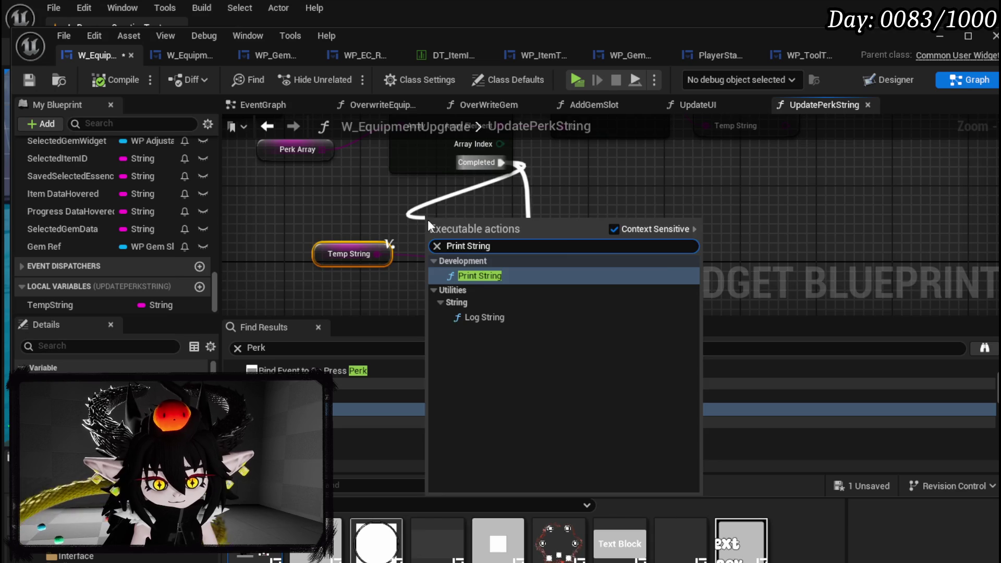
pyautogui.press('Return')
pyautogui.click(625, 238)
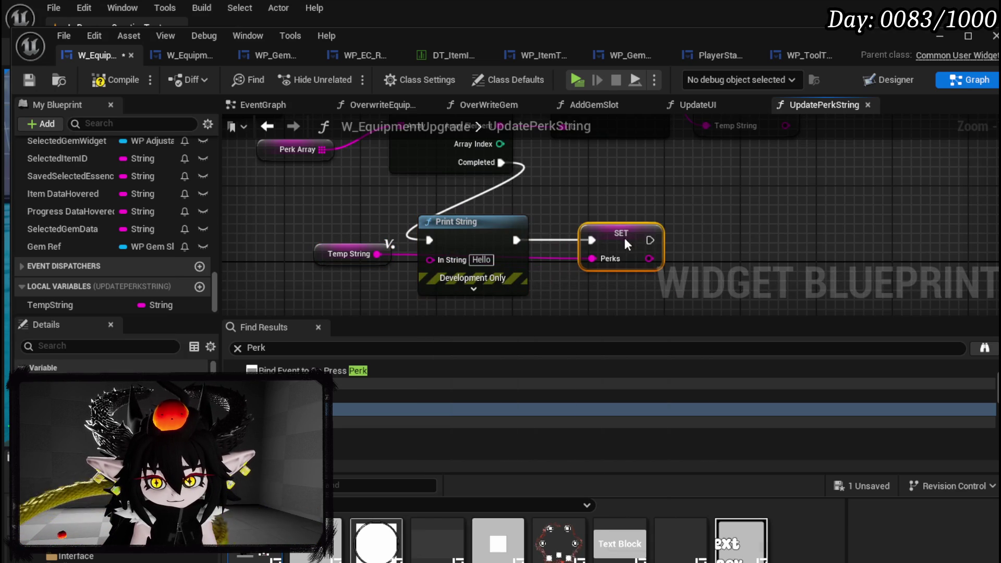
pyautogui.moveTo(377, 254); pyautogui.dragTo(428, 258)
pyautogui.moveTo(324, 255); pyautogui.dragTo(305, 255)
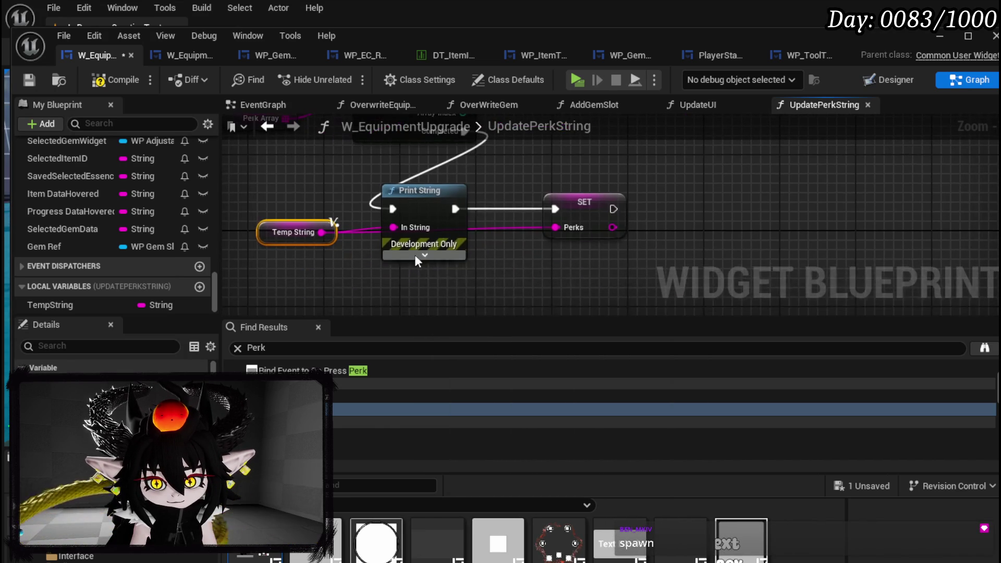
# Step: Set the Print String duration to 40 seconds and its text colour to green
pyautogui.click(416, 257)
pyautogui.moveTo(476, 202); pyautogui.dragTo(468, 133)
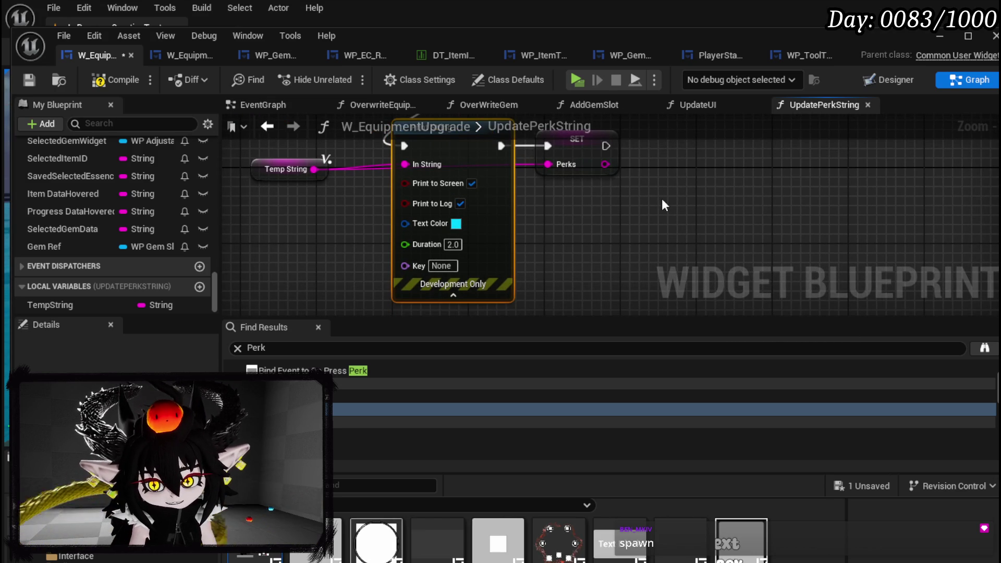
pyautogui.moveTo(662, 199); pyautogui.dragTo(639, 190)
pyautogui.click(434, 231)
pyautogui.write('40')
pyautogui.press('Return')
pyautogui.click(438, 210)
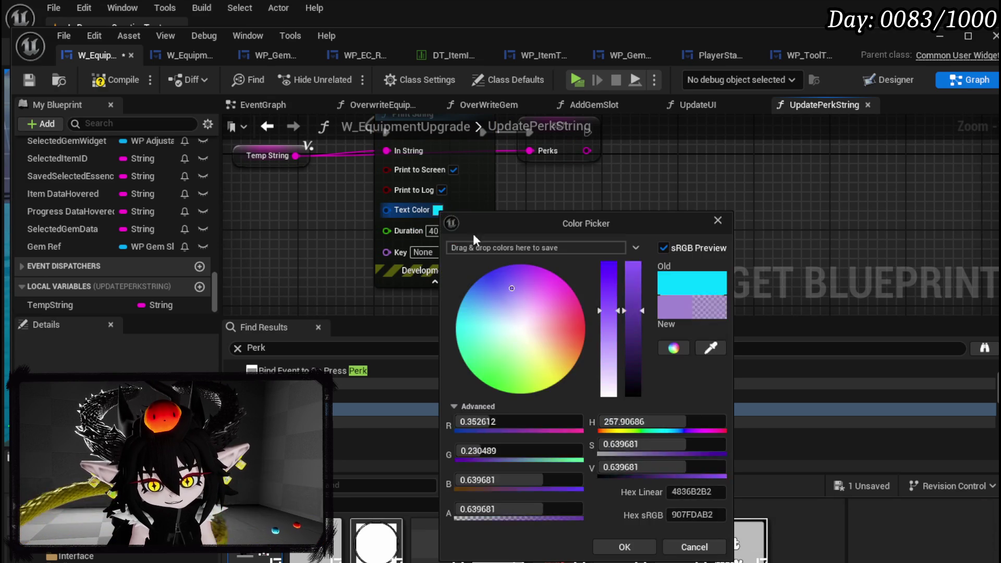
pyautogui.moveTo(554, 334); pyautogui.dragTo(477, 395)
pyautogui.click(621, 545)
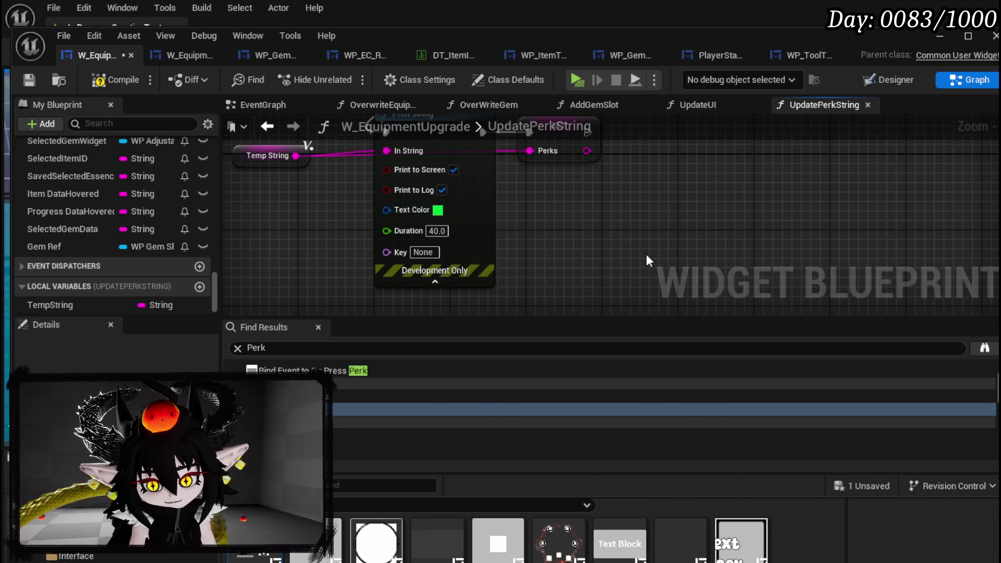
# Step: Compile and save the widget blueprint
pyautogui.click(122, 83)
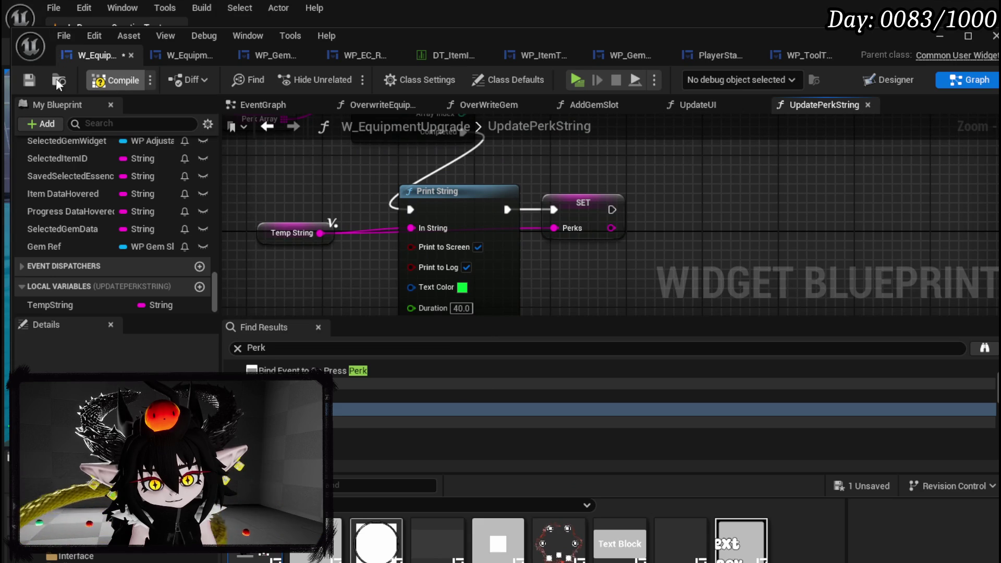
pyautogui.click(28, 80)
pyautogui.moveTo(578, 174); pyautogui.dragTo(649, 271)
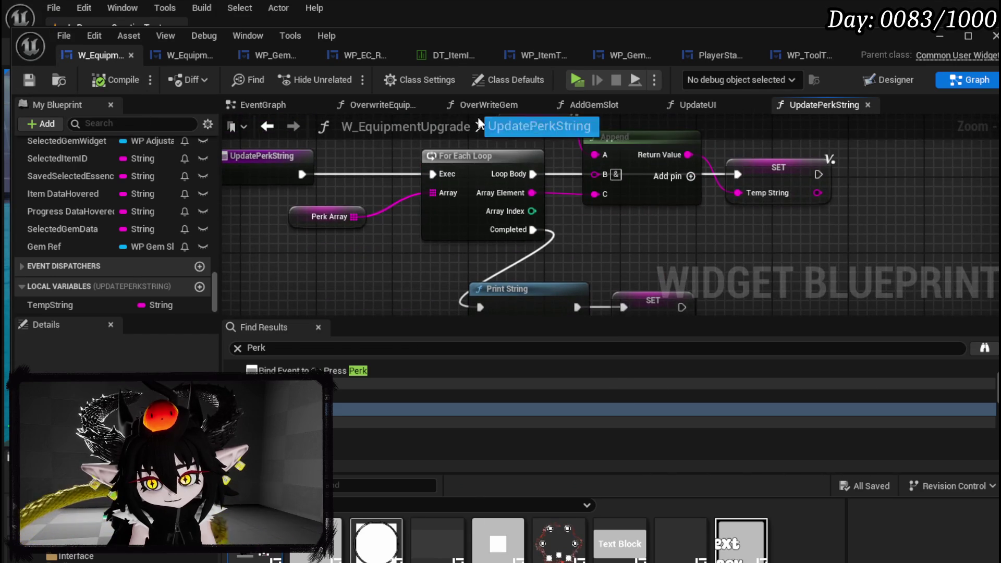
# Step: In UpdateUI, wire the entry through Update Perk String into the Set Data node
pyautogui.click(252, 104)
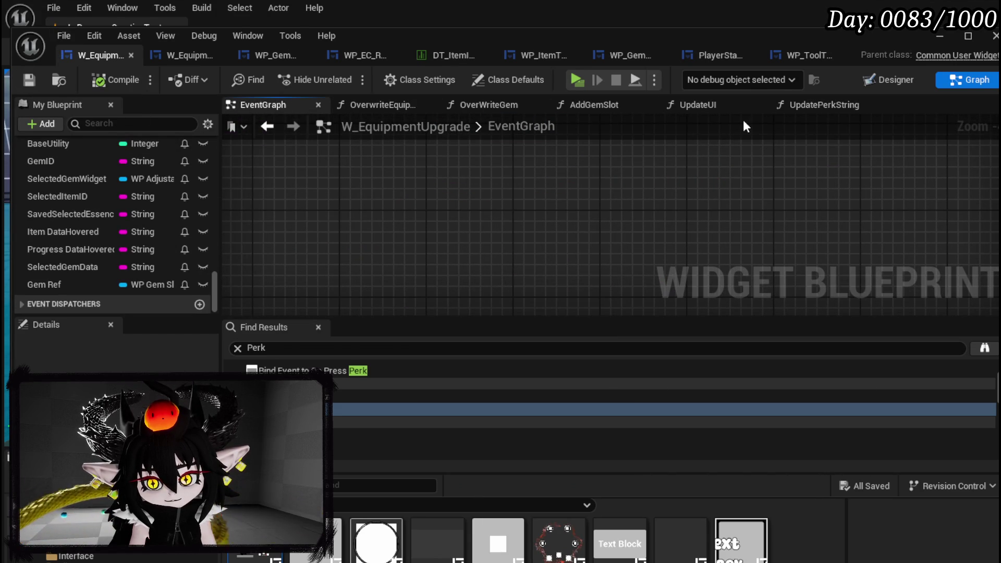
pyautogui.click(706, 106)
pyautogui.scroll(-2, 509, 213)
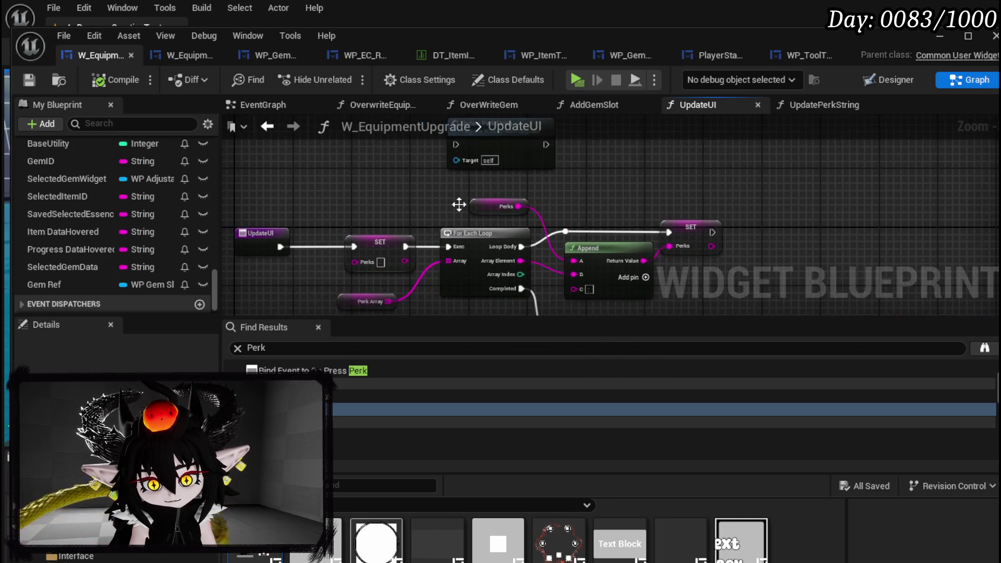
pyautogui.moveTo(281, 247)
pyautogui.mouseDown()
pyautogui.moveTo(458, 146)
pyautogui.moveTo(480, 168)
pyautogui.mouseUp()
pyautogui.scroll(-2, 481, 168)
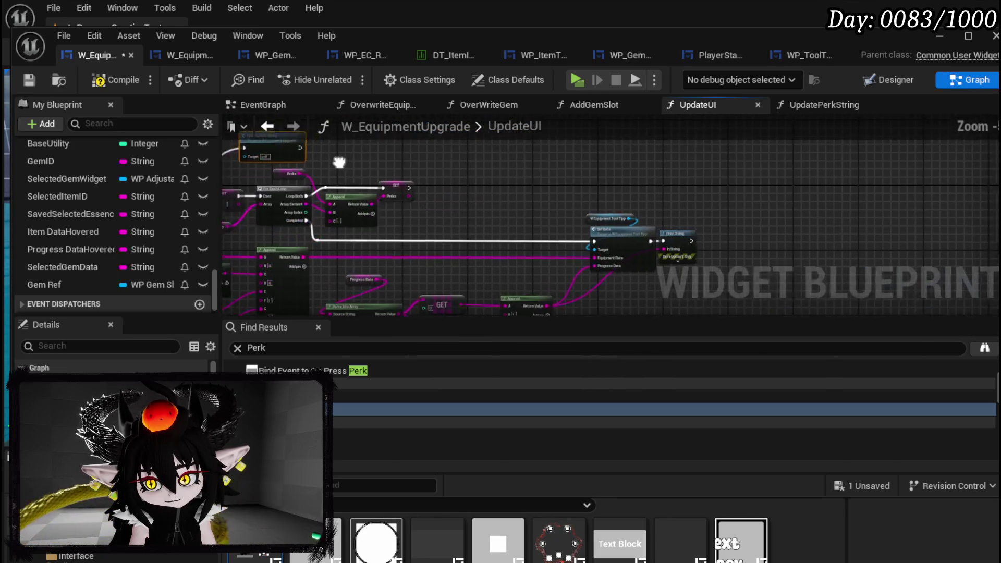
pyautogui.moveTo(742, 276); pyautogui.dragTo(774, 294)
# Step: Save the blueprint and return to the EventGraph
pyautogui.click(387, 281)
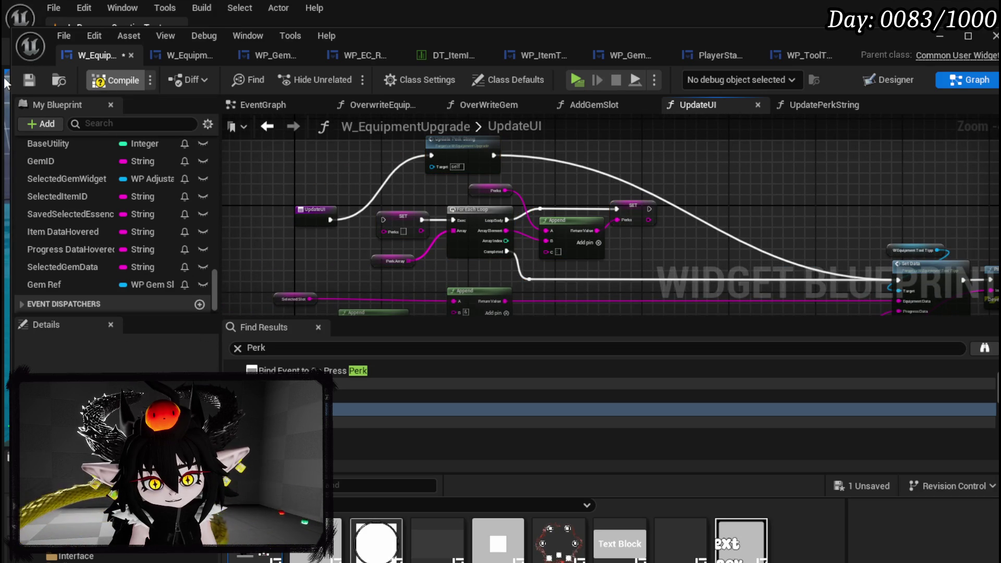
pyautogui.click(30, 80)
pyautogui.click(266, 128)
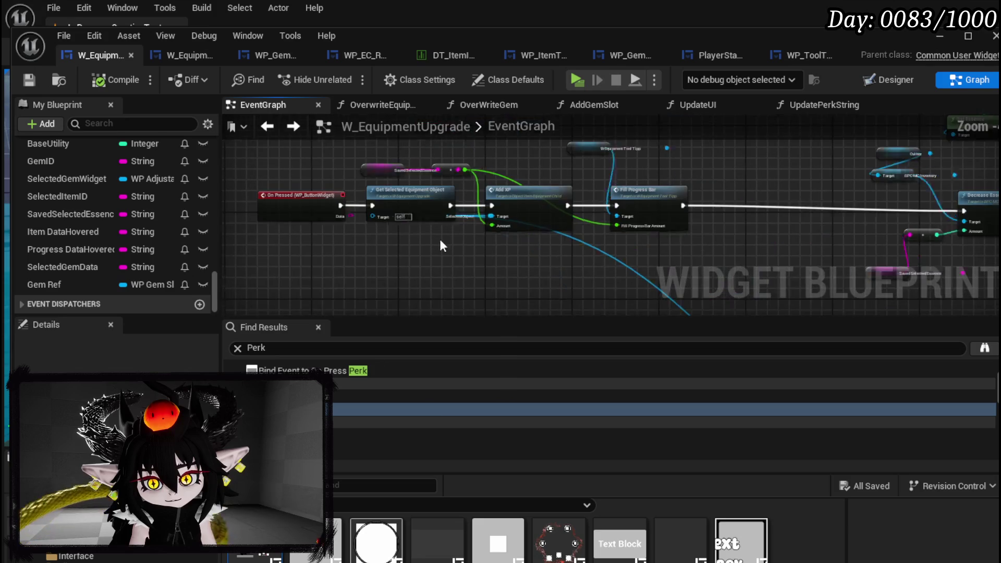
pyautogui.scroll(-2, 424, 183)
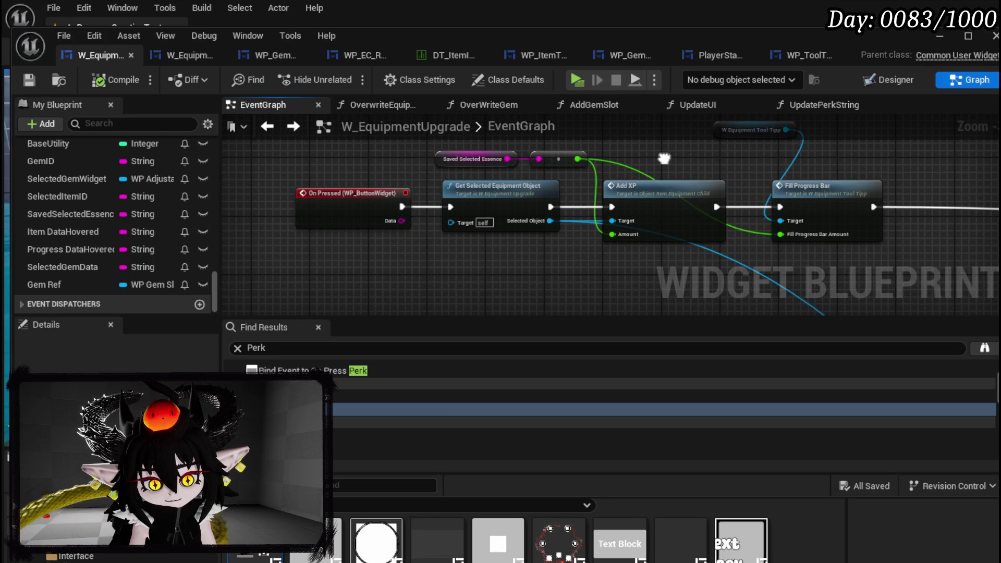
pyautogui.moveTo(664, 158); pyautogui.dragTo(456, 162)
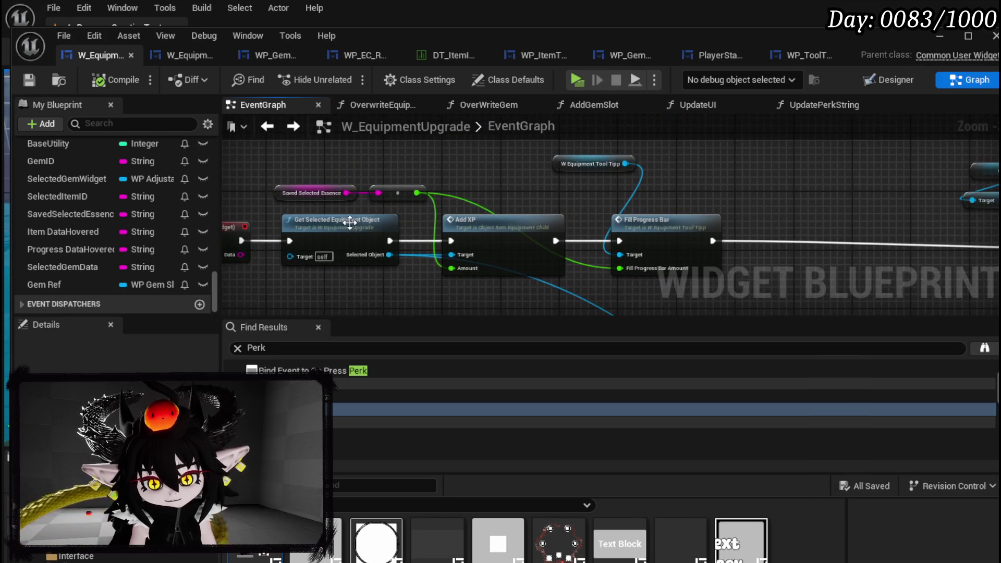
pyautogui.moveTo(887, 204)
pyautogui.mouseDown()
pyautogui.moveTo(427, 219)
pyautogui.moveTo(376, 182)
pyautogui.mouseUp()
pyautogui.scroll(-2, 583, 208)
pyautogui.scroll(3, 377, 183)
pyautogui.moveTo(601, 241)
pyautogui.mouseDown()
pyautogui.moveTo(371, 207)
pyautogui.moveTo(280, 271)
pyautogui.mouseUp()
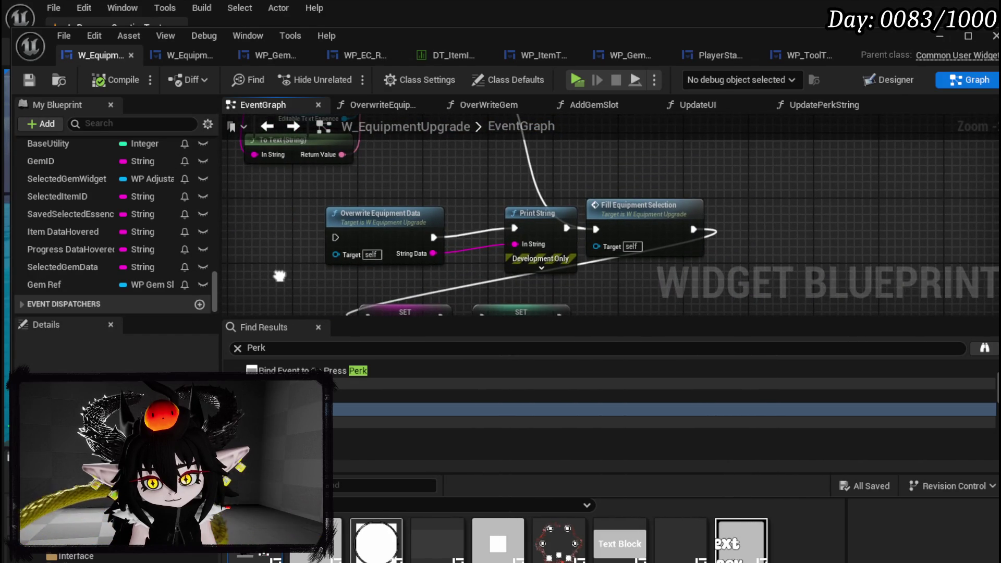
pyautogui.click(384, 223)
pyautogui.scroll(-5, 443, 185)
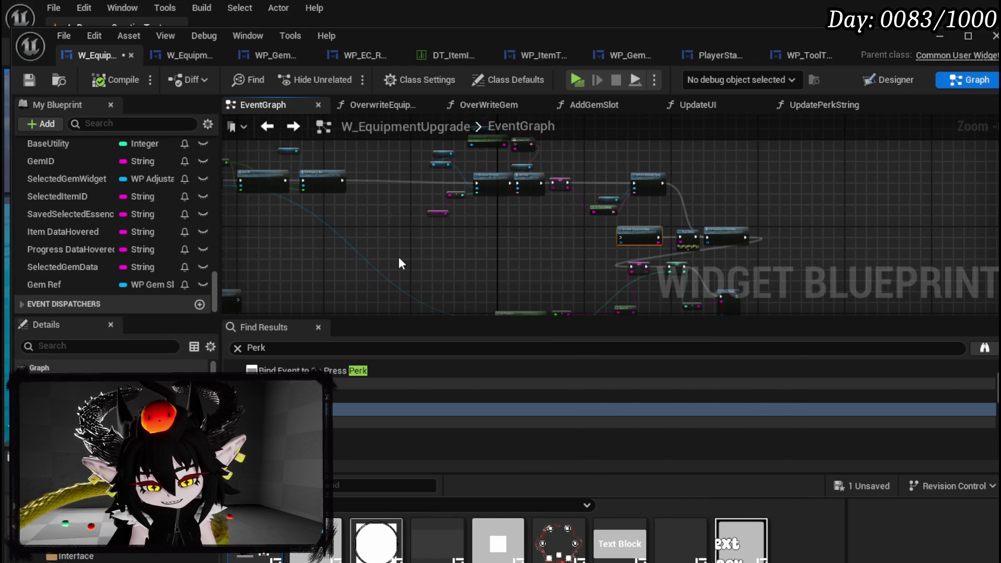
pyautogui.scroll(3, 398, 260)
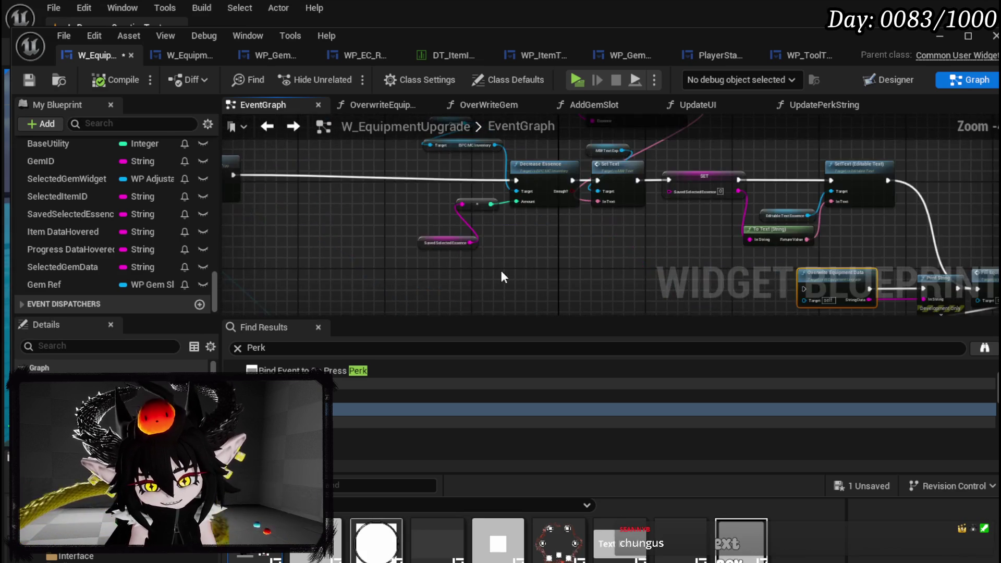
pyautogui.scroll(3, 628, 218)
pyautogui.moveTo(414, 227)
pyautogui.mouseDown()
pyautogui.moveTo(540, 239)
pyautogui.moveTo(440, 205)
pyautogui.mouseUp()
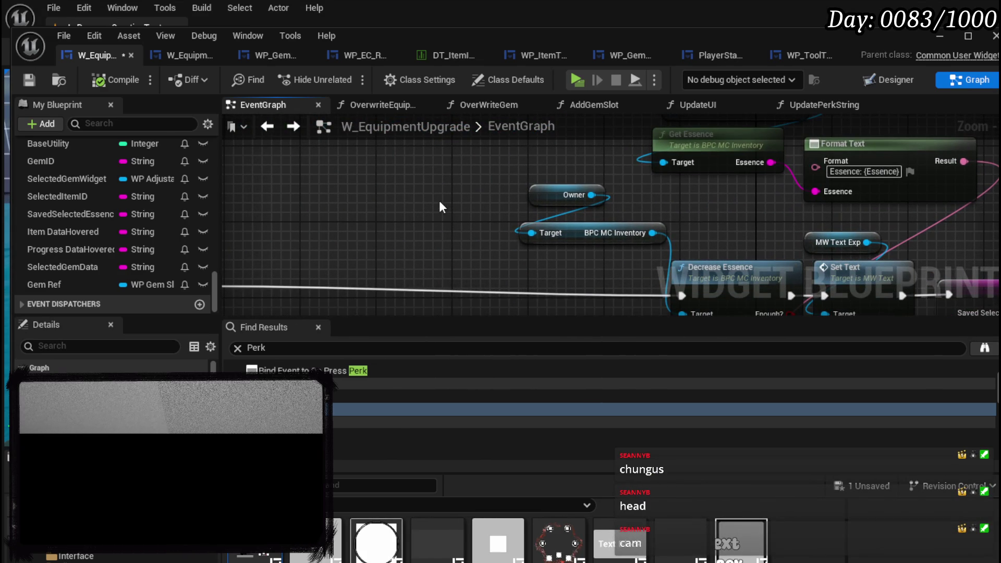
pyautogui.scroll(-3, 439, 200)
pyautogui.moveTo(439, 200)
pyautogui.mouseDown()
pyautogui.moveTo(349, 249)
pyautogui.moveTo(720, 140)
pyautogui.mouseUp()
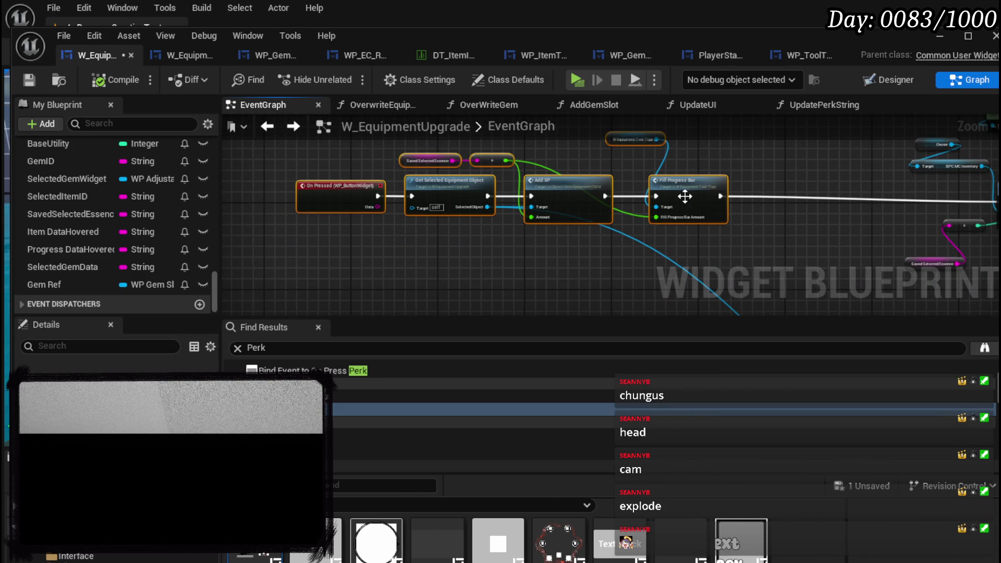
pyautogui.moveTo(684, 195); pyautogui.dragTo(710, 196)
pyautogui.moveTo(771, 171); pyautogui.dragTo(728, 168)
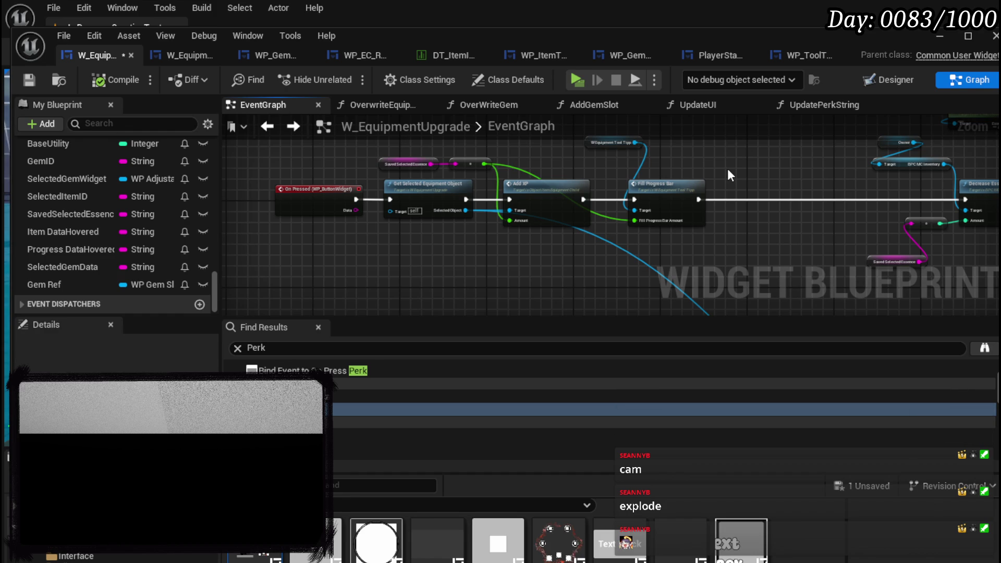
pyautogui.moveTo(731, 167); pyautogui.dragTo(437, 180)
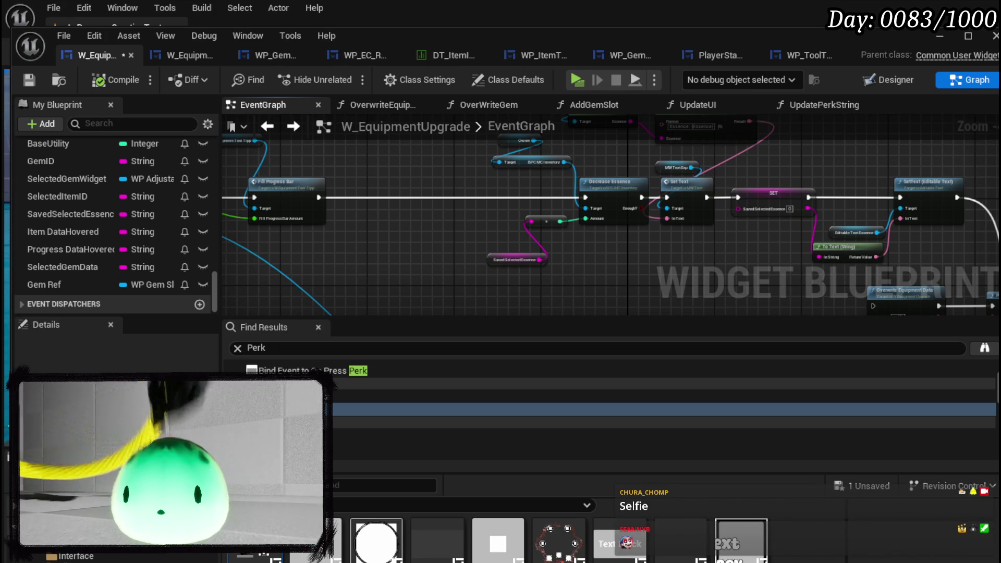
pyautogui.moveTo(502, 253)
pyautogui.mouseDown()
pyautogui.moveTo(412, 208)
pyautogui.moveTo(347, 223)
pyautogui.mouseUp()
pyautogui.click(28, 80)
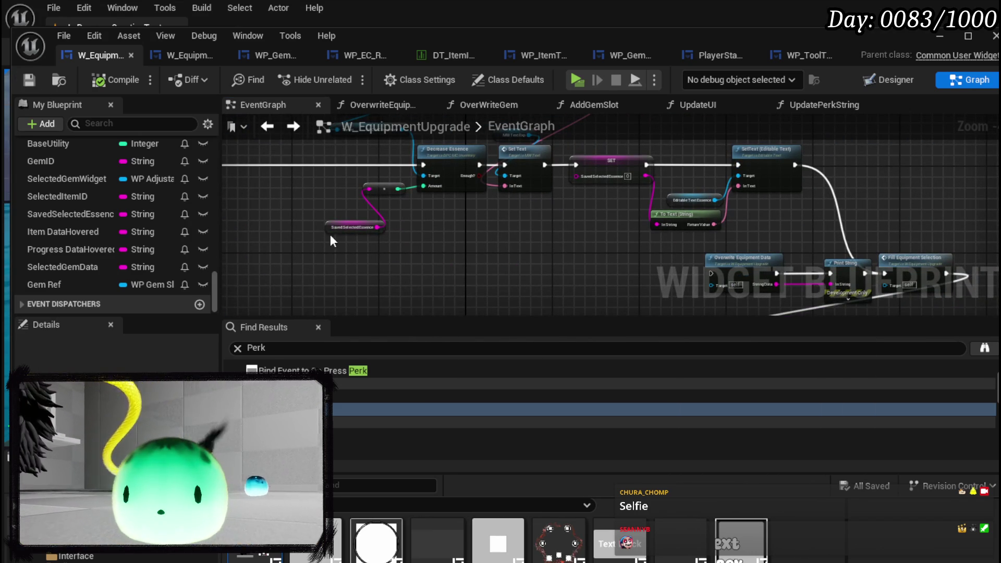
pyautogui.moveTo(342, 280); pyautogui.dragTo(360, 252)
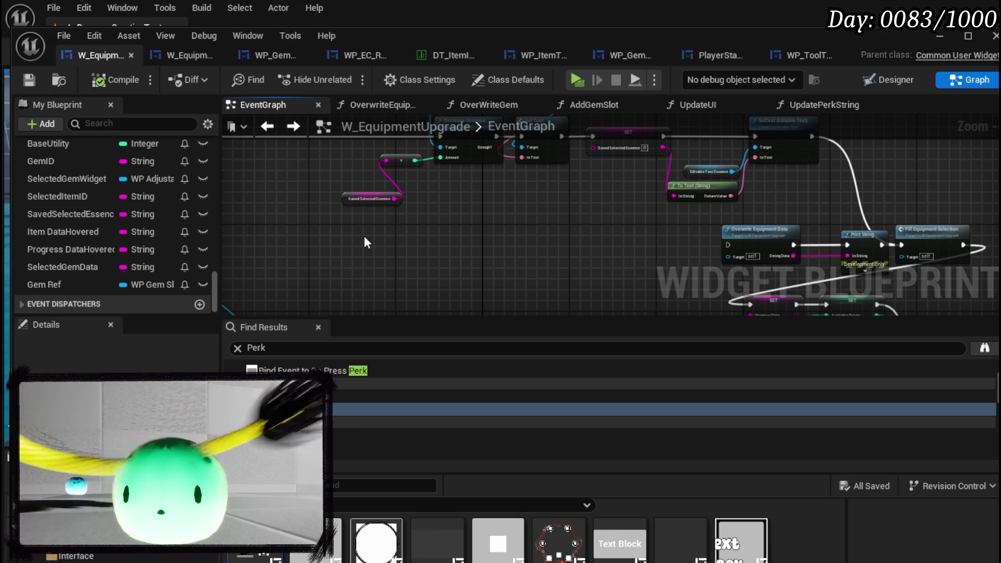
pyautogui.moveTo(458, 232); pyautogui.dragTo(650, 286)
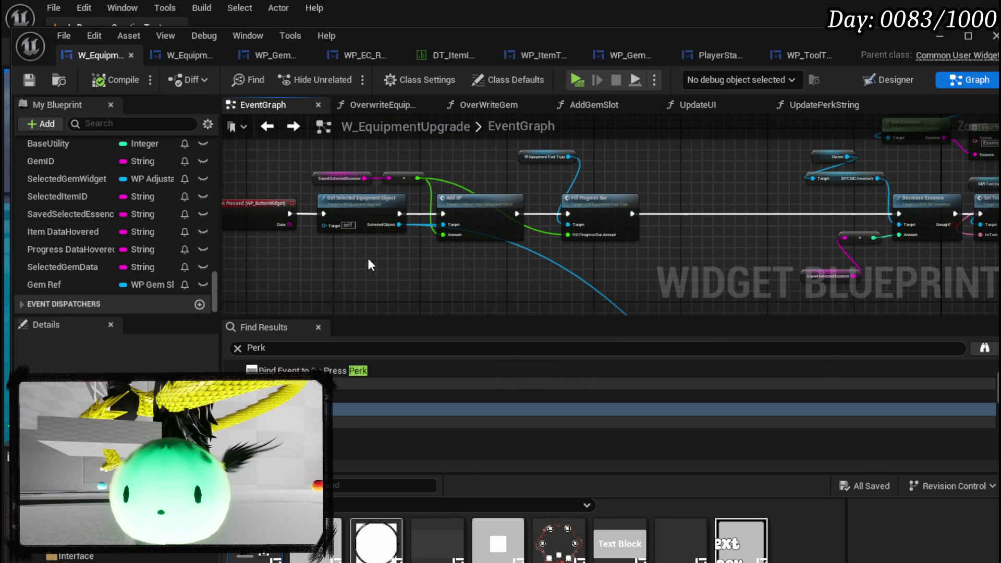
pyautogui.moveTo(334, 257); pyautogui.dragTo(345, 258)
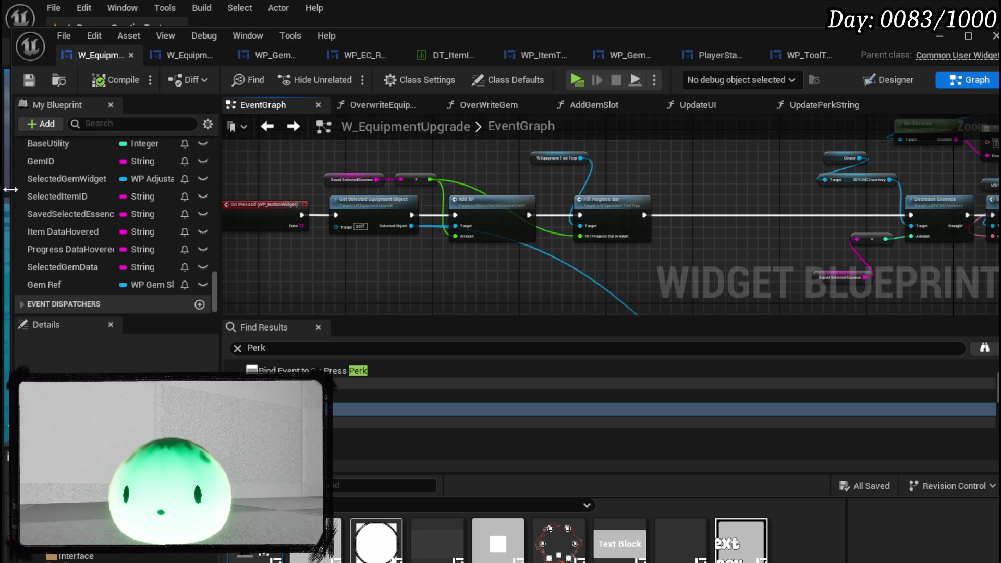
pyautogui.moveTo(267, 160); pyautogui.dragTo(512, 228)
pyautogui.click(521, 269)
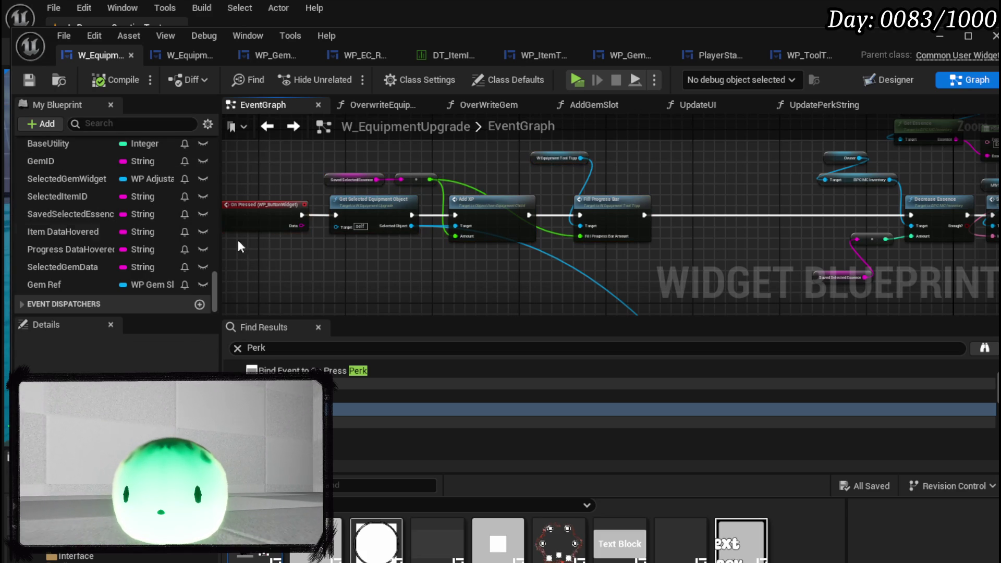
pyautogui.scroll(5, 120, 217)
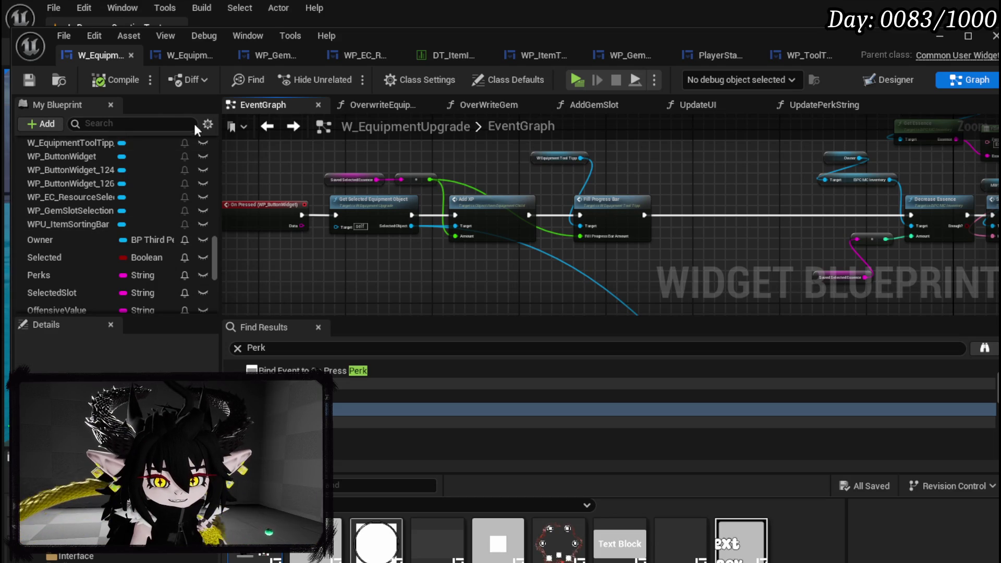
pyautogui.click(30, 81)
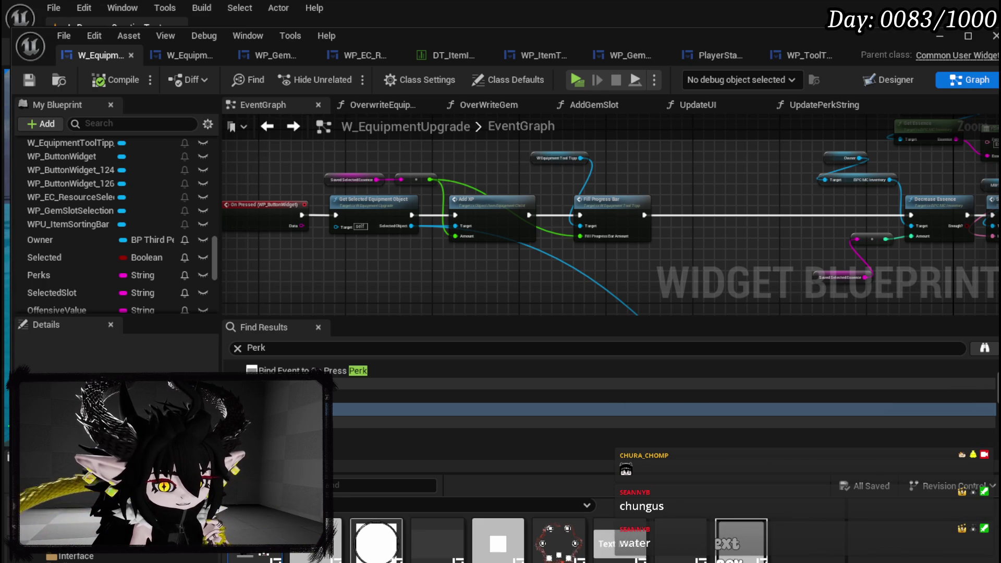
pyautogui.moveTo(339, 285); pyautogui.dragTo(425, 213)
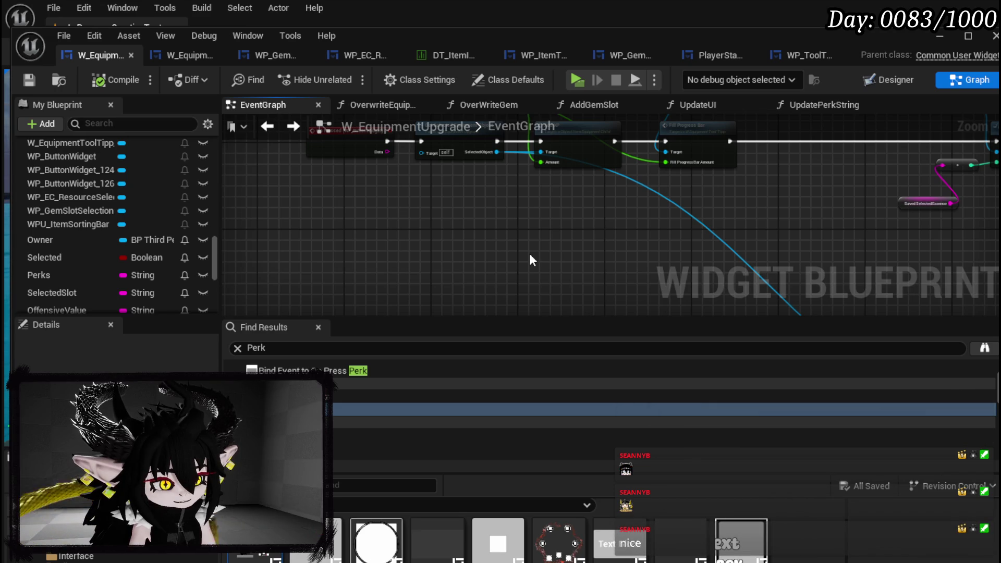
pyautogui.moveTo(531, 256)
pyautogui.mouseDown()
pyautogui.moveTo(496, 261)
pyautogui.moveTo(487, 276)
pyautogui.moveTo(349, 252)
pyautogui.moveTo(320, 268)
pyautogui.moveTo(398, 239)
pyautogui.mouseUp()
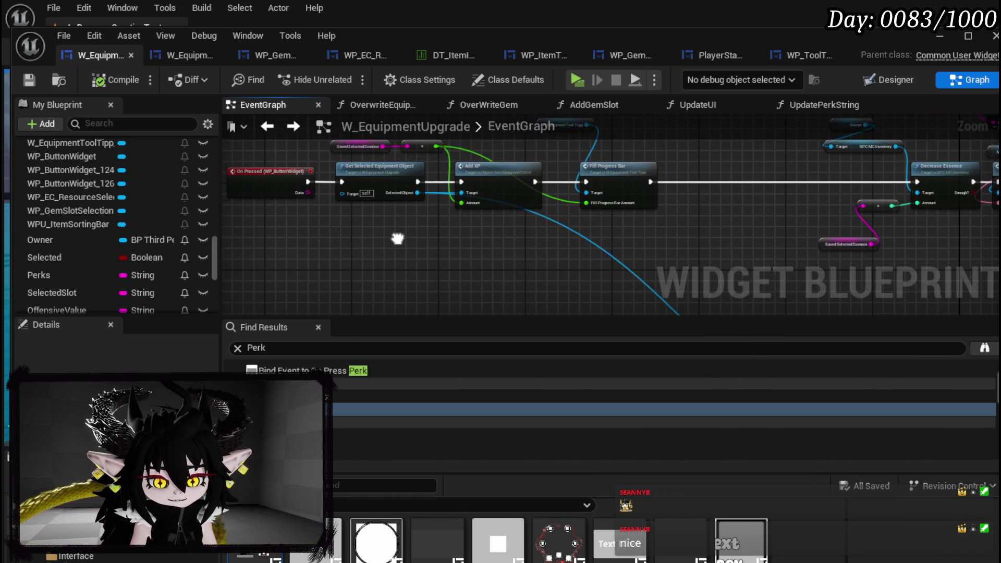
pyautogui.scroll(3, 440, 236)
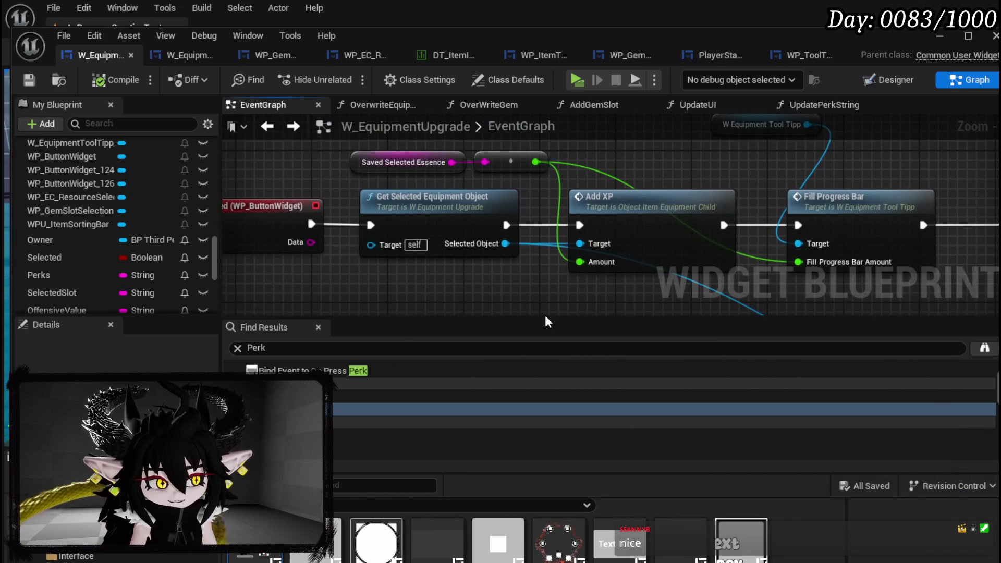
pyautogui.scroll(-2, 484, 295)
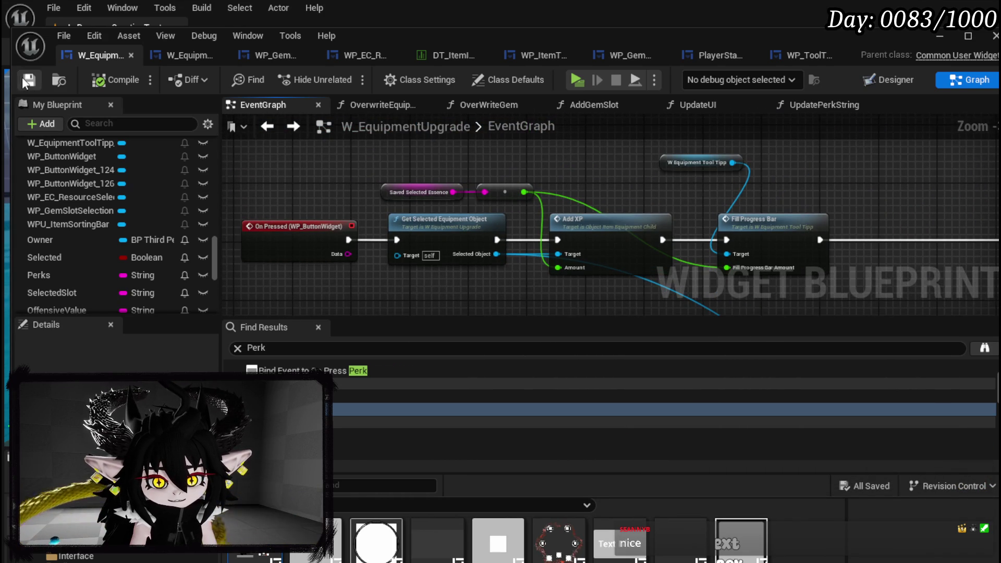
pyautogui.moveTo(401, 274)
pyautogui.mouseDown()
pyautogui.moveTo(343, 287)
pyautogui.moveTo(383, 223)
pyautogui.moveTo(531, 218)
pyautogui.mouseUp()
pyautogui.scroll(-4, 412, 222)
pyautogui.scroll(5, 146, 198)
pyautogui.scroll(6, 146, 198)
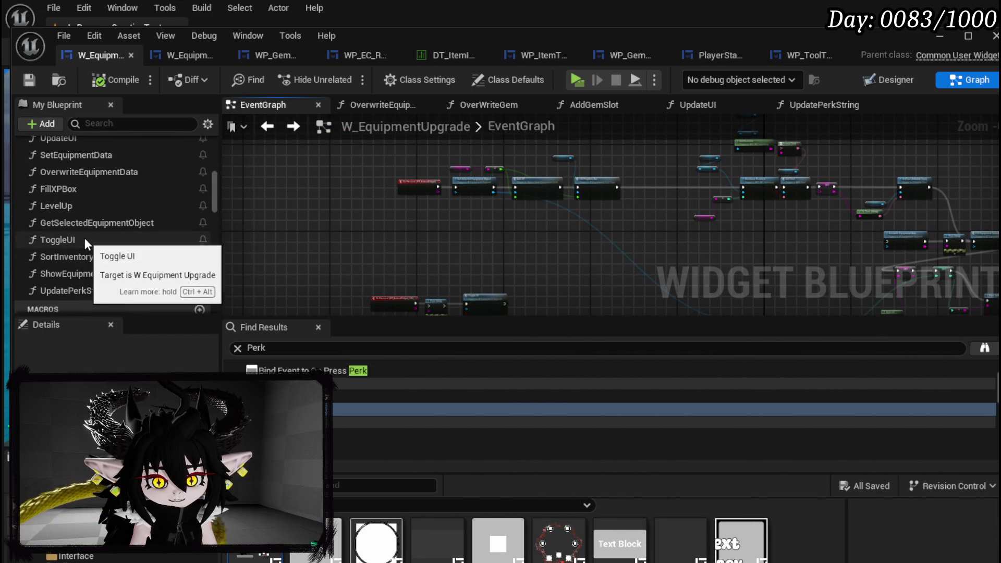
# Step: Open the OverWriteGem graph and move UpdatePerkString into the Gem function group
pyautogui.scroll(5, 84, 240)
pyautogui.scroll(4, 84, 236)
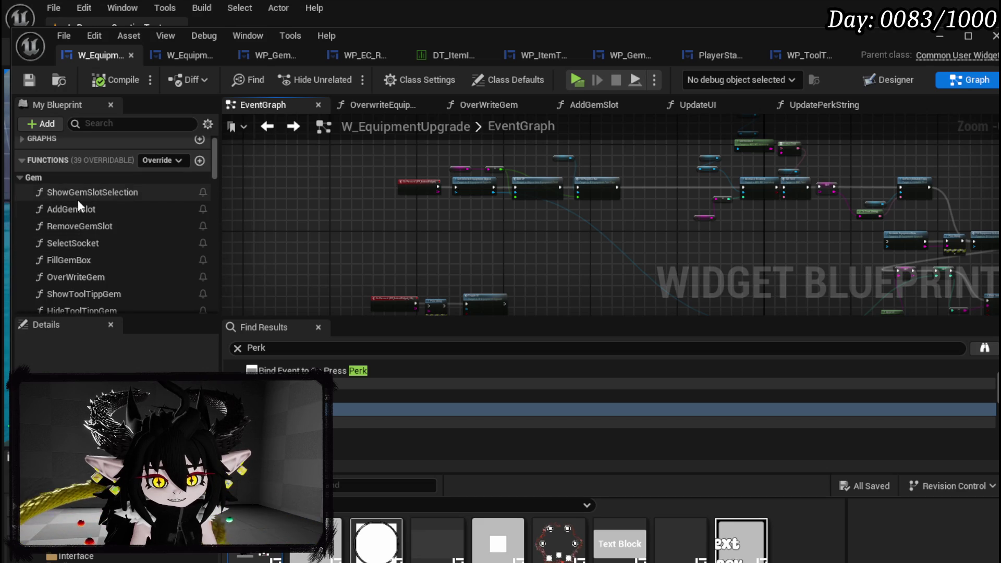
pyautogui.scroll(-1, 81, 224)
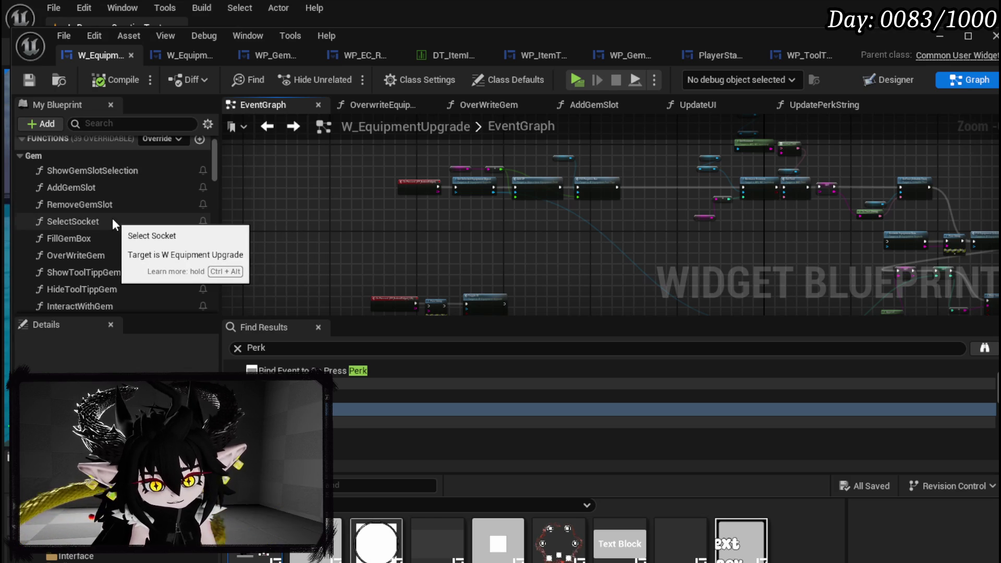
pyautogui.scroll(-2, 111, 218)
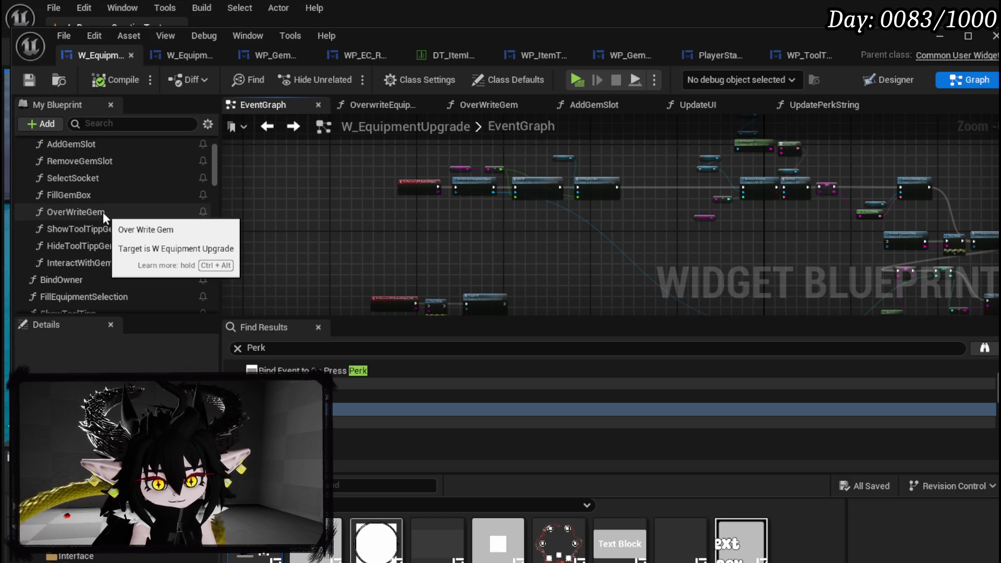
pyautogui.doubleClick(129, 214)
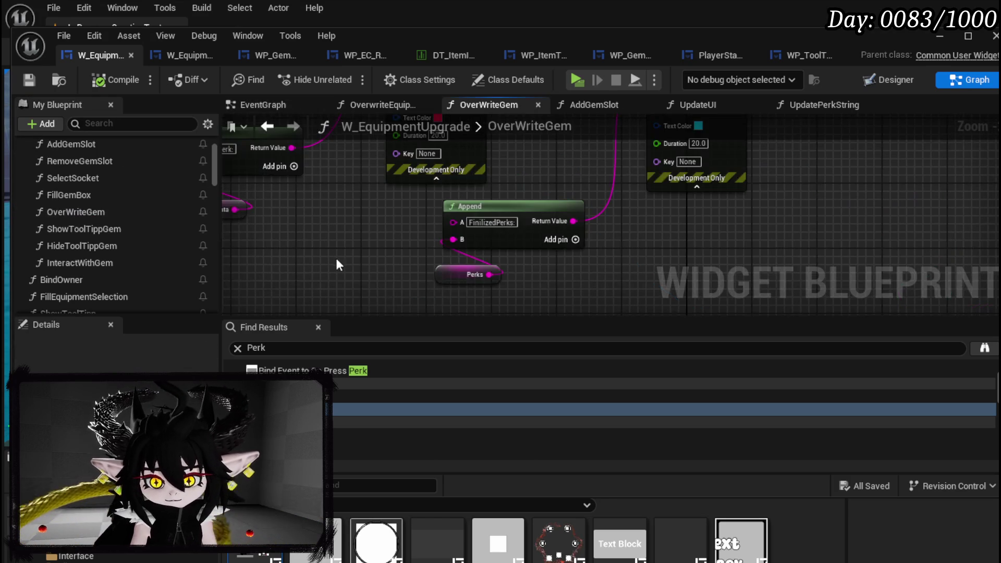
pyautogui.scroll(-5, 364, 290)
pyautogui.scroll(4, 506, 290)
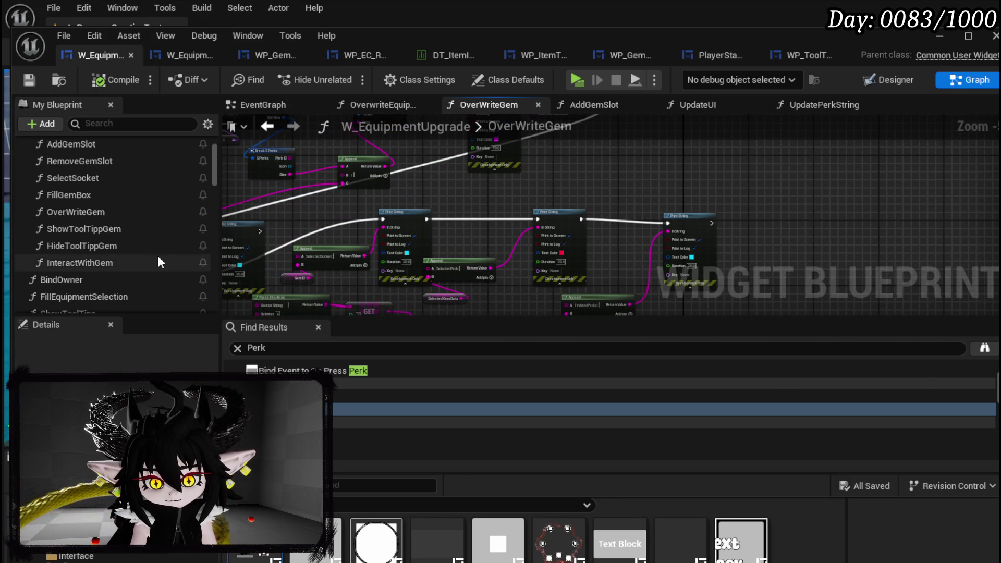
pyautogui.scroll(-5, 158, 255)
pyautogui.scroll(6, 159, 252)
pyautogui.scroll(-5, 160, 252)
pyautogui.click(108, 267)
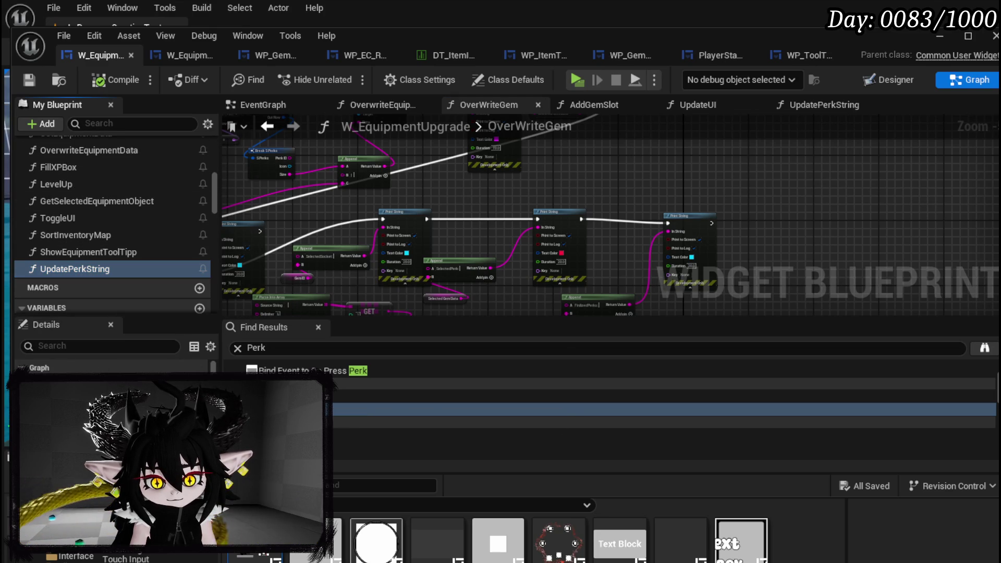
pyautogui.moveTo(107, 268); pyautogui.dragTo(161, 251)
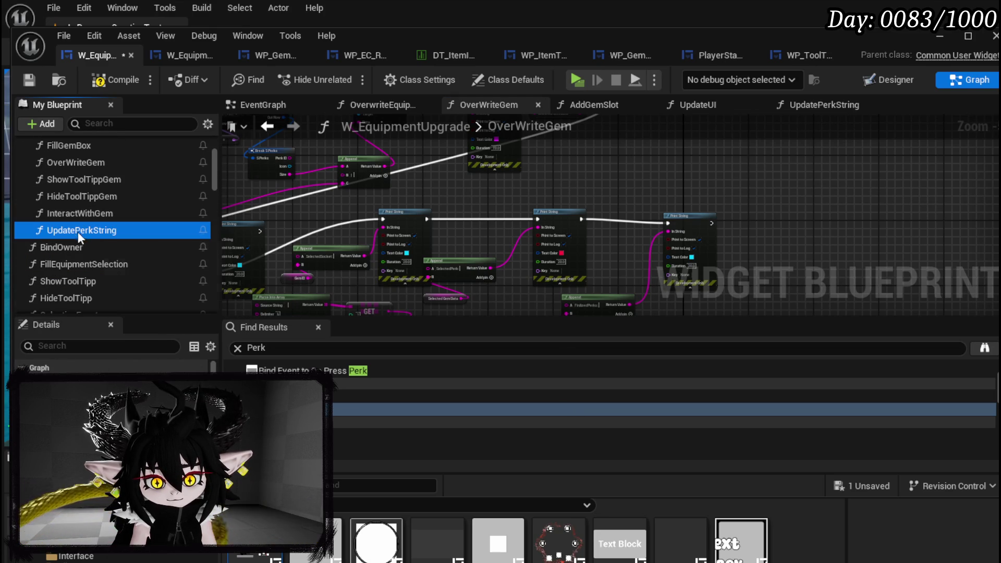
# Step: Call Update Perk String right after SET Selected Gem Data, continuing into the ForEachLoop
pyautogui.moveTo(561, 168); pyautogui.dragTo(561, 172)
pyautogui.scroll(3, 504, 253)
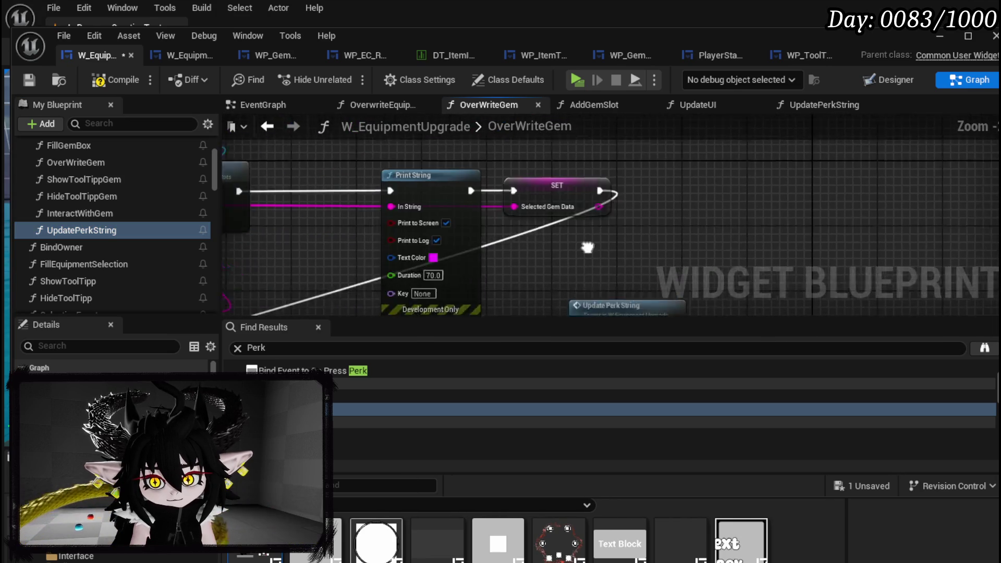
pyautogui.moveTo(539, 273)
pyautogui.mouseDown()
pyautogui.moveTo(589, 161)
pyautogui.moveTo(500, 162)
pyautogui.mouseUp()
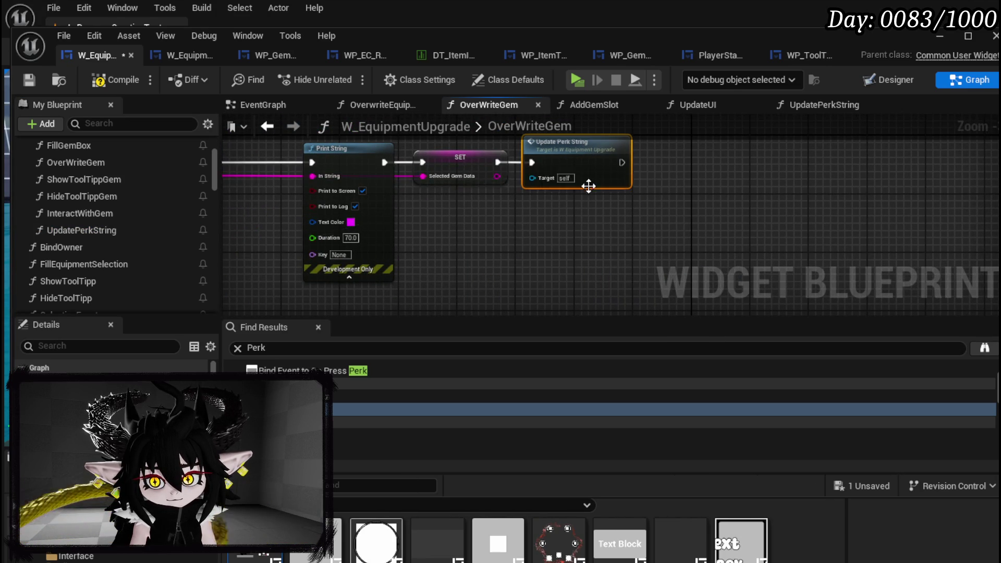
pyautogui.scroll(-2, 710, 175)
pyautogui.moveTo(686, 159)
pyautogui.mouseDown()
pyautogui.moveTo(263, 268)
pyautogui.moveTo(197, 250)
pyautogui.moveTo(424, 264)
pyautogui.moveTo(408, 260)
pyautogui.mouseUp()
pyautogui.scroll(3, 489, 253)
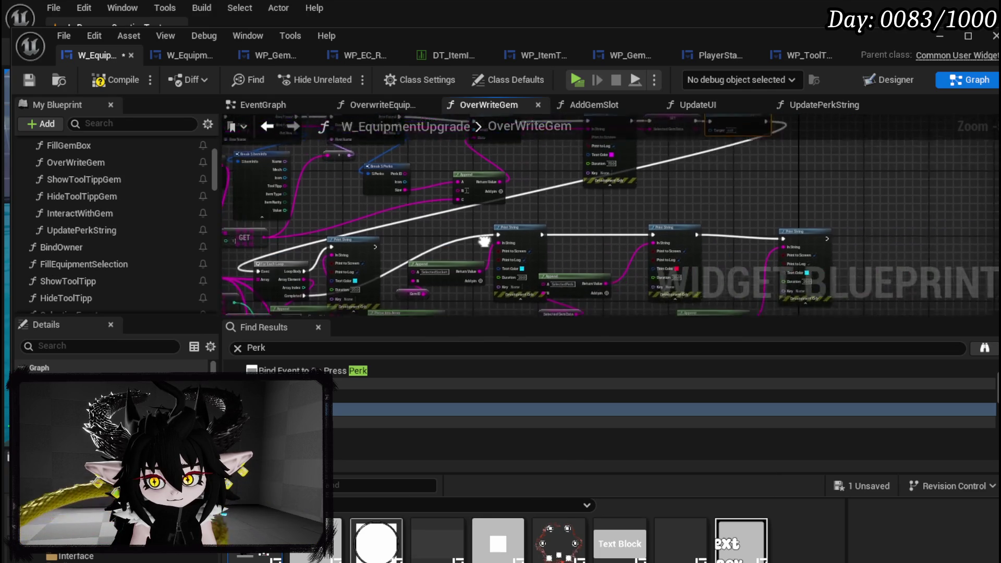
pyautogui.scroll(4, 489, 253)
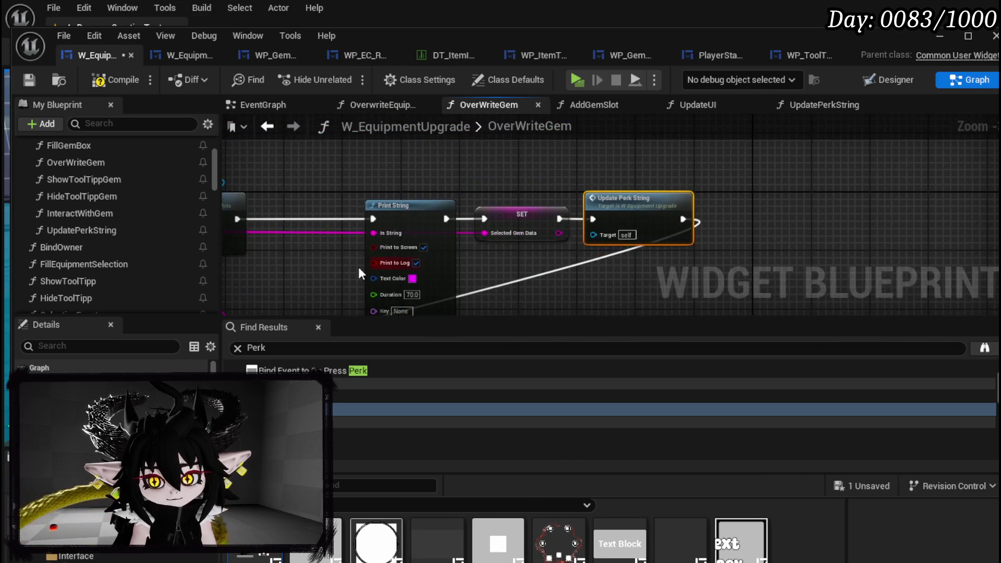
# Step: Tidy the Print String, SET and Append nodes, then compile and save the blueprint
pyautogui.moveTo(635, 215)
pyautogui.mouseDown()
pyautogui.moveTo(558, 213)
pyautogui.moveTo(991, 230)
pyautogui.mouseUp()
pyautogui.click(568, 219)
pyautogui.moveTo(727, 248); pyautogui.dragTo(222, 252)
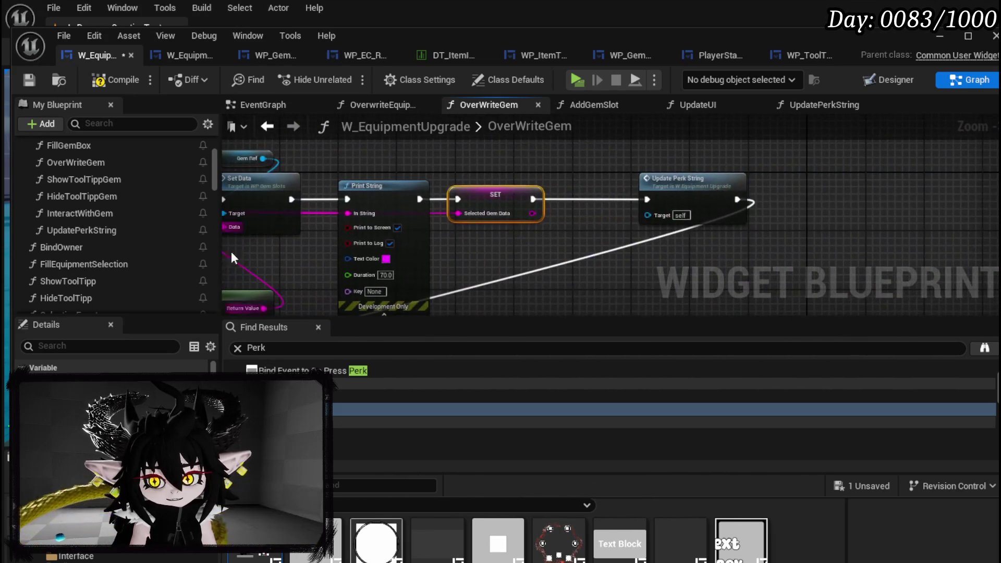
pyautogui.scroll(-3, 548, 219)
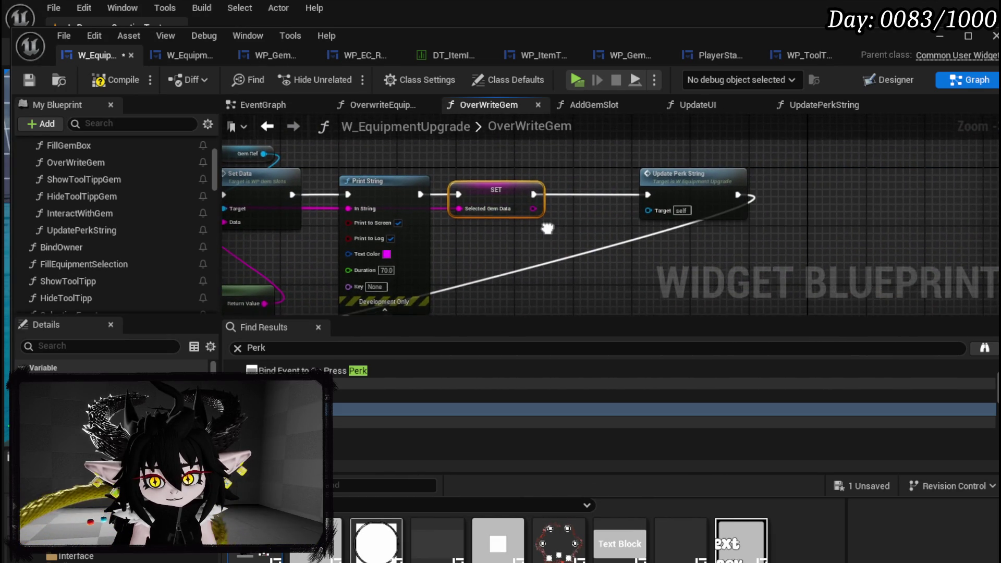
pyautogui.scroll(5, 558, 212)
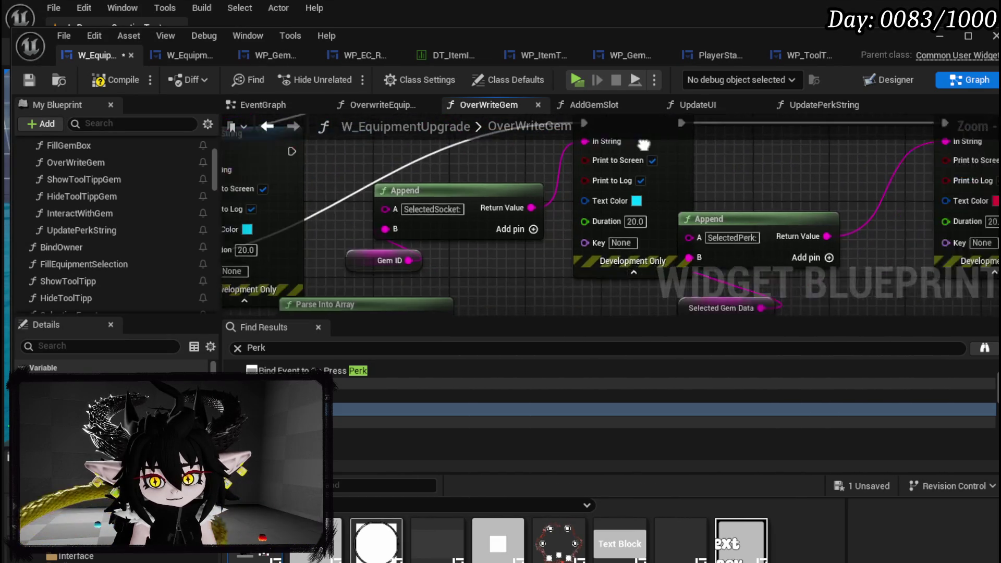
pyautogui.scroll(-4, 537, 220)
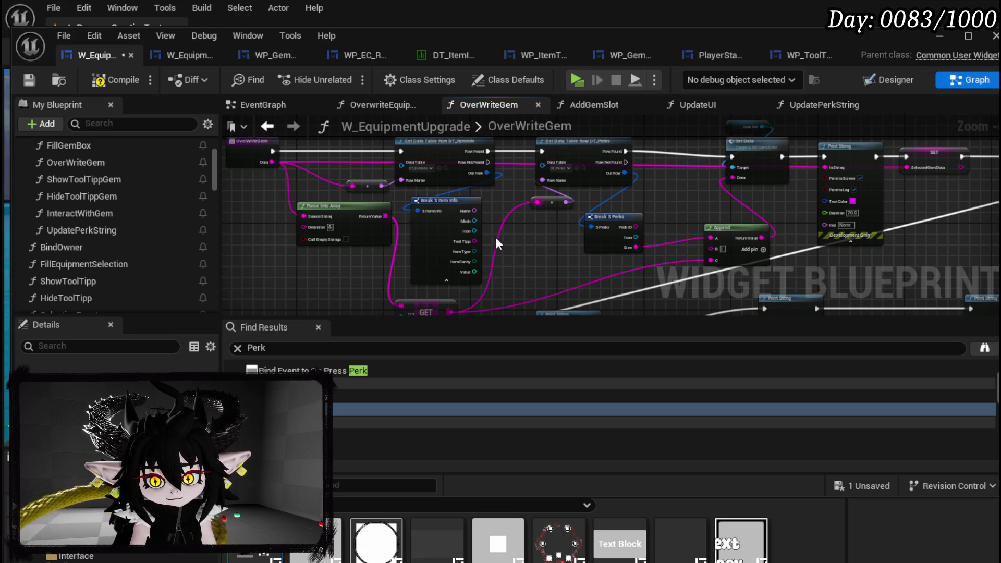
pyautogui.scroll(5, 596, 239)
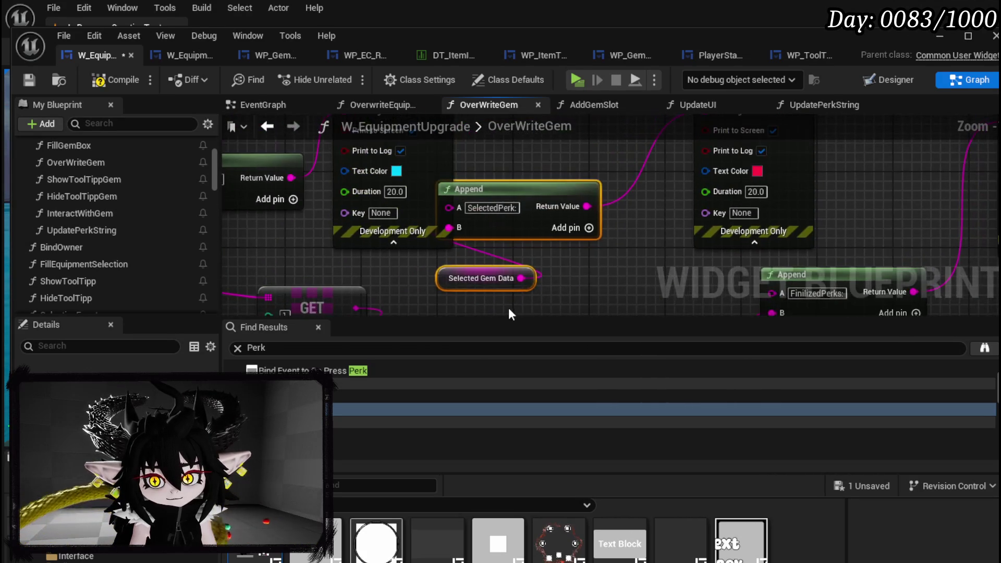
pyautogui.moveTo(562, 189); pyautogui.dragTo(640, 254)
pyautogui.scroll(-4, 640, 254)
pyautogui.scroll(2, 562, 219)
pyautogui.moveTo(560, 214); pyautogui.dragTo(991, 271)
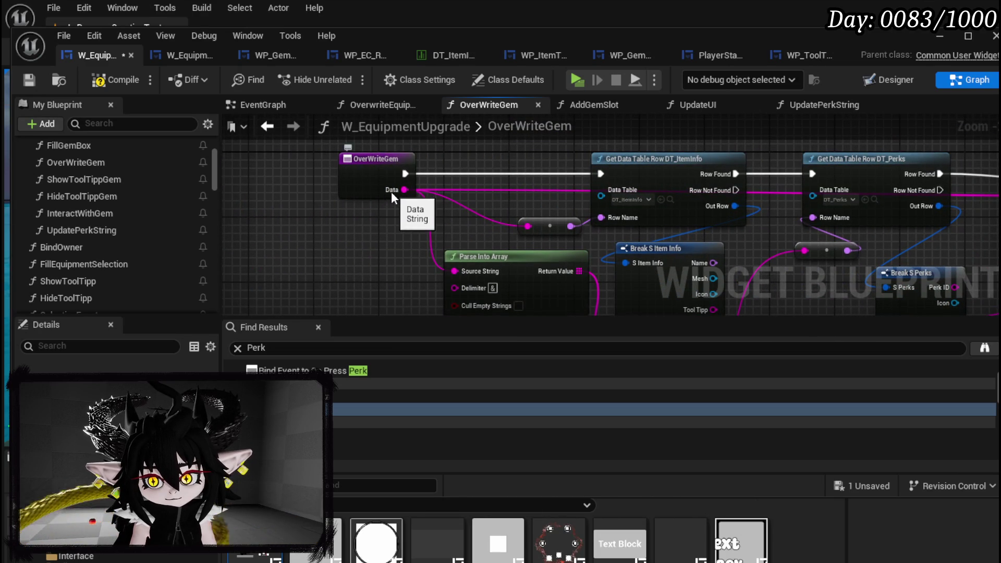
pyautogui.moveTo(392, 189)
pyautogui.mouseDown()
pyautogui.moveTo(281, 172)
pyautogui.moveTo(311, 117)
pyautogui.mouseUp()
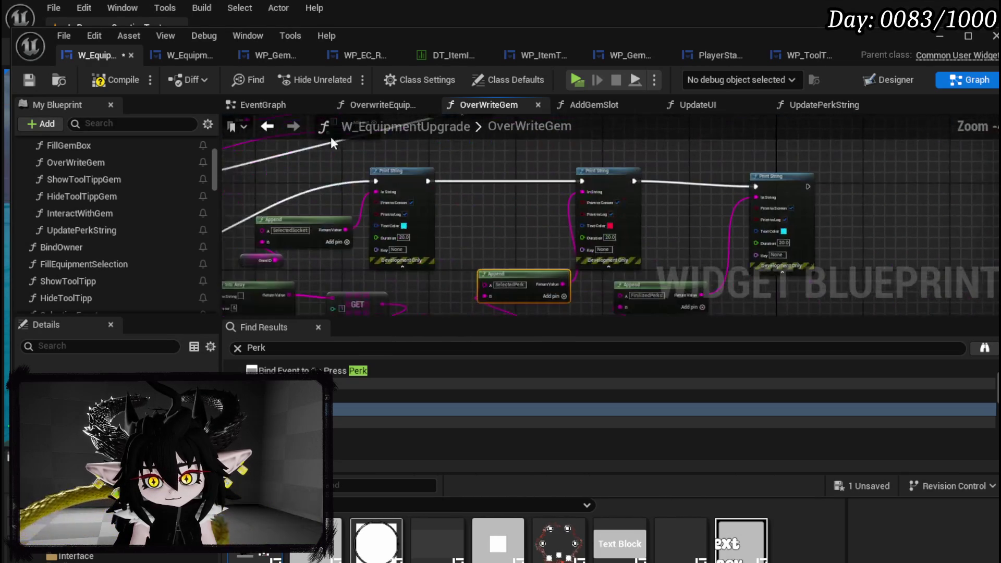
pyautogui.click(117, 82)
# Step: Playtest the level, adding two 30 SP essence gems to IRON_HEAD's upgrade panel
pyautogui.click(939, 40)
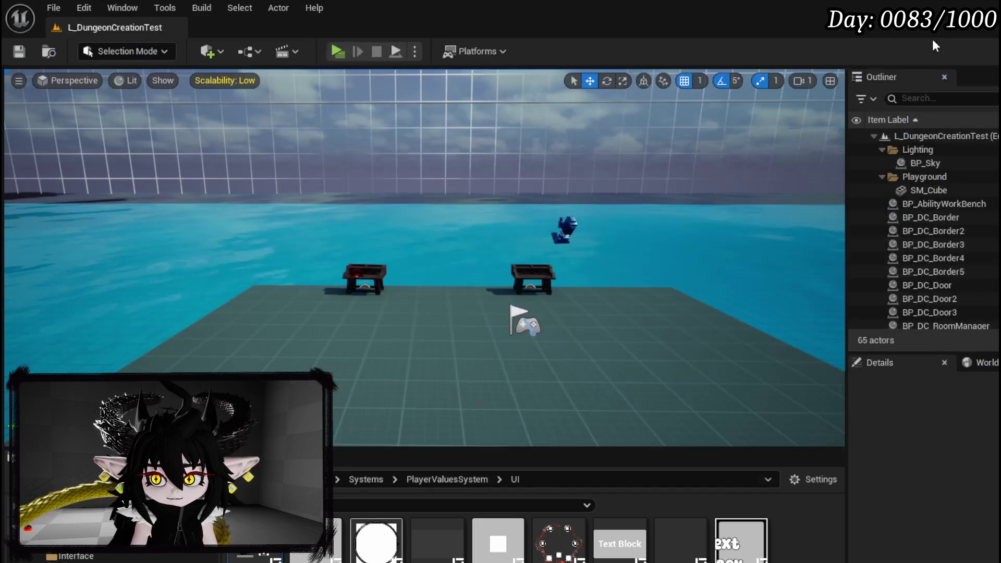
pyautogui.hotkey('alt', 'p')
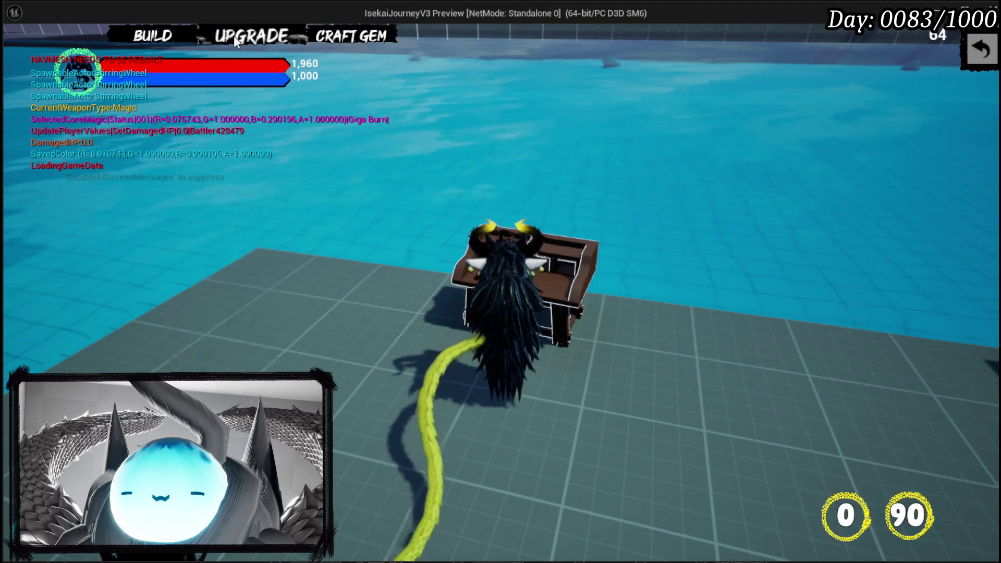
pyautogui.click(256, 36)
pyautogui.click(205, 241)
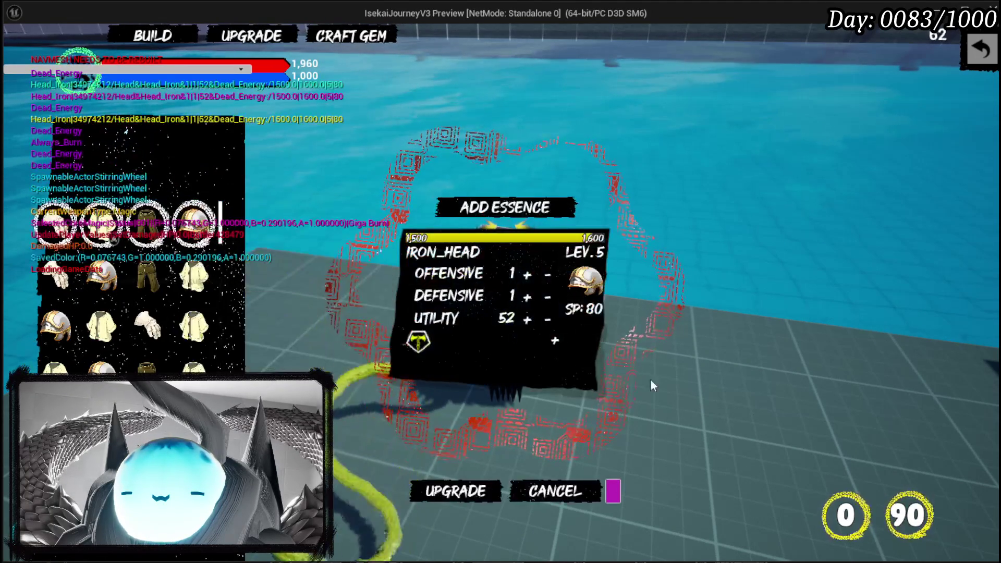
pyautogui.click(451, 429)
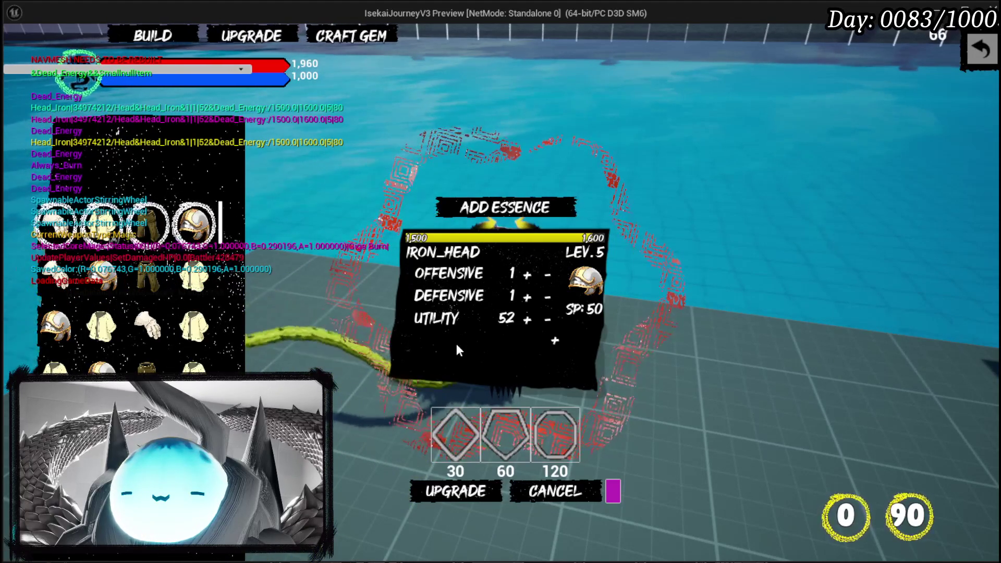
pyautogui.click(444, 448)
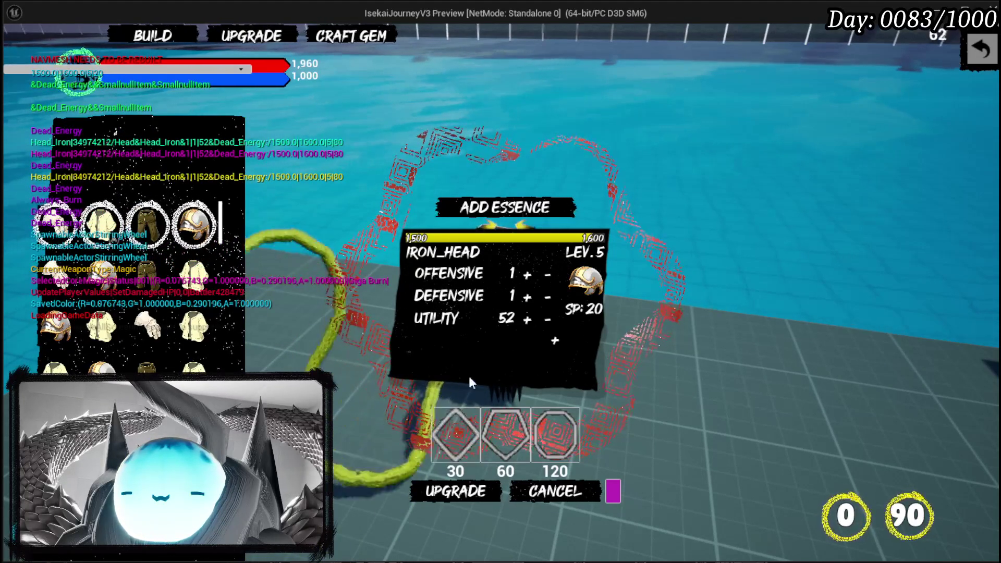
# Step: Stop the play session, save the map, and return to the W_EquipmentUpgrade editor
pyautogui.hotkey('alt', 'Tab')
pyautogui.press('Escape')
pyautogui.hotkey('ctrl', 's')
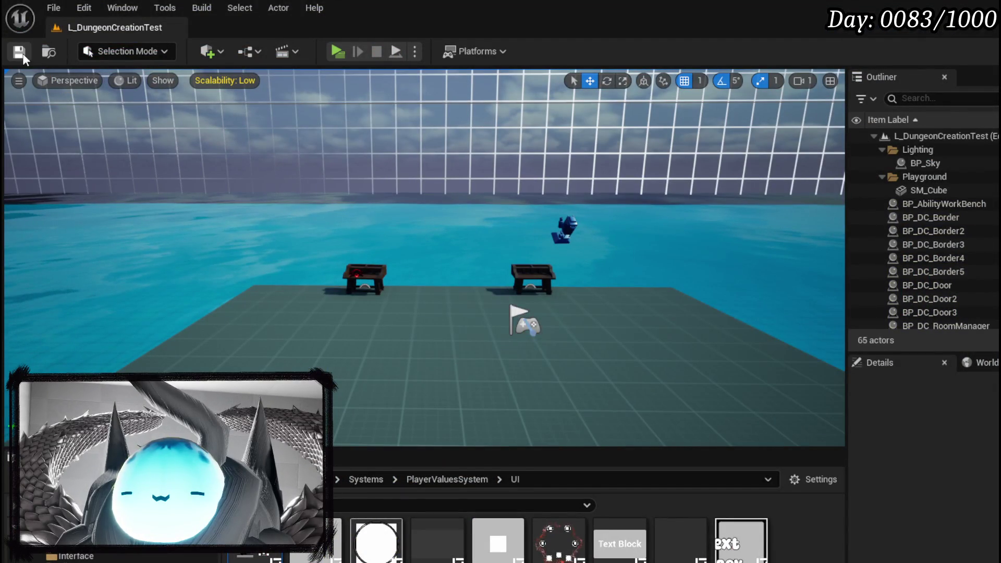
pyautogui.hotkey('alt', 'Tab')
# Step: Jump to the Perk search result, open AddGemSlot, and select its Perk Array node
pyautogui.doubleClick(442, 414)
pyautogui.moveTo(654, 226); pyautogui.dragTo(500, 223)
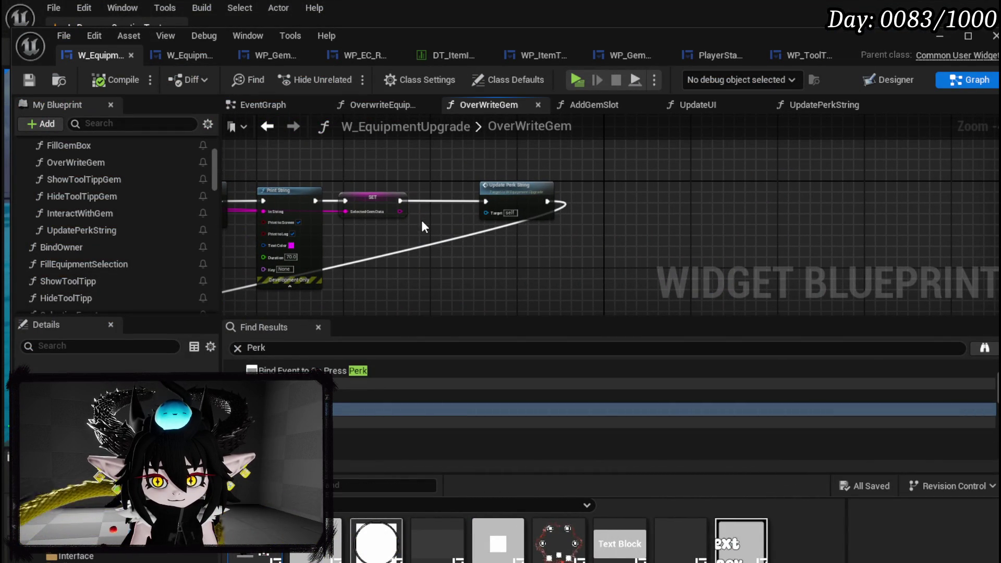
pyautogui.scroll(1, 147, 252)
pyautogui.scroll(3, 147, 252)
pyautogui.doubleClick(96, 160)
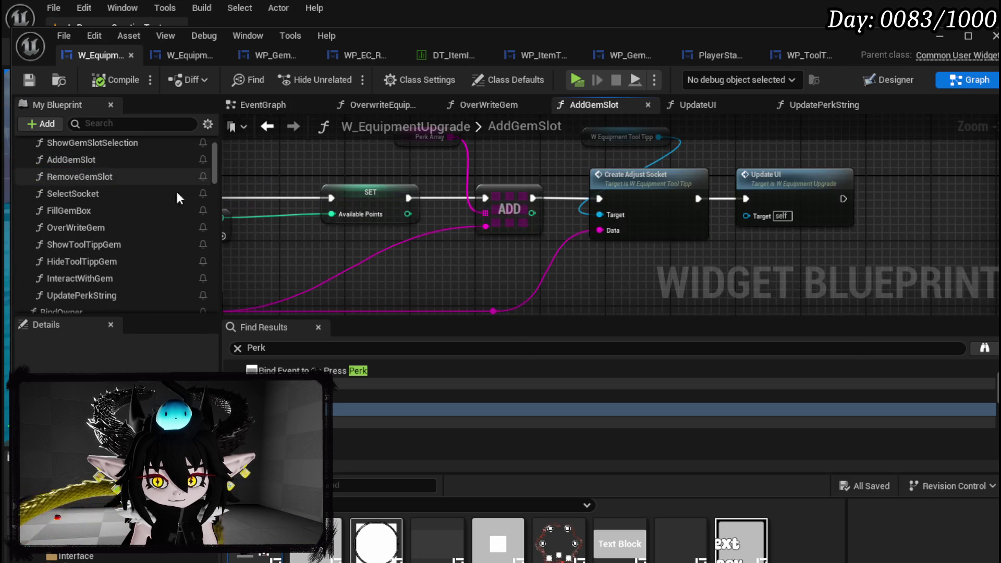
pyautogui.moveTo(525, 253); pyautogui.dragTo(444, 283)
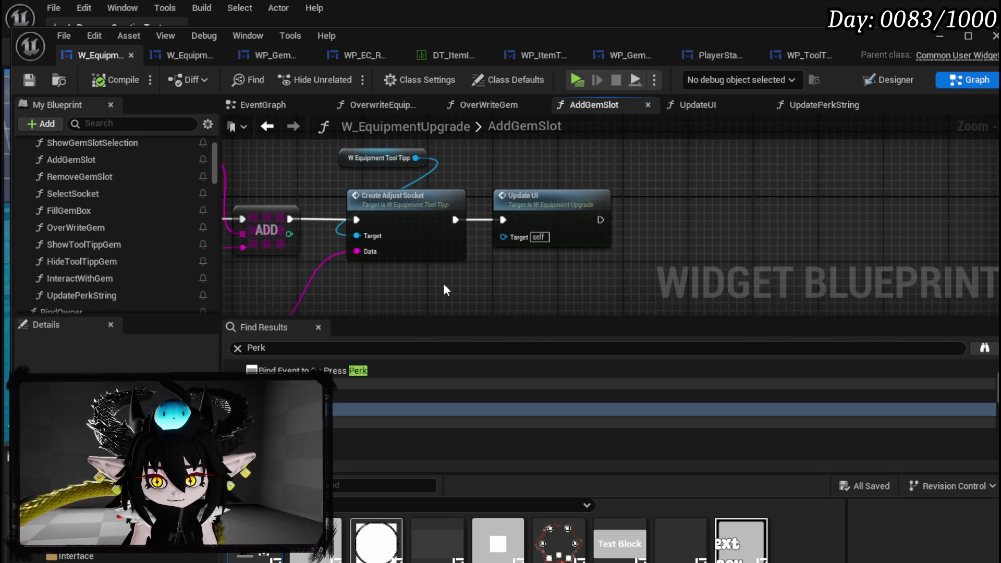
pyautogui.moveTo(362, 284)
pyautogui.mouseDown()
pyautogui.moveTo(664, 248)
pyautogui.moveTo(581, 290)
pyautogui.moveTo(637, 279)
pyautogui.moveTo(608, 300)
pyautogui.mouseUp()
pyautogui.moveTo(621, 154); pyautogui.dragTo(715, 182)
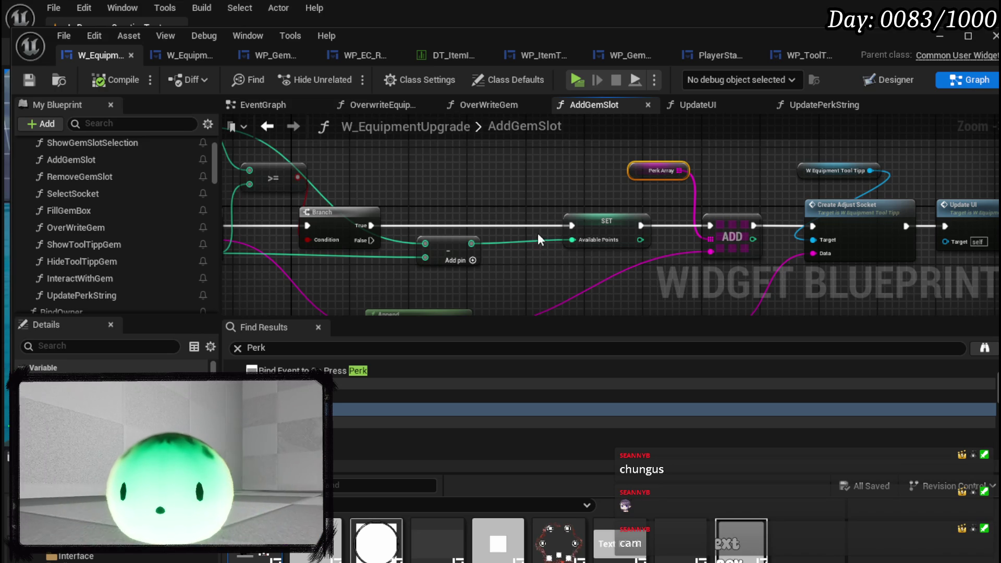
# Step: Reposition the Perk Array node just left of the ADD node, undoing the first nudge
pyautogui.moveTo(597, 167); pyautogui.dragTo(314, 214)
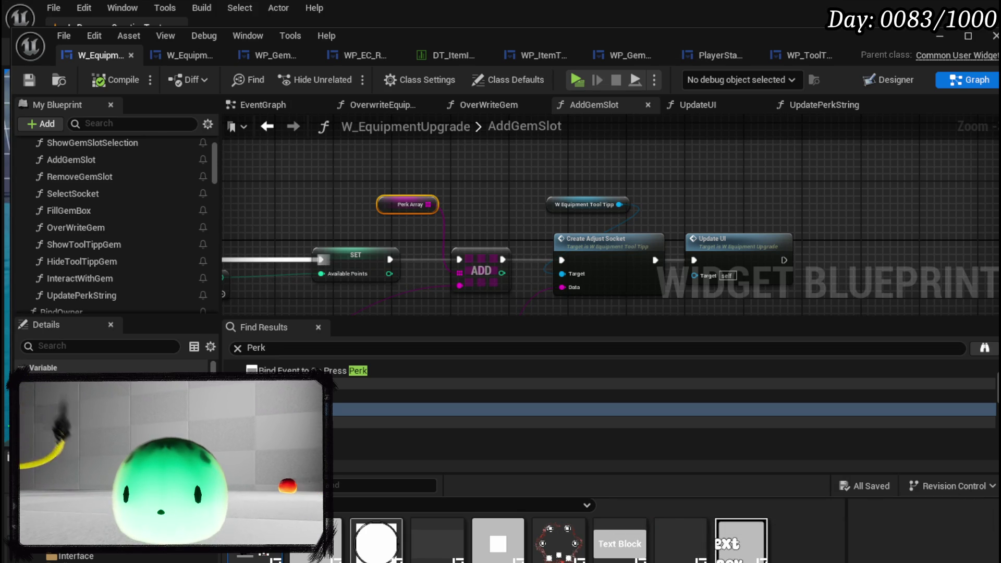
pyautogui.moveTo(685, 243); pyautogui.dragTo(448, 208)
pyautogui.moveTo(536, 200); pyautogui.dragTo(575, 152)
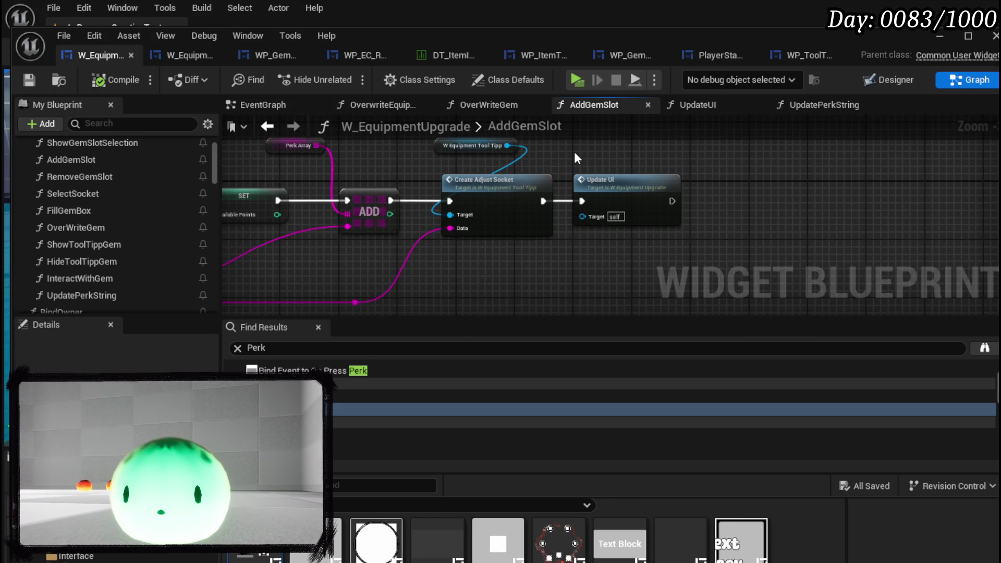
pyautogui.moveTo(574, 152)
pyautogui.mouseDown()
pyautogui.moveTo(663, 193)
pyautogui.moveTo(353, 215)
pyautogui.moveTo(183, 180)
pyautogui.moveTo(381, 170)
pyautogui.moveTo(406, 221)
pyautogui.moveTo(358, 212)
pyautogui.moveTo(367, 202)
pyautogui.mouseUp()
pyautogui.scroll(2, 353, 215)
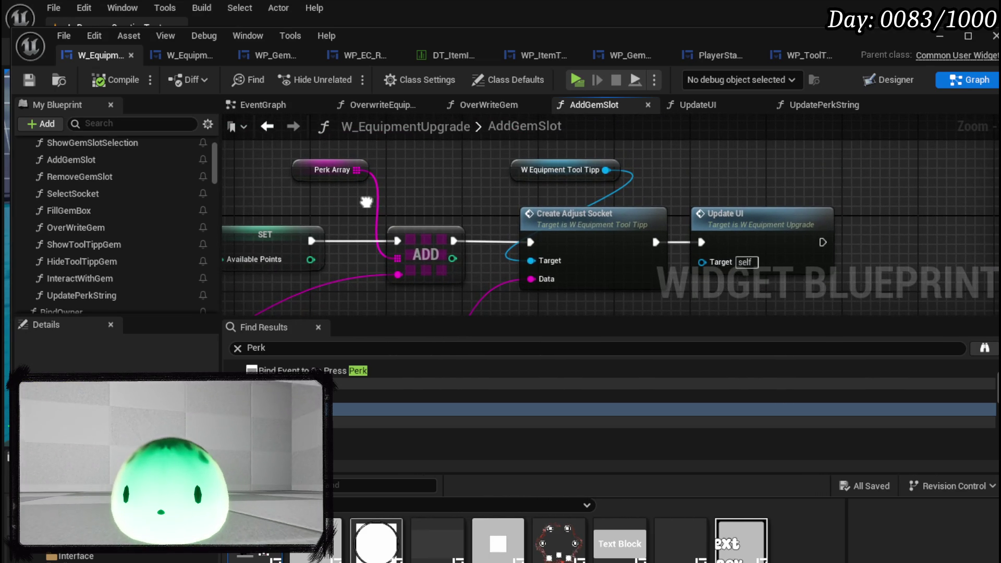
pyautogui.moveTo(461, 194)
pyautogui.mouseDown()
pyautogui.moveTo(405, 187)
pyautogui.moveTo(468, 180)
pyautogui.mouseUp()
pyautogui.click(425, 156)
pyautogui.moveTo(477, 149); pyautogui.dragTo(401, 188)
pyautogui.moveTo(305, 175)
pyautogui.mouseDown()
pyautogui.moveTo(277, 184)
pyautogui.moveTo(371, 168)
pyautogui.mouseUp()
pyautogui.hotkey('ctrl', 'z')
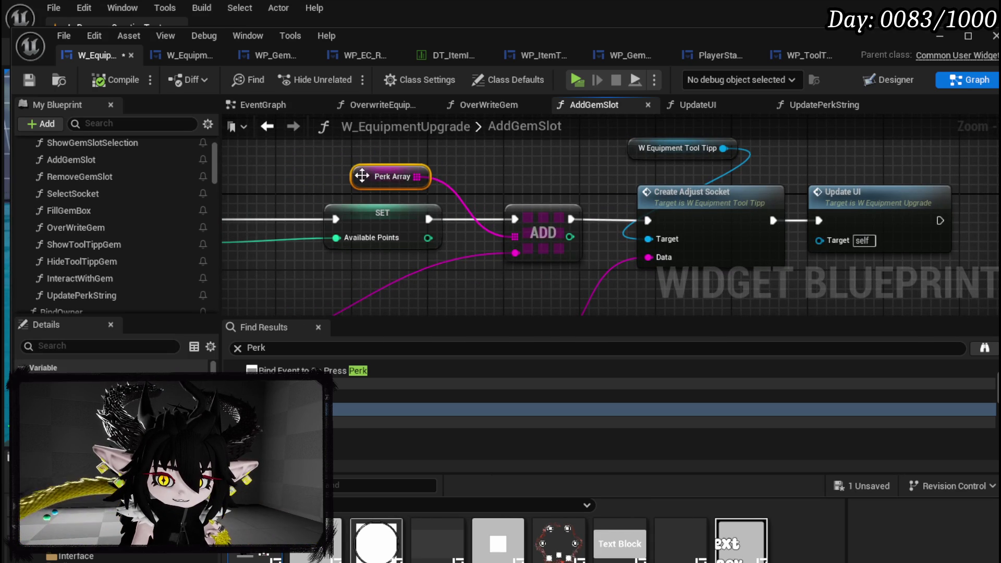
pyautogui.click(487, 166)
# Step: Check the Branch and Append nodes, then open the BindOwner function graph
pyautogui.scroll(-1, 486, 166)
pyautogui.scroll(-1, 475, 175)
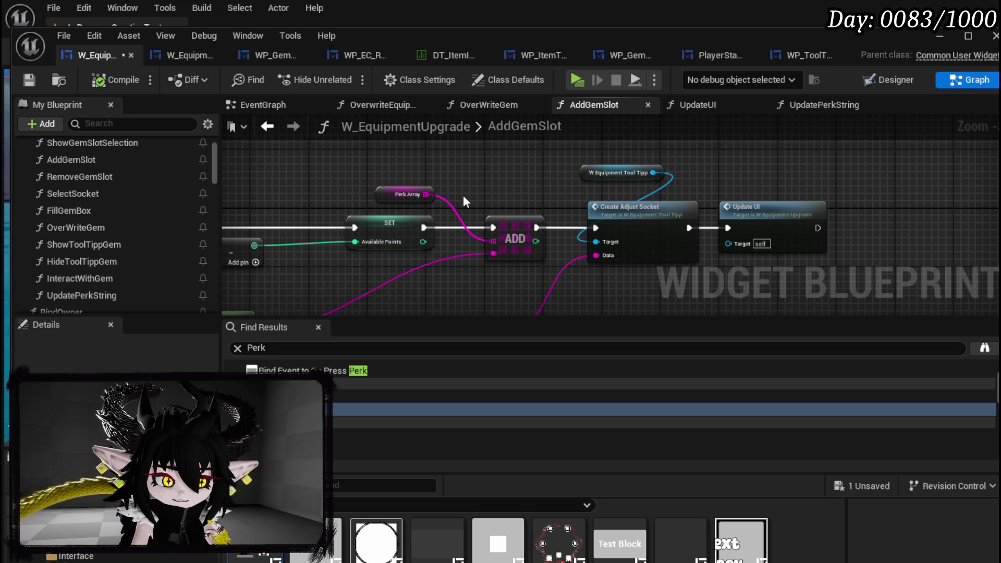
pyautogui.moveTo(463, 195)
pyautogui.mouseDown()
pyautogui.moveTo(708, 182)
pyautogui.moveTo(728, 127)
pyautogui.moveTo(679, 171)
pyautogui.mouseUp()
pyautogui.scroll(2, 136, 183)
pyautogui.scroll(-2, 136, 182)
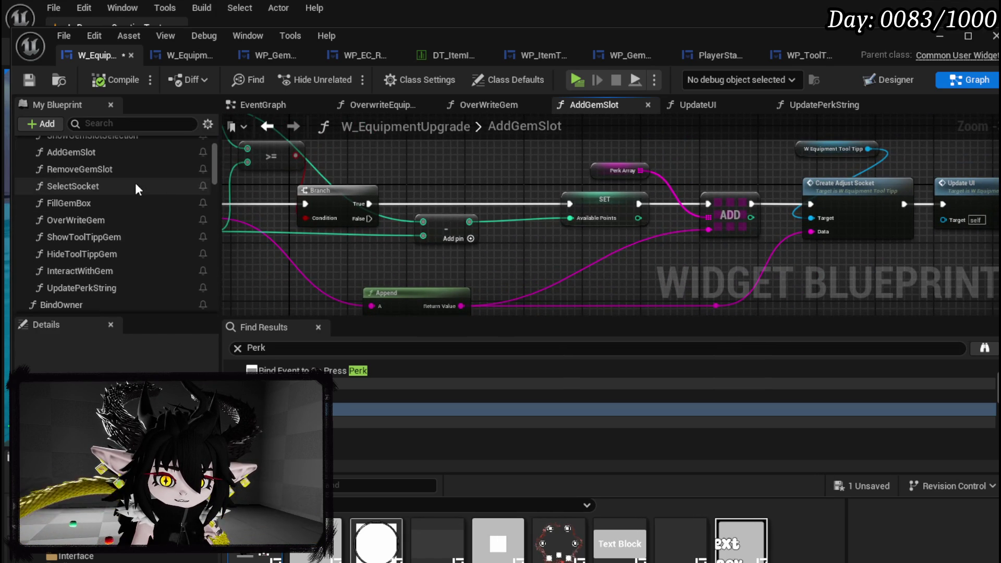
pyautogui.scroll(-2, 124, 199)
pyautogui.click(84, 239)
pyautogui.doubleClick(85, 240)
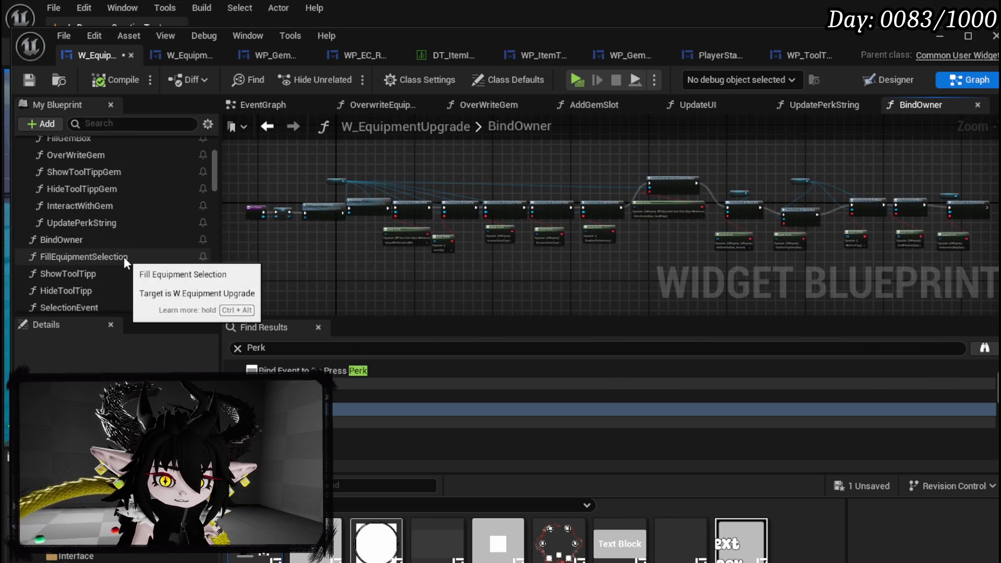
# Step: Open the SelectionEvent function graph and select its SET, GET and Parse Into Array nodes
pyautogui.scroll(-2, 116, 261)
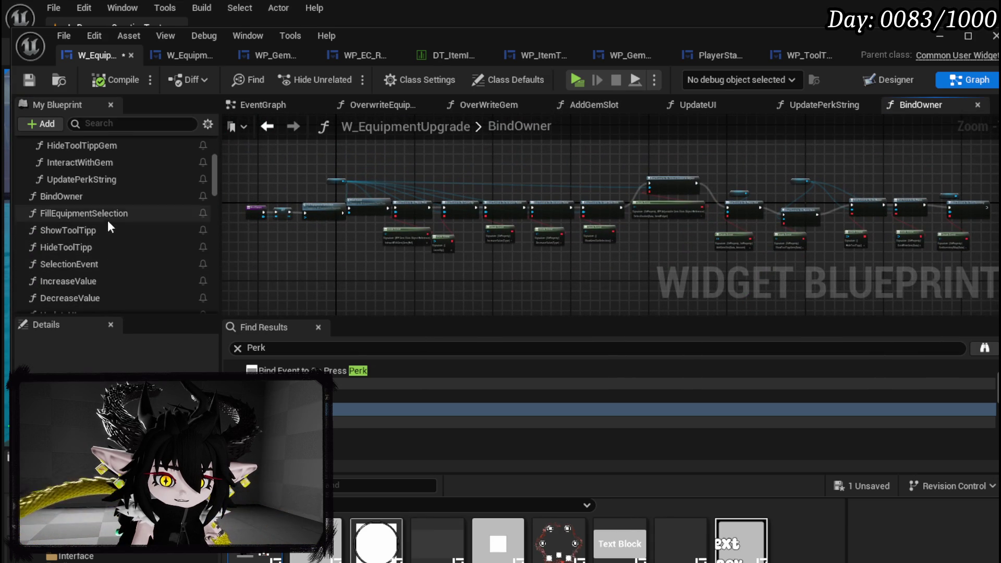
pyautogui.doubleClick(102, 263)
pyautogui.scroll(8, 417, 235)
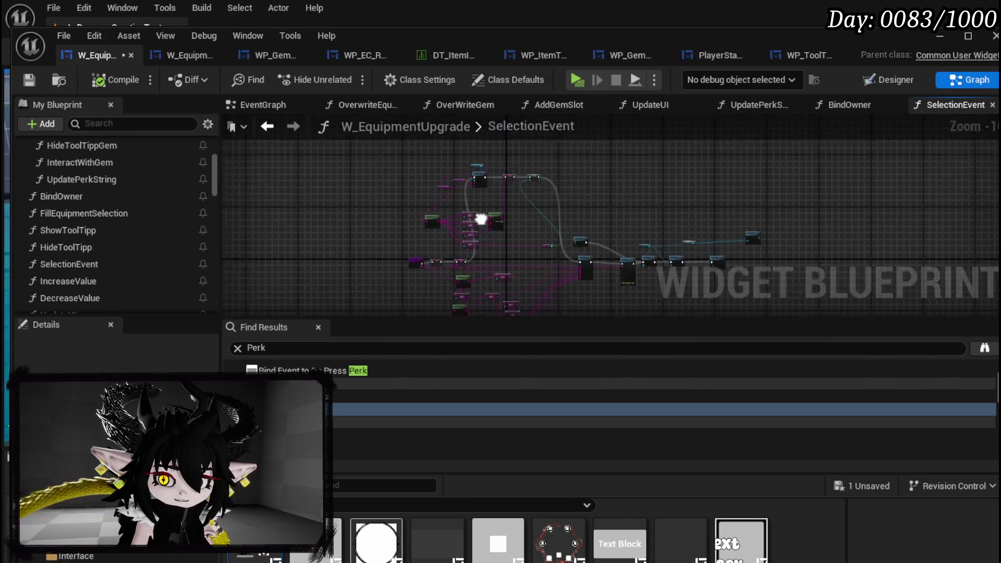
pyautogui.moveTo(432, 282)
pyautogui.mouseDown()
pyautogui.moveTo(447, 291)
pyautogui.moveTo(528, 142)
pyautogui.mouseUp()
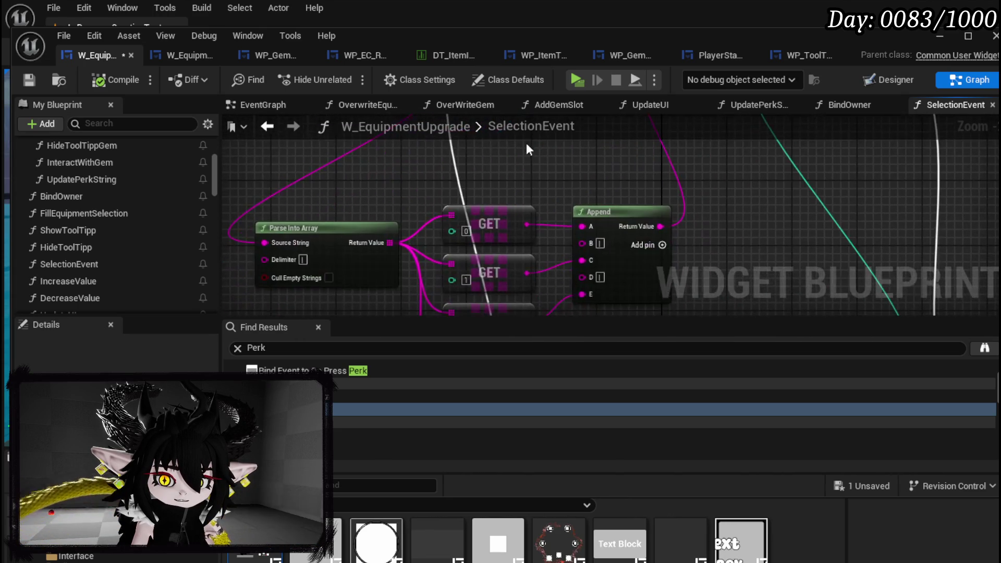
pyautogui.scroll(-5, 408, 204)
pyautogui.moveTo(294, 207); pyautogui.dragTo(387, 244)
pyautogui.moveTo(512, 286); pyautogui.dragTo(596, 266)
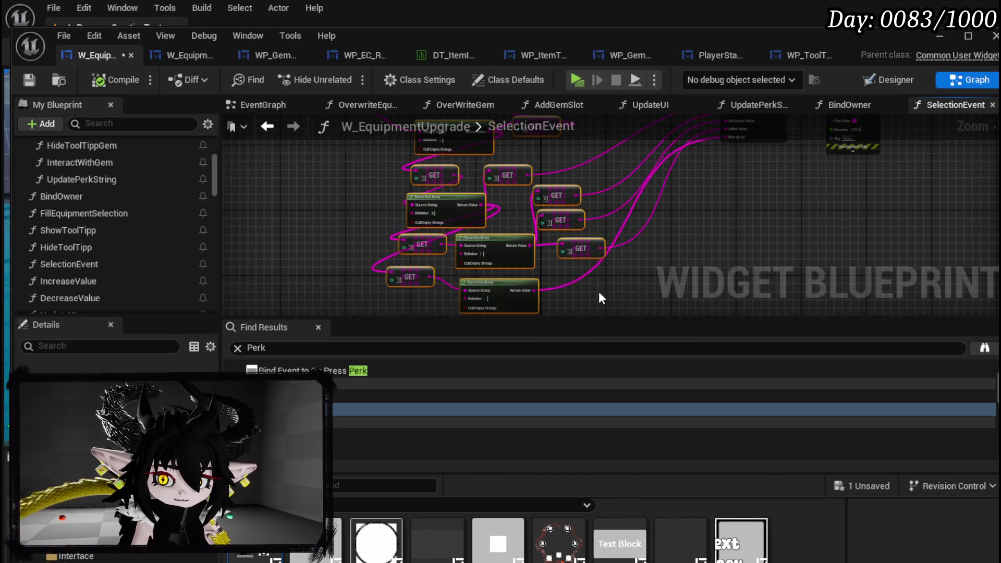
# Step: Pan to the Set Equipment Data, Upgrade and GET nodes and clear the selection
pyautogui.moveTo(383, 155); pyautogui.dragTo(417, 283)
pyautogui.moveTo(373, 259)
pyautogui.mouseDown()
pyautogui.moveTo(264, 108)
pyautogui.moveTo(221, 196)
pyautogui.moveTo(356, 201)
pyautogui.moveTo(324, 193)
pyautogui.moveTo(505, 230)
pyautogui.mouseUp()
pyautogui.scroll(5, 436, 177)
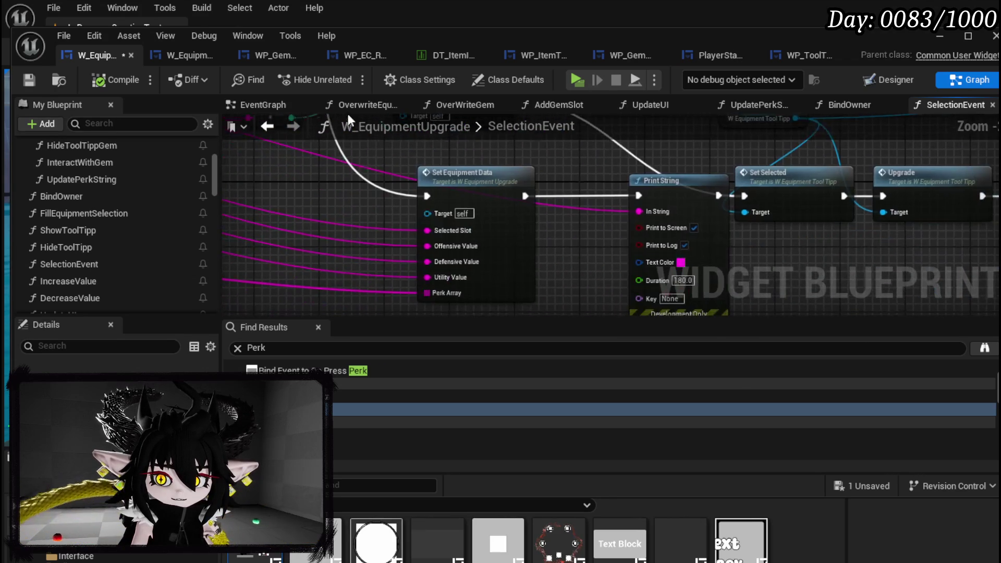
pyautogui.moveTo(450, 215)
pyautogui.mouseDown()
pyautogui.moveTo(386, 198)
pyautogui.moveTo(438, 215)
pyautogui.mouseUp()
pyautogui.scroll(-3, 318, 249)
pyautogui.moveTo(318, 249); pyautogui.dragTo(545, 282)
pyautogui.moveTo(439, 281)
pyautogui.mouseDown()
pyautogui.moveTo(390, 242)
pyautogui.moveTo(543, 271)
pyautogui.mouseUp()
pyautogui.scroll(5, 345, 239)
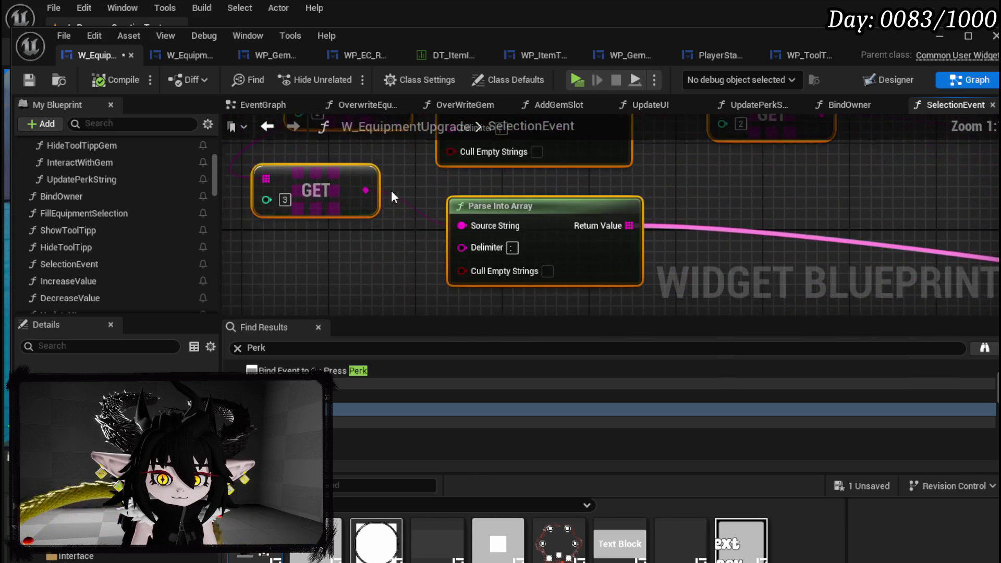
pyautogui.click(420, 295)
# Step: Set the Parse Into Array delimiter to '&', then compile and save the blueprint
pyautogui.click(512, 248)
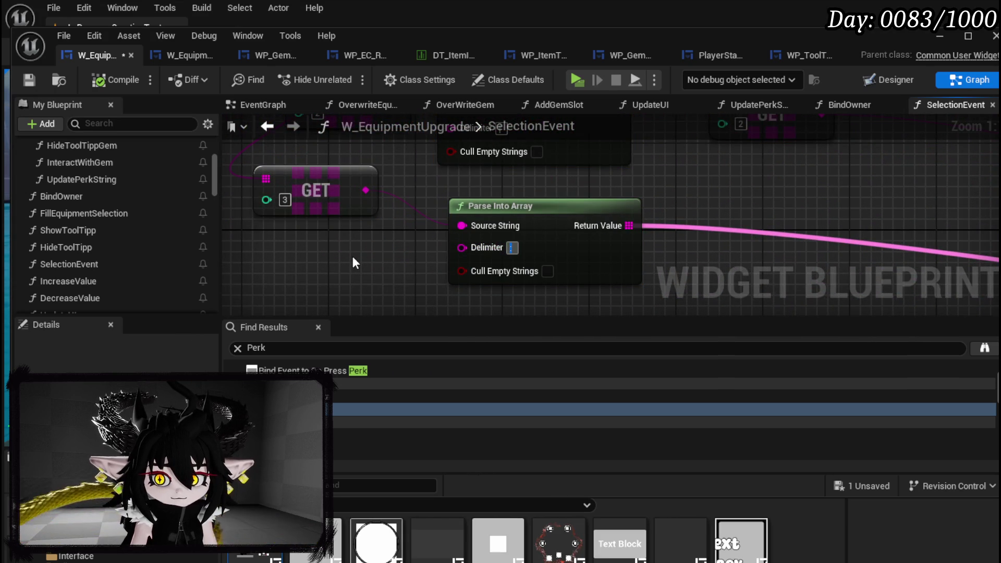
pyautogui.write('&')
pyautogui.press('Return')
pyautogui.click(115, 79)
pyautogui.click(29, 80)
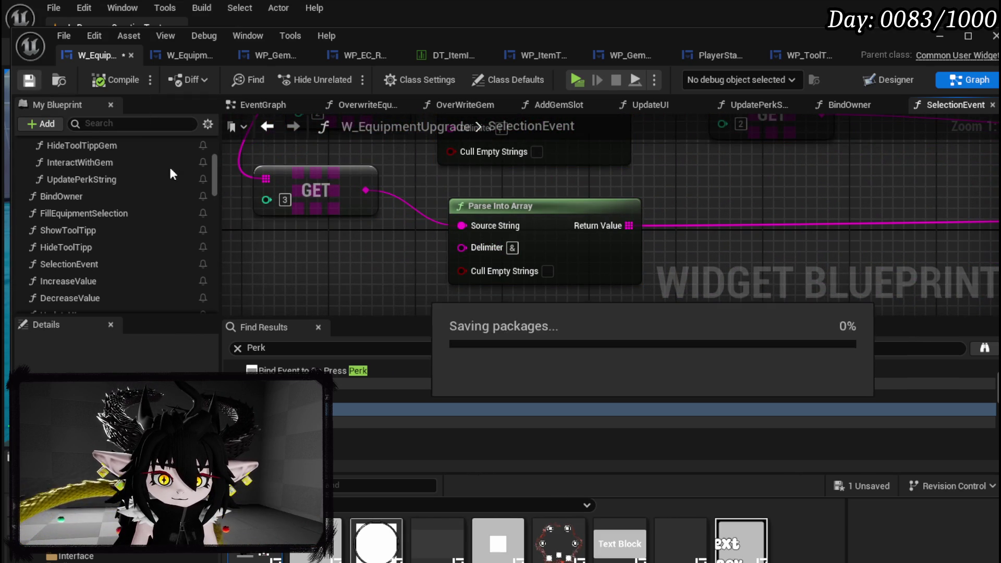
# Step: Move the GET node down-right and pan to the Set Equipment Data wiring
pyautogui.moveTo(324, 190); pyautogui.dragTo(346, 222)
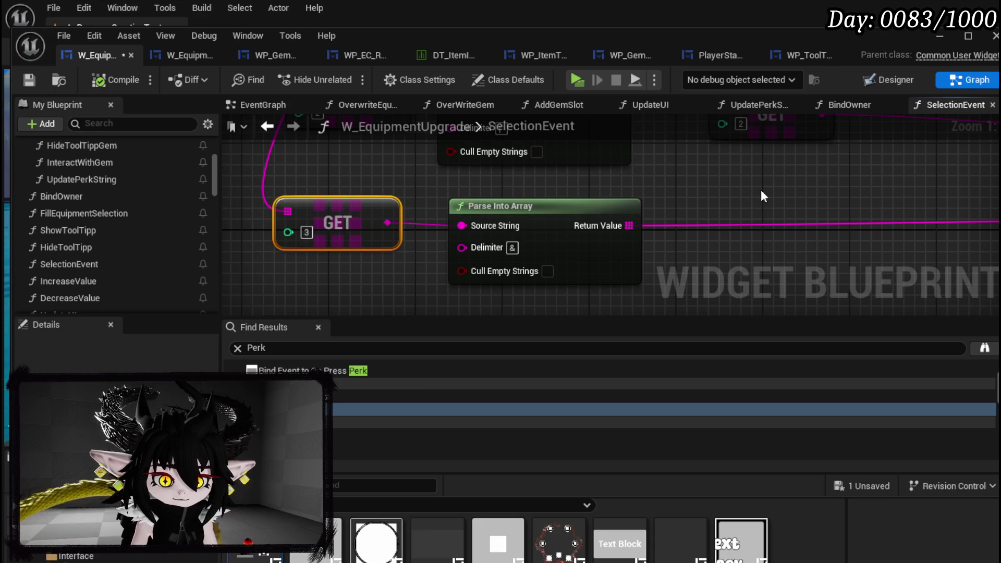
pyautogui.scroll(-2, 761, 196)
pyautogui.moveTo(762, 197)
pyautogui.mouseDown()
pyautogui.moveTo(599, 205)
pyautogui.moveTo(466, 174)
pyautogui.moveTo(507, 182)
pyautogui.mouseUp()
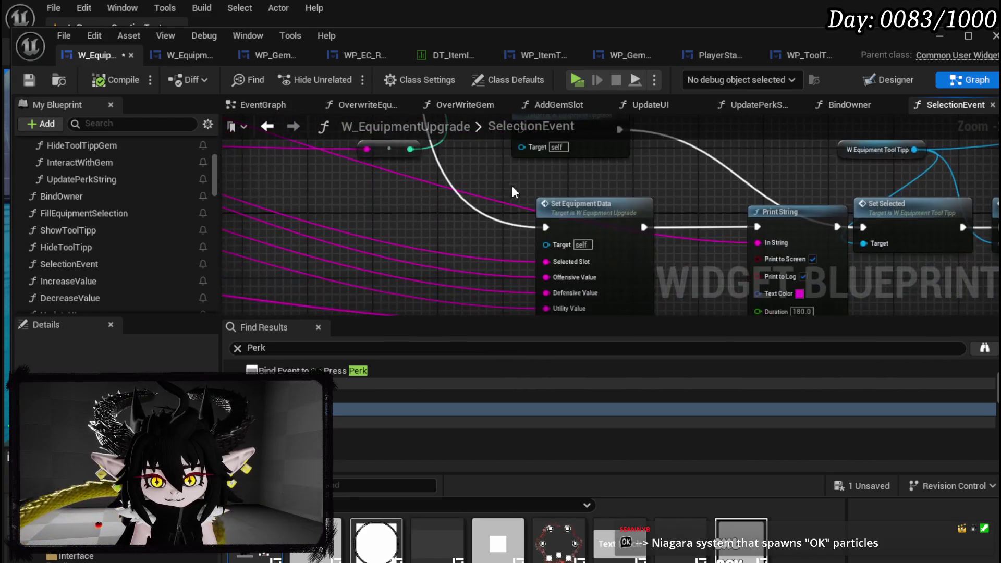
# Step: Move the reroute node down-right, save the blueprint, and bring the Steamworks dashboard forward
pyautogui.moveTo(542, 224)
pyautogui.mouseDown()
pyautogui.moveTo(452, 228)
pyautogui.moveTo(605, 253)
pyautogui.moveTo(720, 224)
pyautogui.moveTo(316, 225)
pyautogui.moveTo(548, 245)
pyautogui.moveTo(470, 268)
pyautogui.mouseUp()
pyautogui.click(378, 193)
pyautogui.moveTo(354, 187)
pyautogui.mouseDown()
pyautogui.moveTo(392, 296)
pyautogui.moveTo(480, 224)
pyautogui.mouseUp()
pyautogui.click(29, 82)
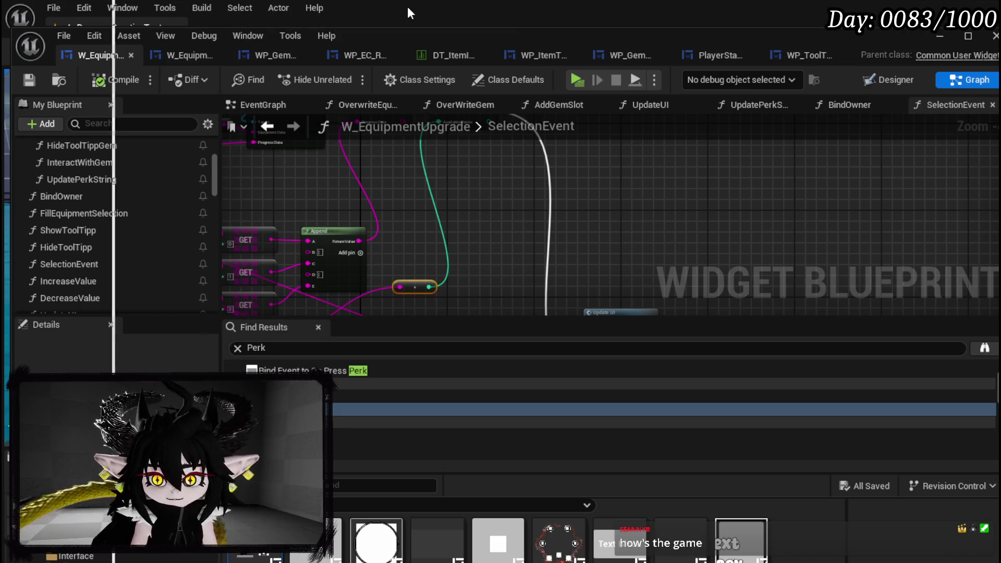
pyautogui.moveTo(408, 7); pyautogui.dragTo(464, 7)
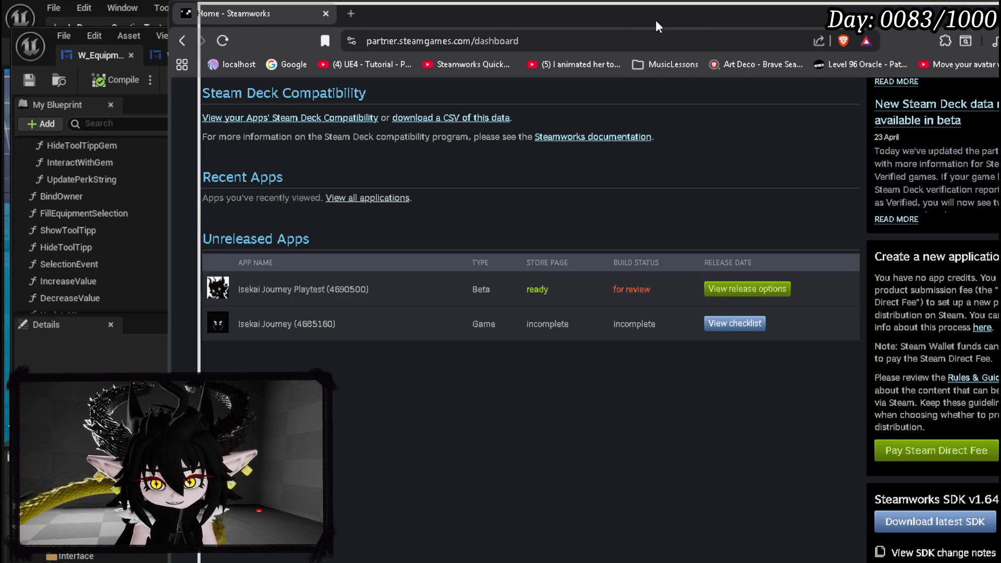
# Step: Nudge the Brave window right, then Alt+Tab back to the Unreal Blueprint editor
pyautogui.moveTo(639, 20); pyautogui.dragTo(652, 22)
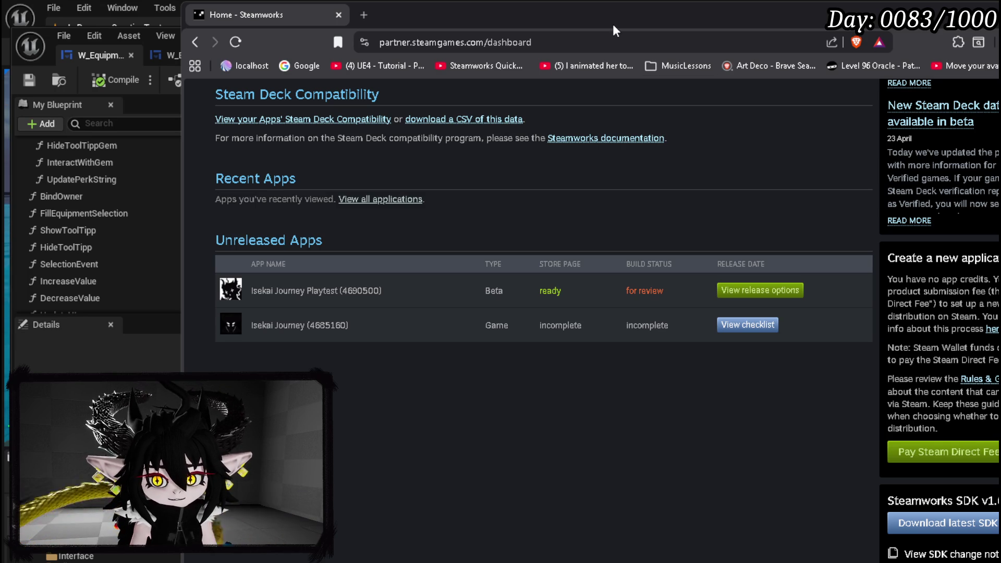
pyautogui.hotkey('alt', 'Tab')
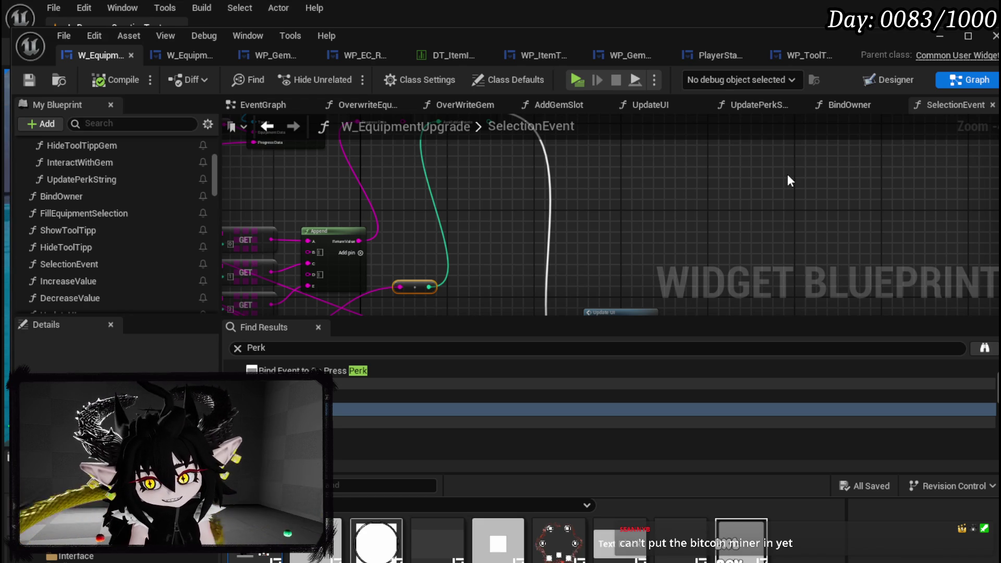
pyautogui.click(947, 36)
pyautogui.click(347, 56)
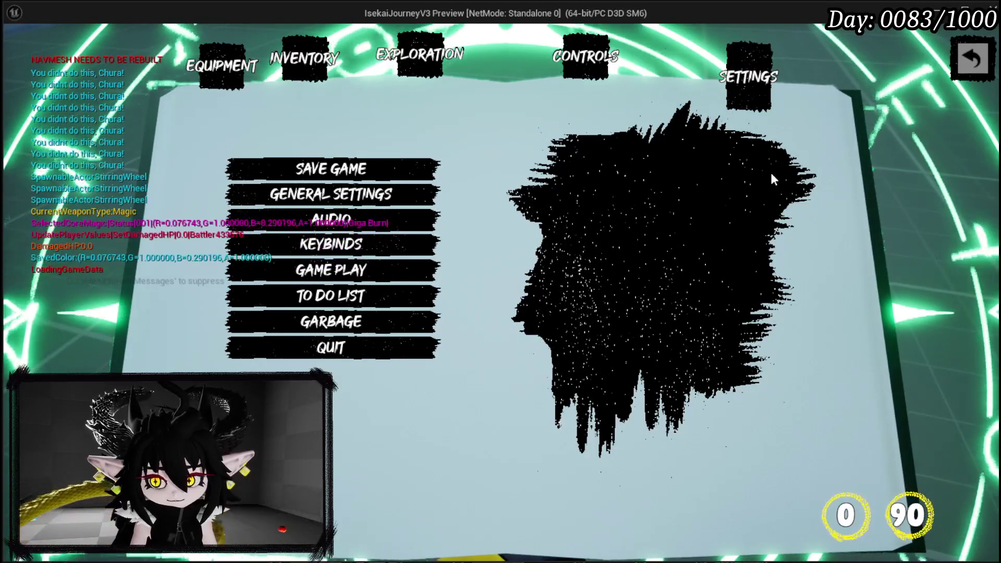
pyautogui.press('Escape')
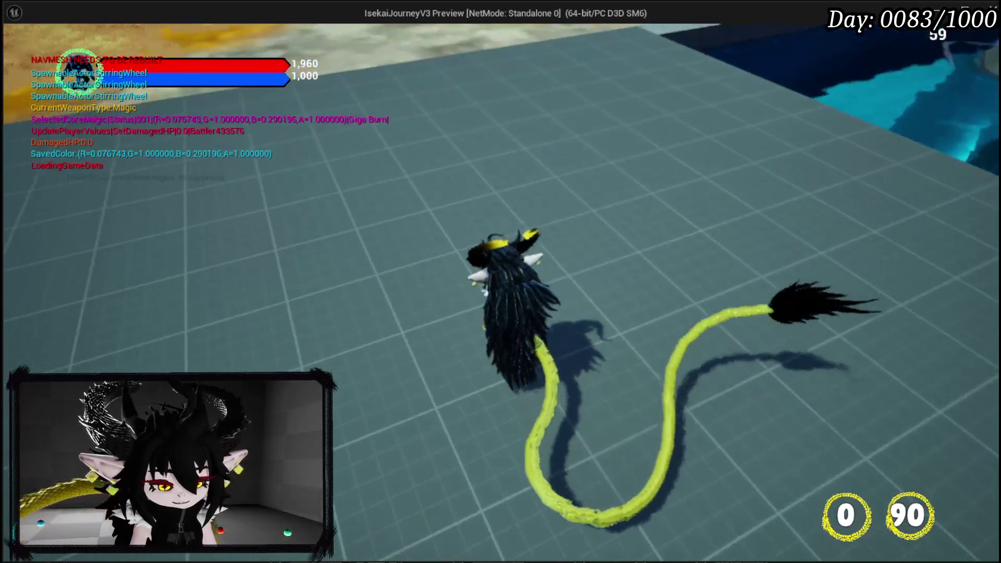
pyautogui.press('Escape')
pyautogui.hotkey('ctrl', 's')
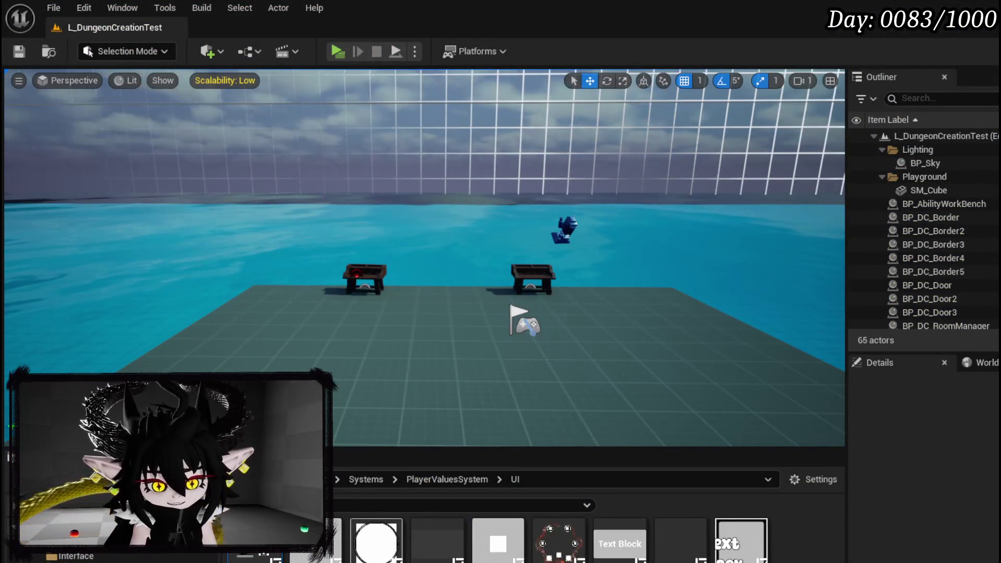
pyautogui.hotkey('alt', 'Tab')
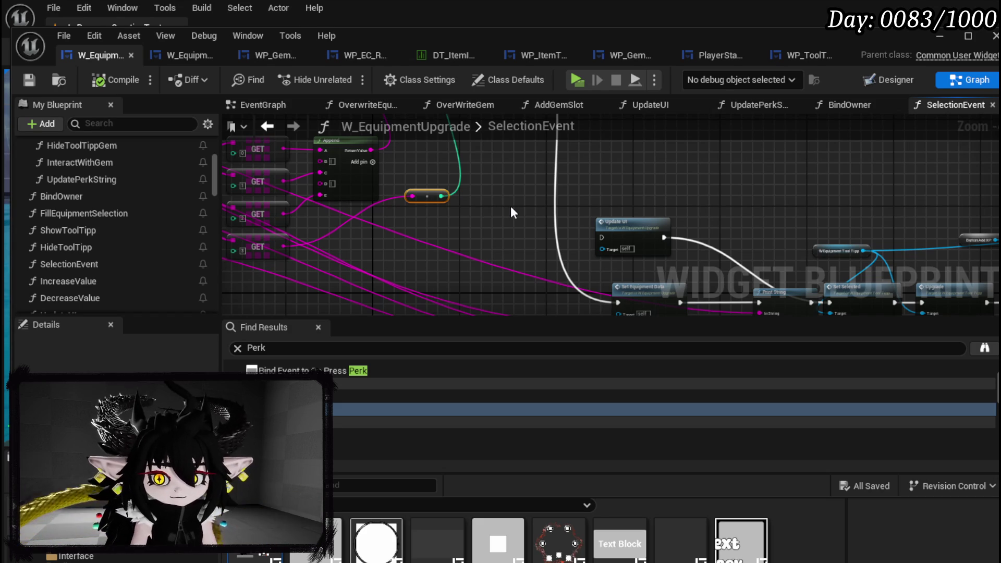
# Step: Inspect the Set Data, Parse Into Array and Set Equipment Data nodes, then switch to Steamworks
pyautogui.moveTo(617, 209); pyautogui.dragTo(84, 99)
pyautogui.moveTo(133, 264)
pyautogui.mouseDown()
pyautogui.moveTo(219, 271)
pyautogui.moveTo(440, 232)
pyautogui.moveTo(438, 290)
pyautogui.moveTo(410, 277)
pyautogui.mouseUp()
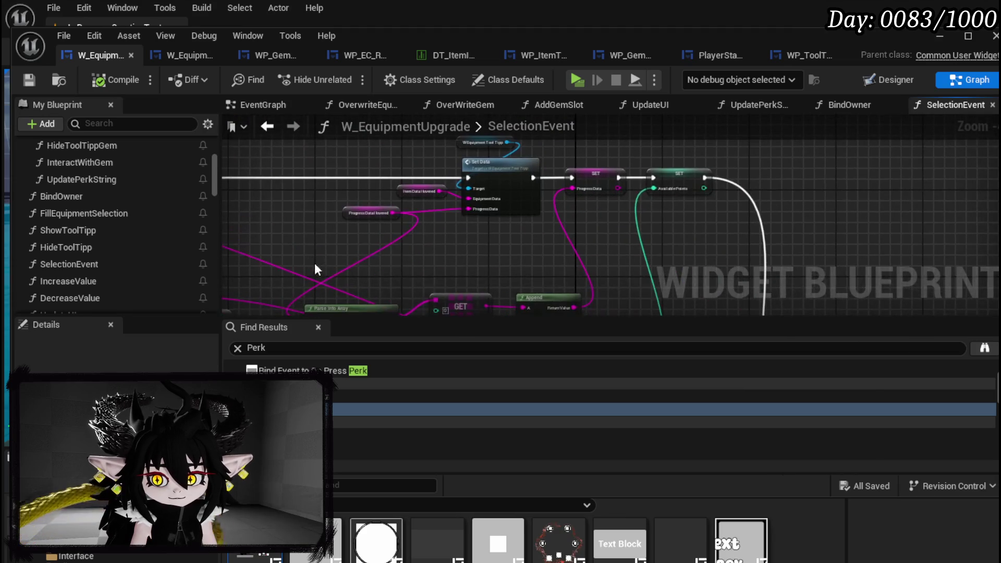
pyautogui.moveTo(442, 246)
pyautogui.mouseDown()
pyautogui.moveTo(898, 242)
pyautogui.moveTo(364, 176)
pyautogui.moveTo(222, 108)
pyautogui.mouseUp()
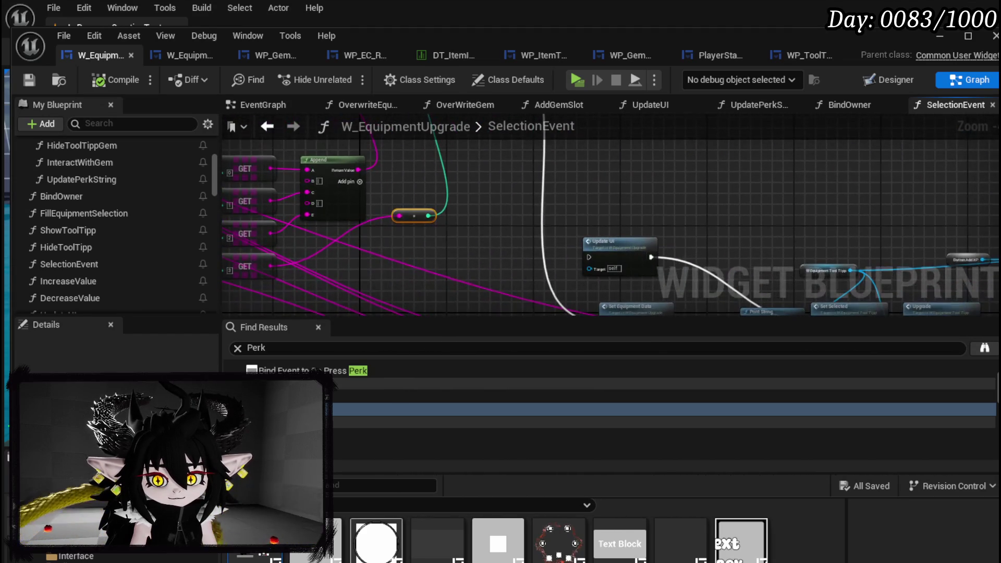
pyautogui.moveTo(442, 220)
pyautogui.mouseDown()
pyautogui.moveTo(307, 119)
pyautogui.moveTo(297, 124)
pyautogui.moveTo(936, 166)
pyautogui.moveTo(860, 152)
pyautogui.mouseUp()
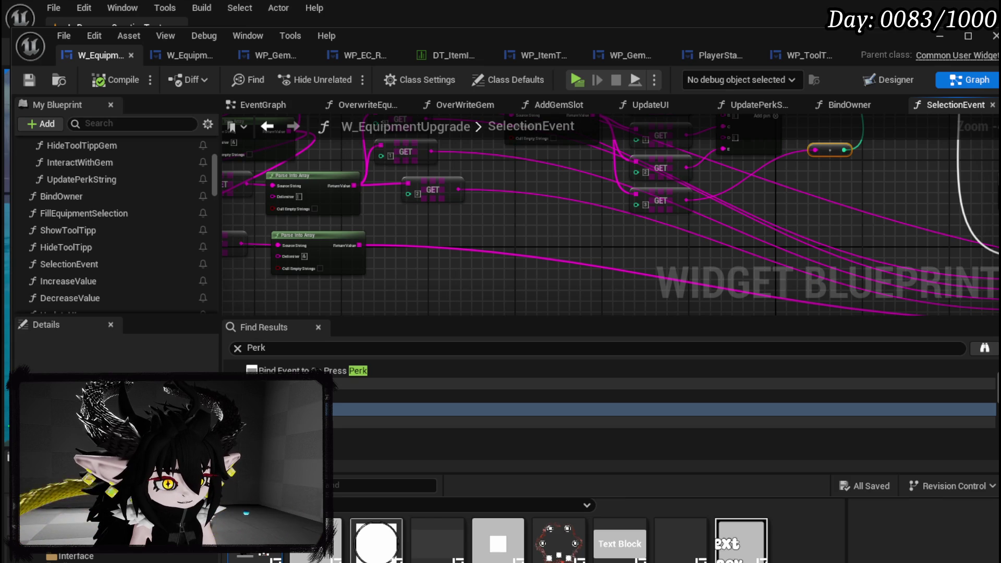
pyautogui.hotkey('alt', 'Tab')
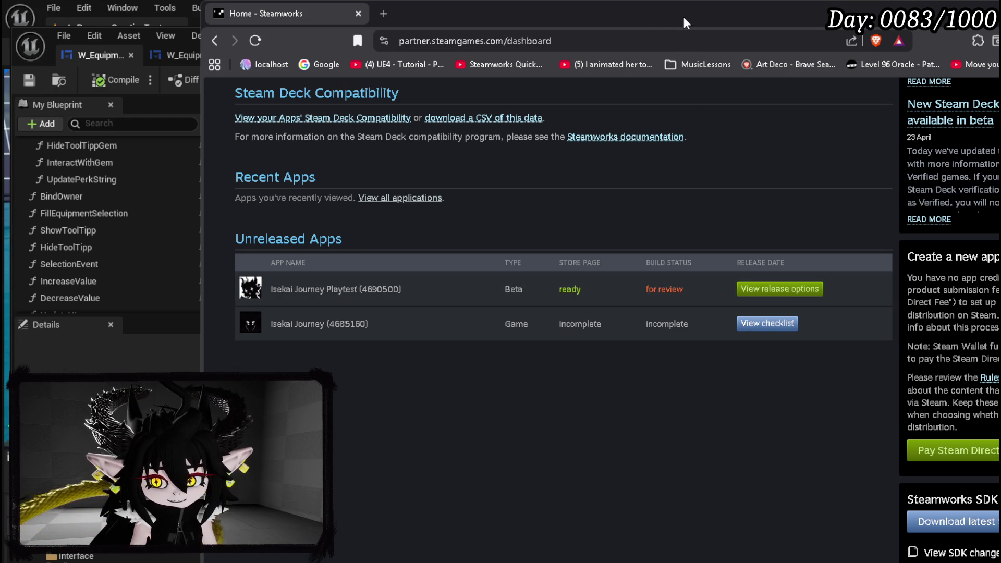
# Step: Alt+Tab from the Steamworks dashboard back to the SelectionEvent graph
pyautogui.hotkey('alt', 'Tab')
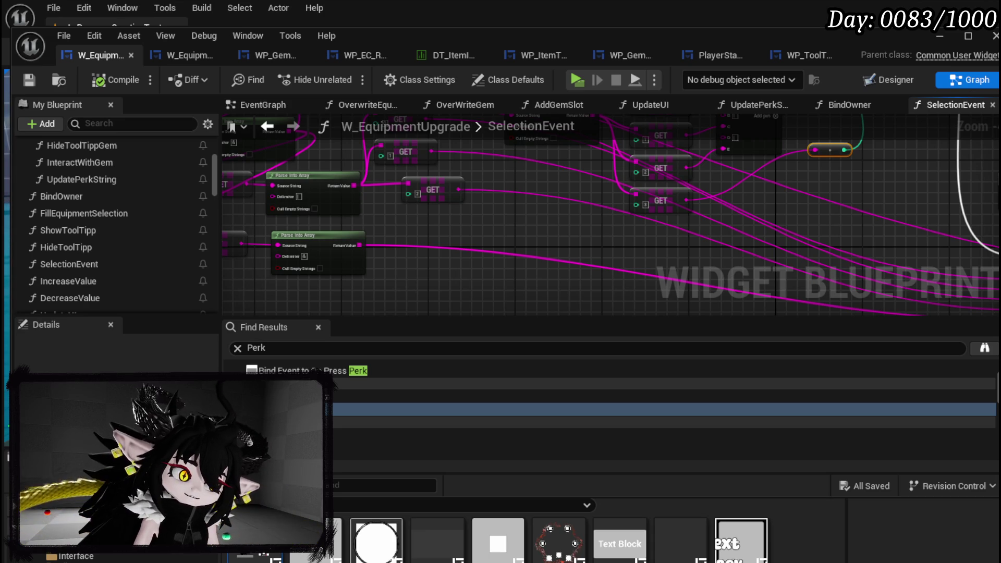
# Step: Move the right-hand node cluster to the graph's top, nudge Print String left, and save
pyautogui.scroll(-8, 330, 225)
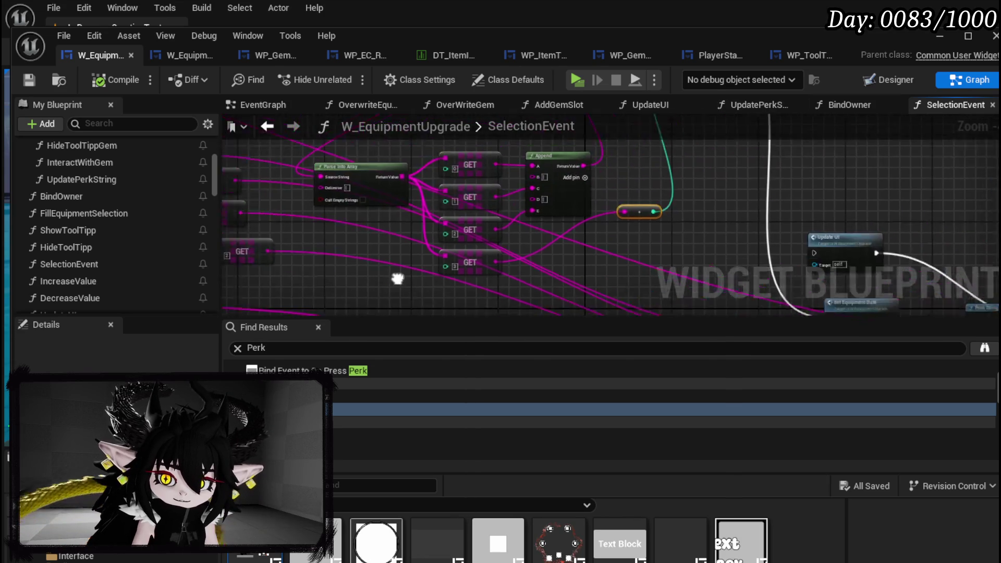
pyautogui.scroll(3, 391, 165)
pyautogui.scroll(-3, 444, 170)
pyautogui.moveTo(443, 170); pyautogui.dragTo(586, 217)
pyautogui.scroll(2, 478, 276)
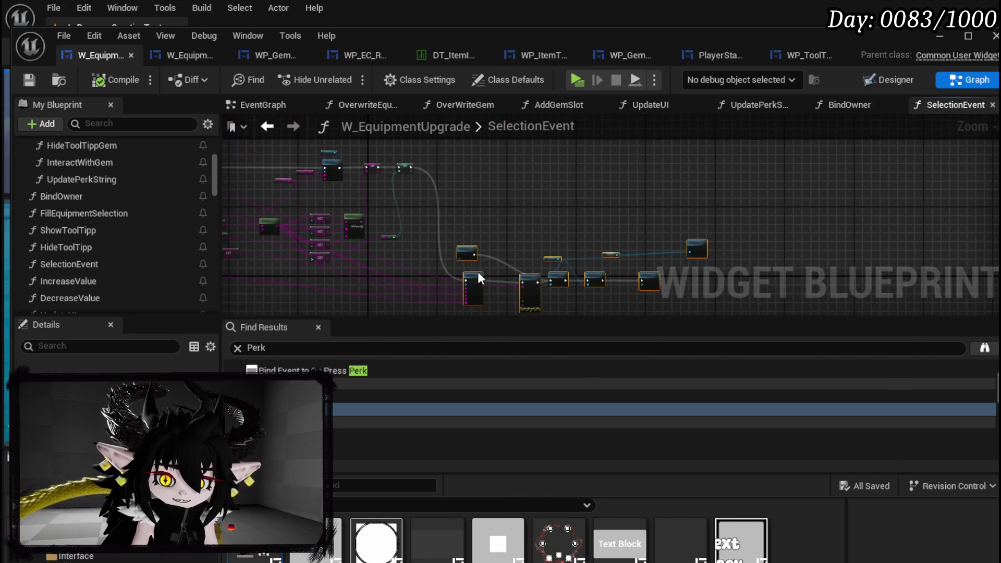
pyautogui.moveTo(474, 281); pyautogui.dragTo(449, 162)
pyautogui.scroll(3, 449, 162)
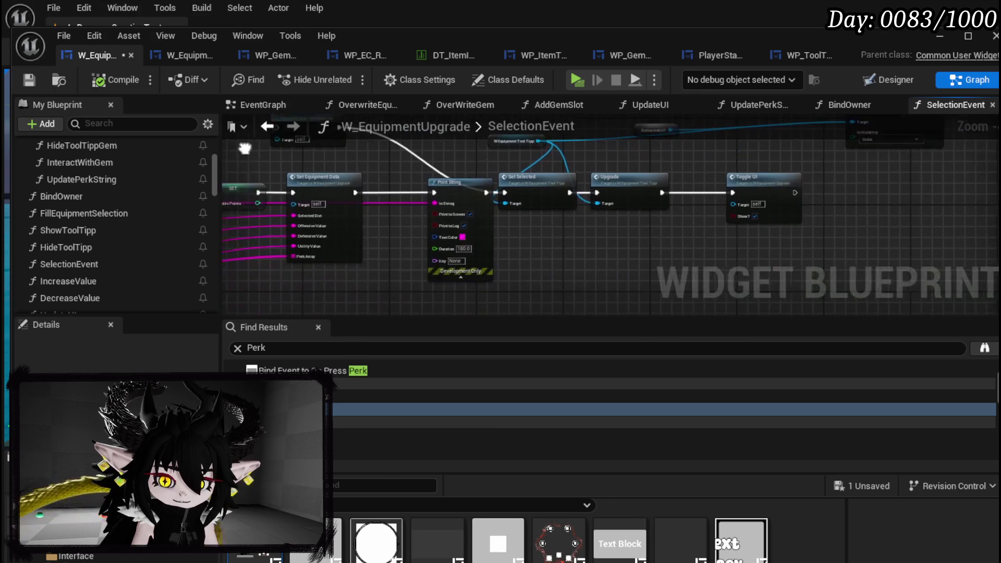
pyautogui.scroll(2, 458, 167)
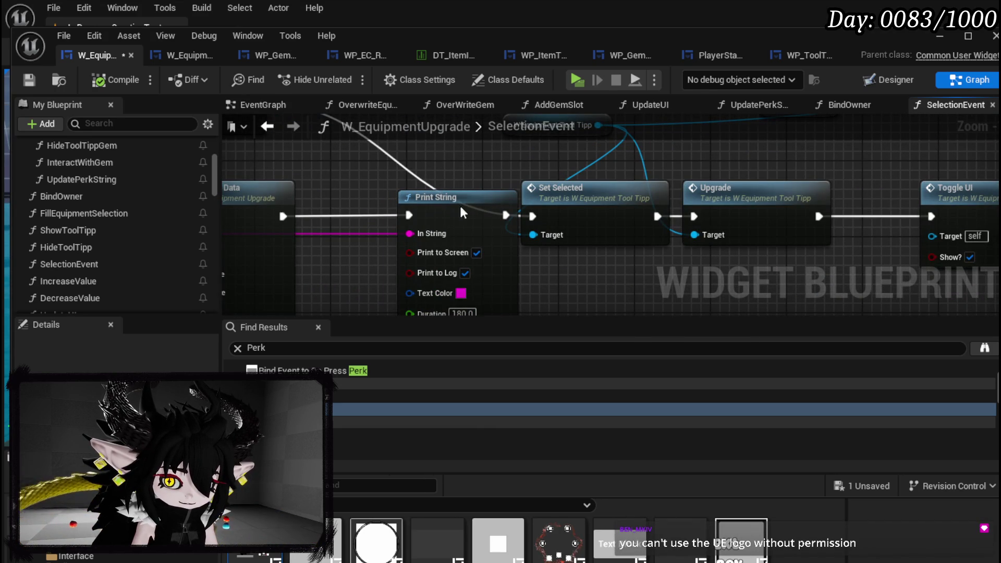
pyautogui.moveTo(458, 204); pyautogui.dragTo(400, 208)
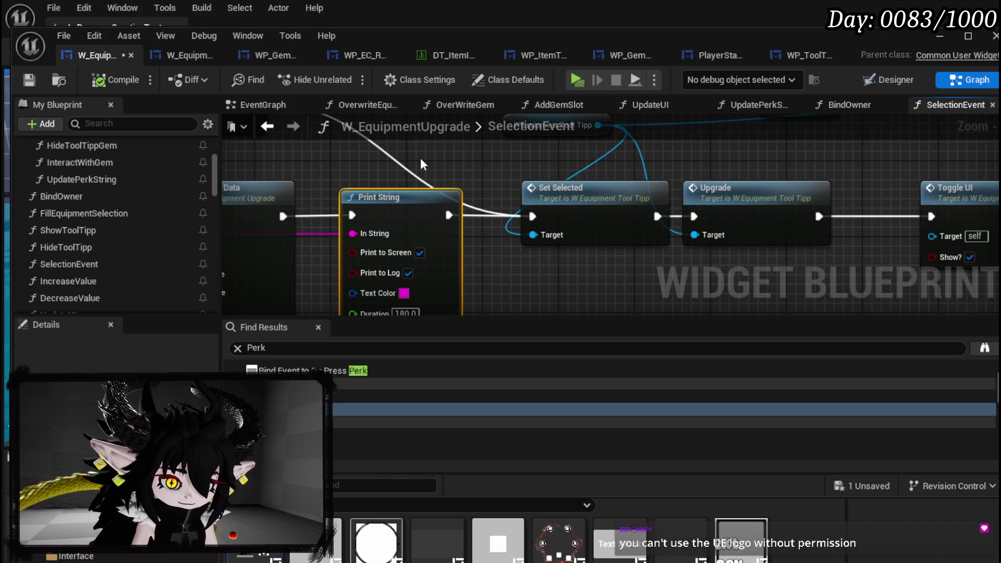
pyautogui.moveTo(421, 158); pyautogui.dragTo(512, 265)
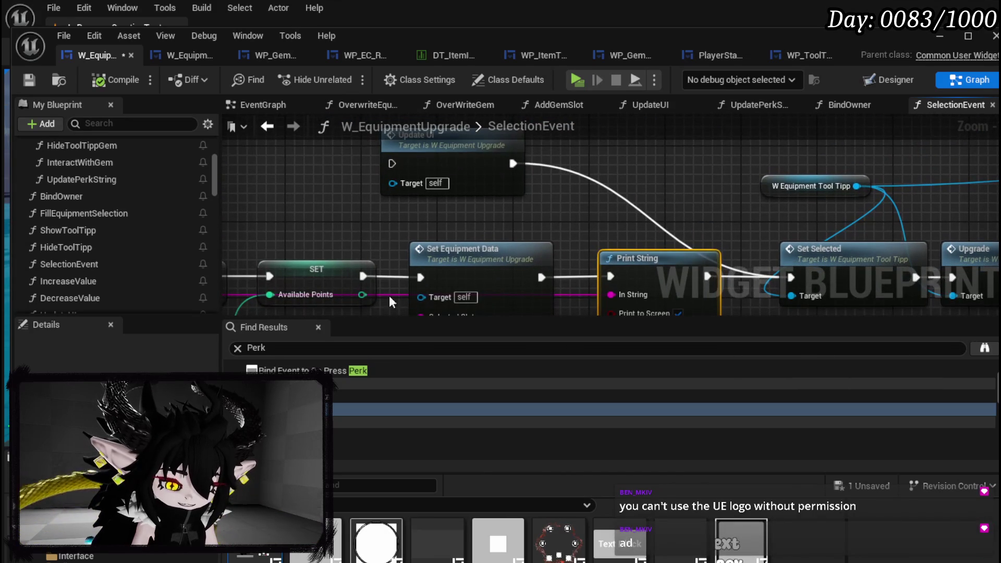
pyautogui.moveTo(389, 202); pyautogui.dragTo(346, 247)
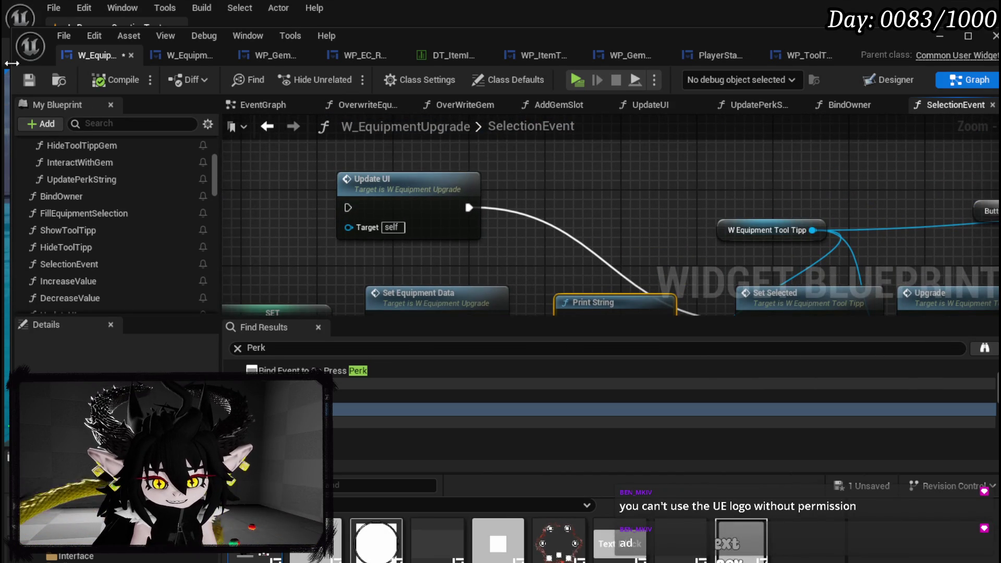
pyautogui.click(42, 79)
# Step: Shift the five-node equipment chain right and pull an exec wire from the Available Points SET
pyautogui.scroll(-2, 295, 183)
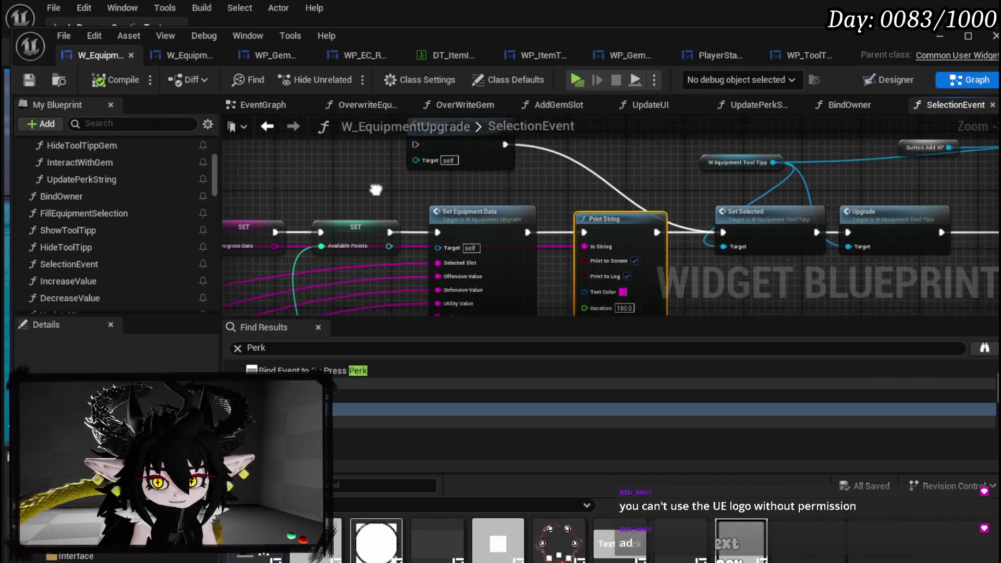
pyautogui.scroll(-3, 261, 203)
pyautogui.moveTo(269, 204)
pyautogui.mouseDown()
pyautogui.moveTo(612, 259)
pyautogui.moveTo(776, 247)
pyautogui.mouseUp()
pyautogui.moveTo(437, 212); pyautogui.dragTo(537, 213)
pyautogui.moveTo(489, 265)
pyautogui.mouseDown()
pyautogui.moveTo(750, 176)
pyautogui.moveTo(532, 257)
pyautogui.moveTo(465, 268)
pyautogui.moveTo(638, 201)
pyautogui.mouseUp()
pyautogui.scroll(3, 458, 250)
pyautogui.moveTo(458, 250); pyautogui.dragTo(492, 275)
# Step: Place a Print String node from the Available Points SET wire
pyautogui.moveTo(364, 216)
pyautogui.mouseDown()
pyautogui.moveTo(450, 225)
pyautogui.moveTo(452, 212)
pyautogui.mouseUp()
pyautogui.write('Print')
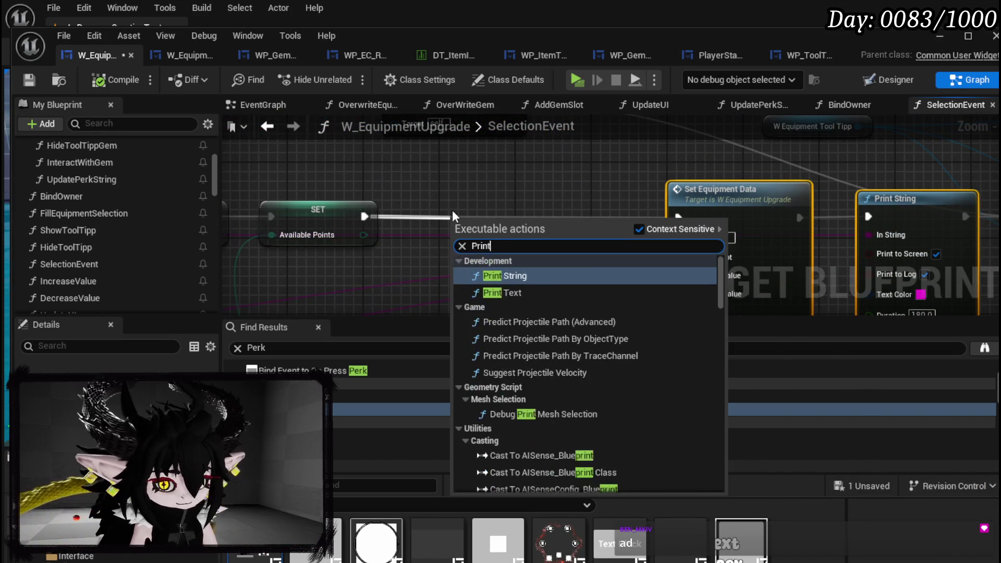
pyautogui.write(' Stirng')
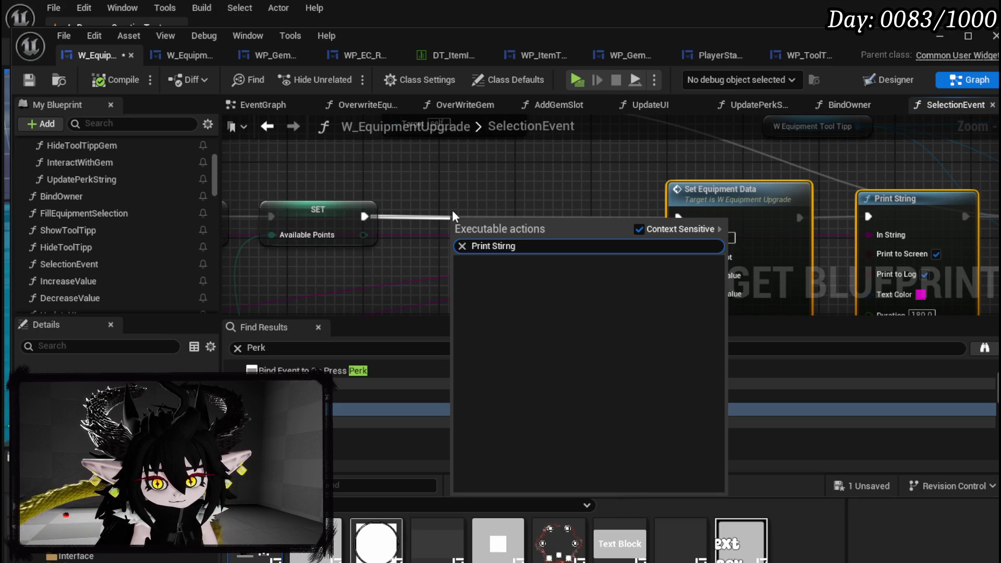
pyautogui.rightClick(459, 187)
pyautogui.write('print string')
pyautogui.press('Return')
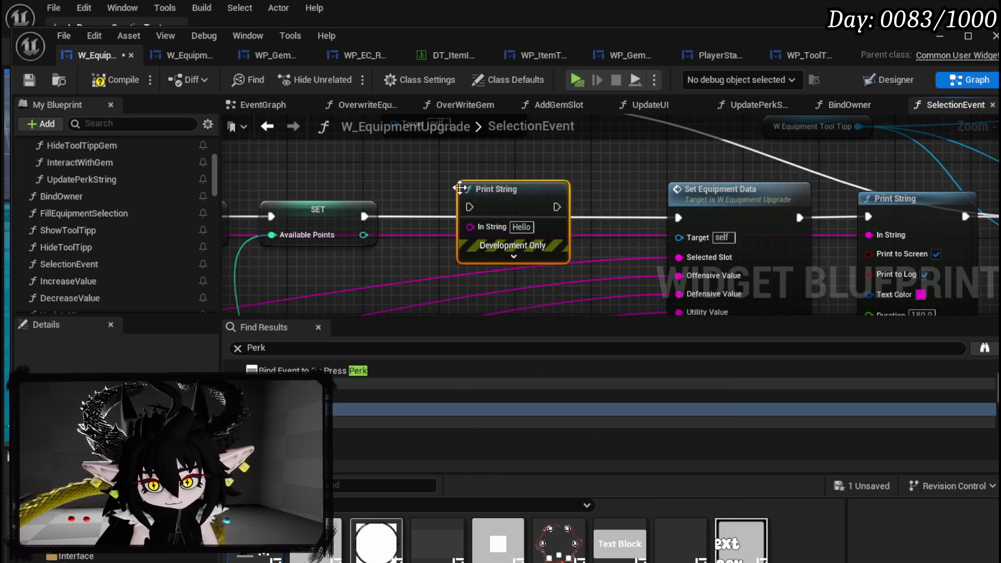
# Step: Wire Print String after the Available Points SET, feed the GET value into In String, compile and save
pyautogui.moveTo(364, 216)
pyautogui.mouseDown()
pyautogui.moveTo(470, 207)
pyautogui.moveTo(678, 217)
pyautogui.mouseUp()
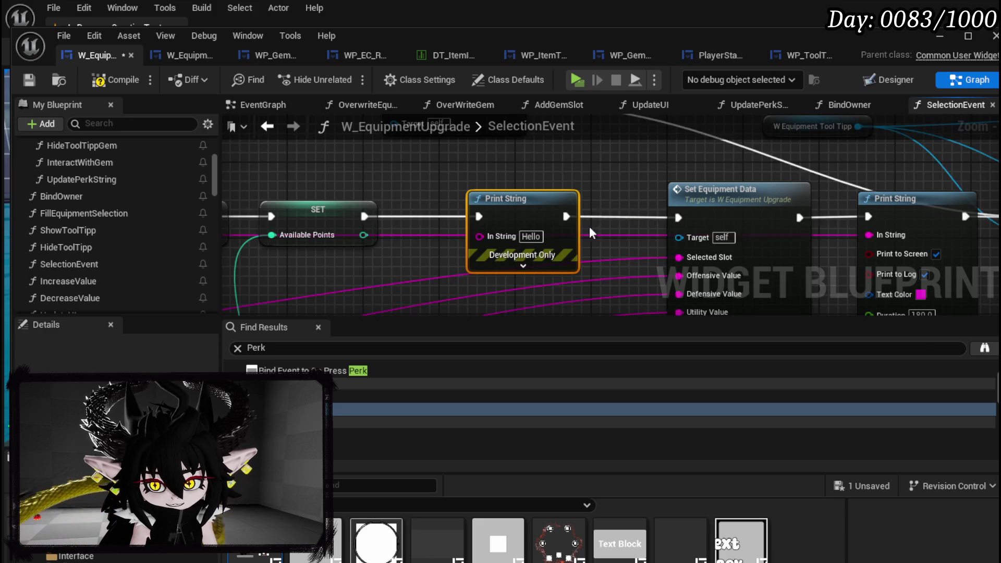
pyautogui.scroll(-4, 621, 221)
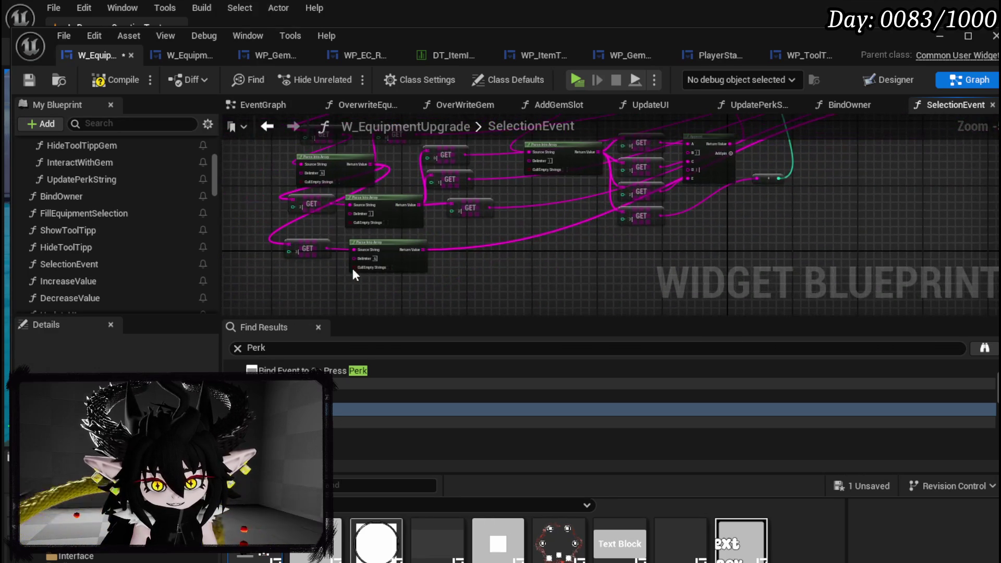
pyautogui.moveTo(324, 250)
pyautogui.mouseDown()
pyautogui.moveTo(930, 108)
pyautogui.moveTo(837, 176)
pyautogui.moveTo(443, 153)
pyautogui.mouseUp()
pyautogui.scroll(3, 434, 173)
pyautogui.moveTo(579, 190); pyautogui.dragTo(608, 191)
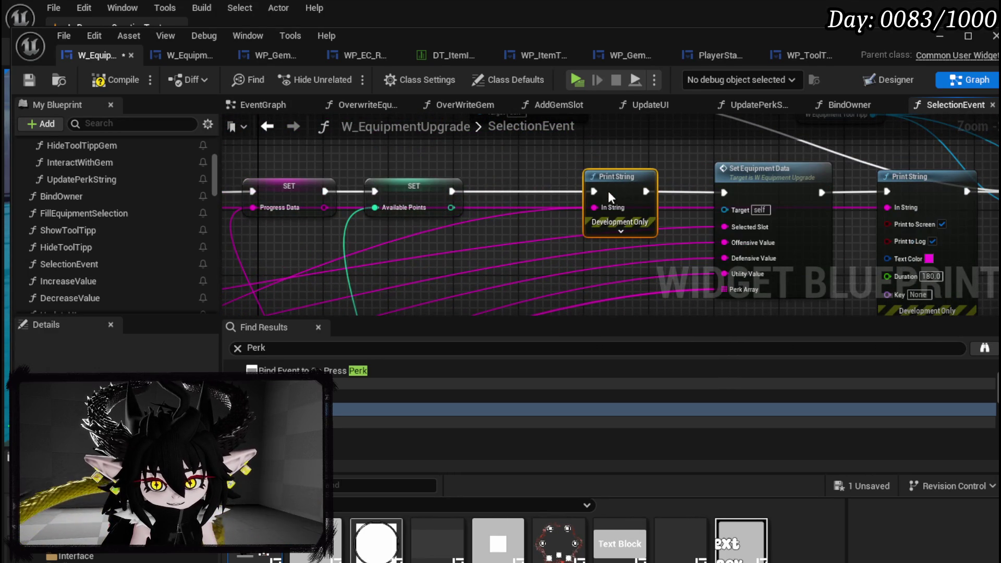
pyautogui.click(116, 80)
pyautogui.click(28, 85)
# Step: Expand Print String's advanced settings and start editing its Duration field
pyautogui.click(621, 231)
pyautogui.moveTo(628, 180); pyautogui.dragTo(587, 180)
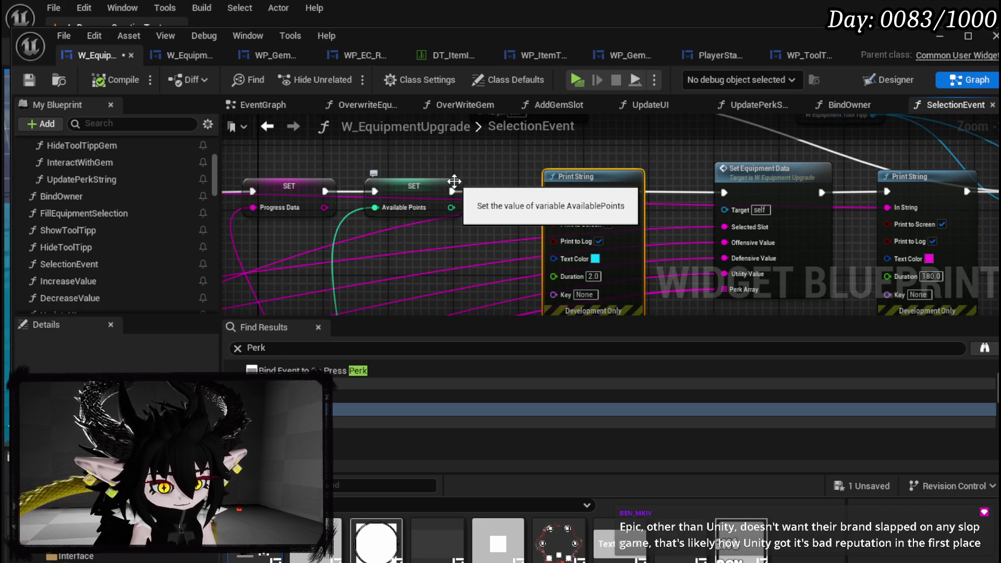
pyautogui.moveTo(461, 175); pyautogui.dragTo(326, 142)
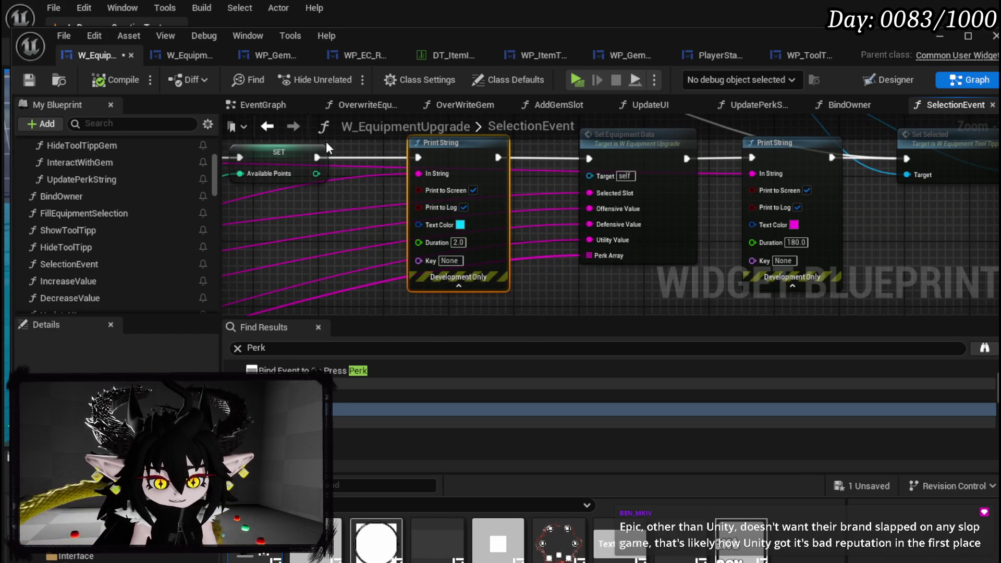
pyautogui.click(458, 242)
# Step: Set the Print String duration to 40, then compile and save
pyautogui.write('4')
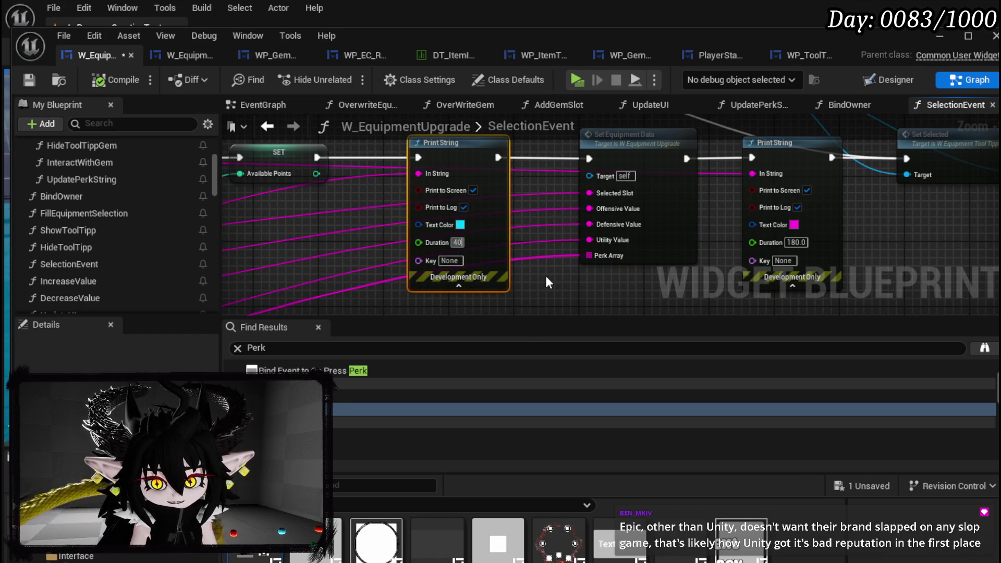
pyautogui.write('0')
pyautogui.click(546, 274)
pyautogui.click(116, 80)
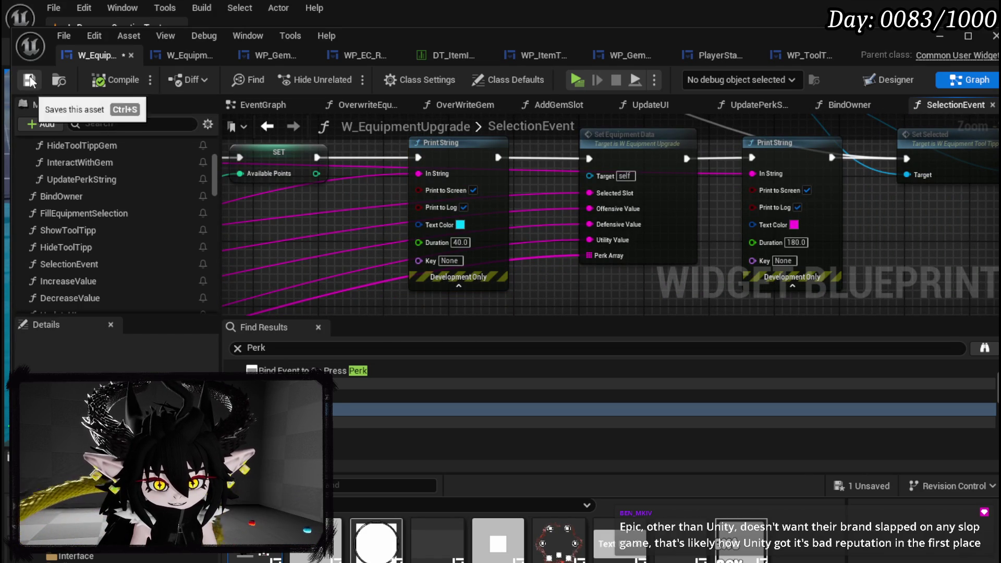
pyautogui.click(30, 80)
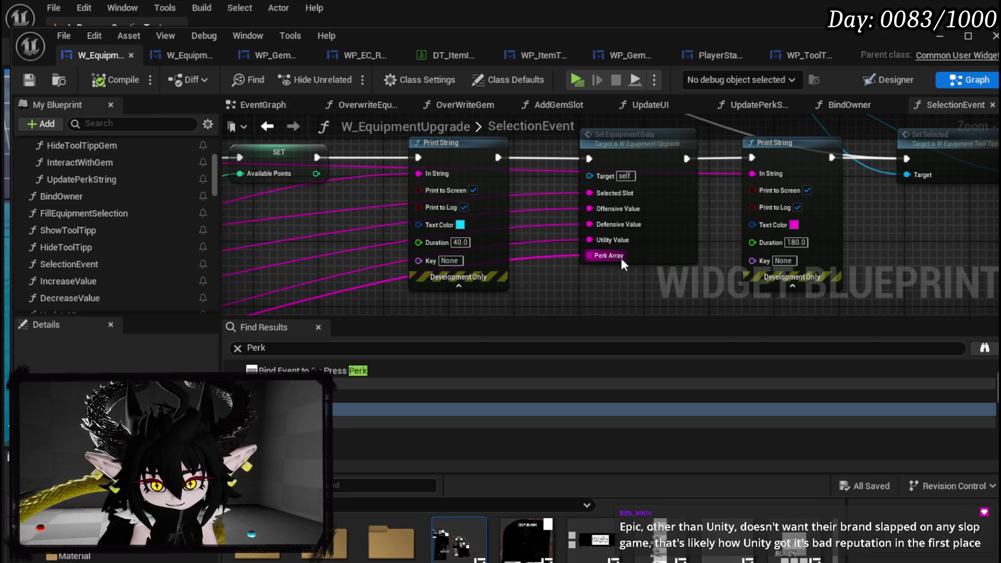
# Step: Make the printed text orange, compile, save, and close the Blueprint editor
pyautogui.click(460, 225)
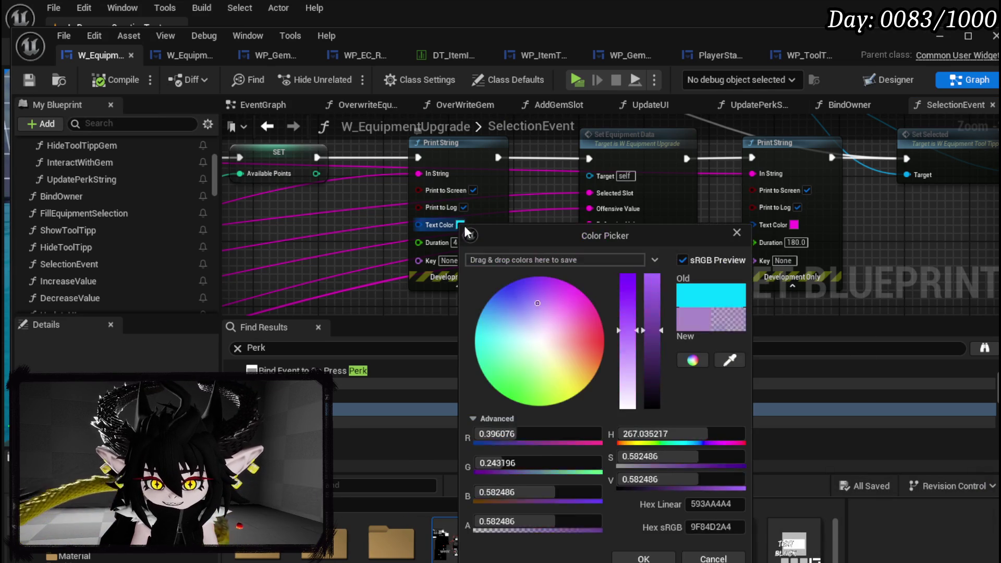
pyautogui.moveTo(584, 324); pyautogui.dragTo(623, 367)
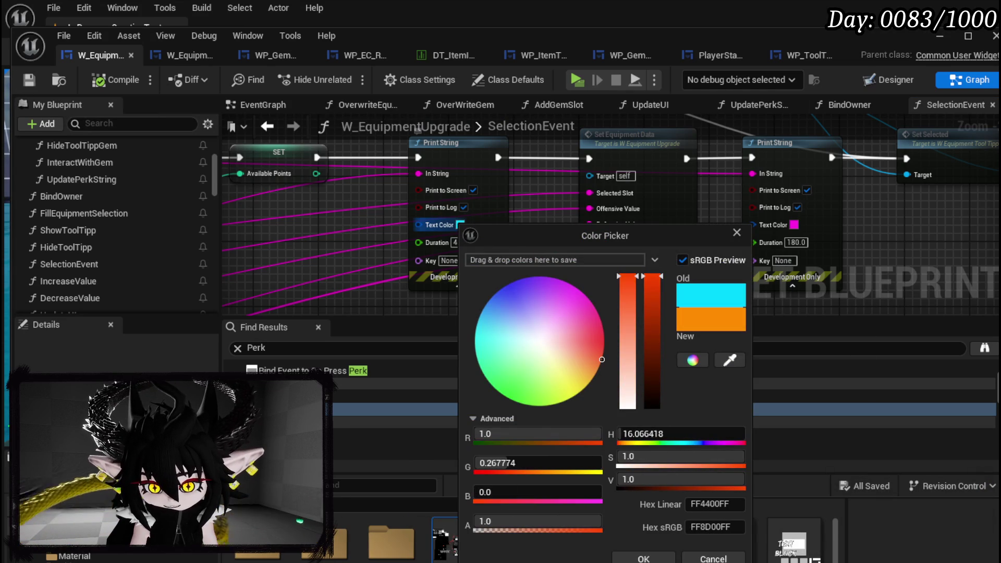
pyautogui.click(643, 557)
pyautogui.click(91, 83)
pyautogui.click(29, 81)
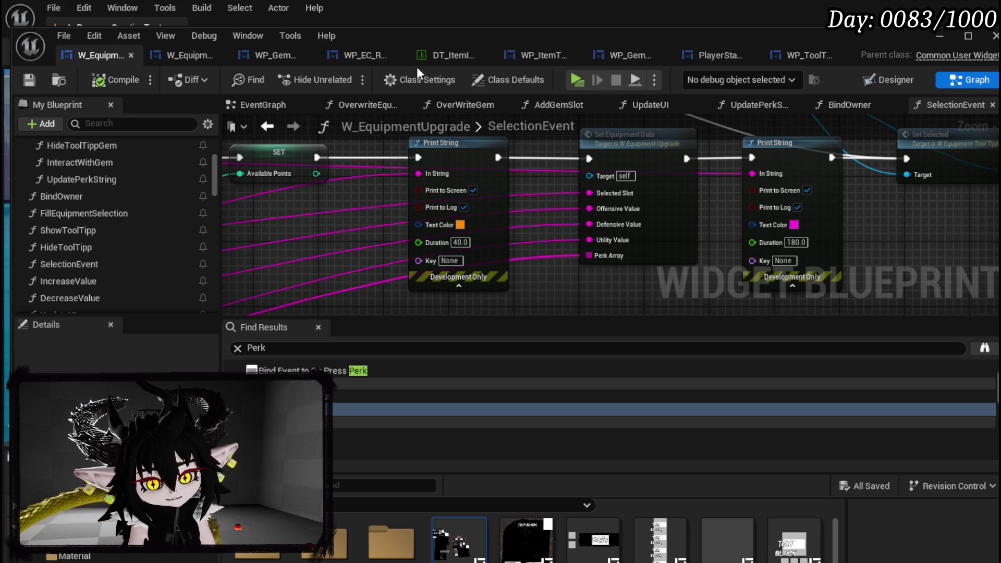
pyautogui.click(967, 39)
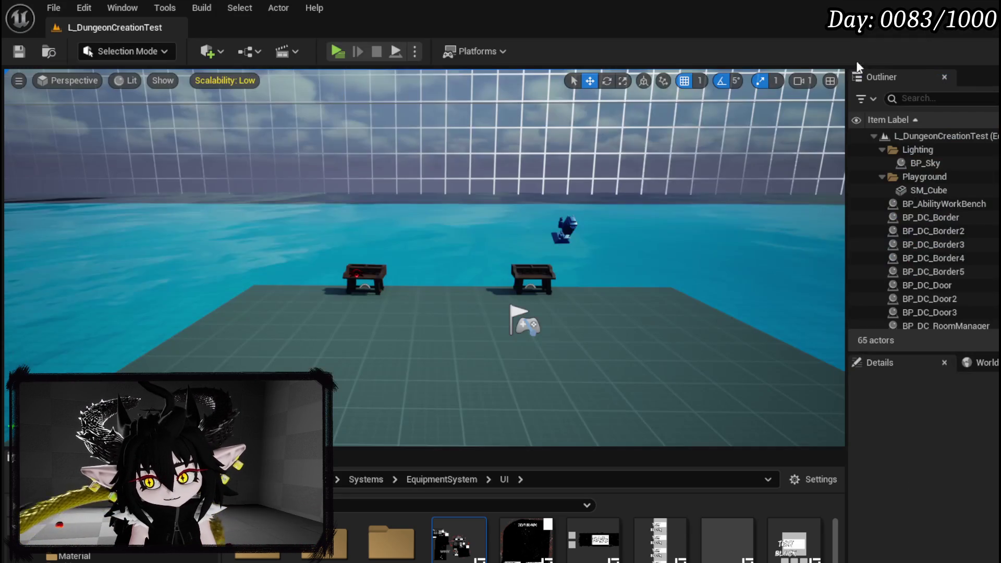
# Step: Play in editor, walk to the crafting table, and apply the 30 essence option to IRON_LEGS
pyautogui.click(337, 51)
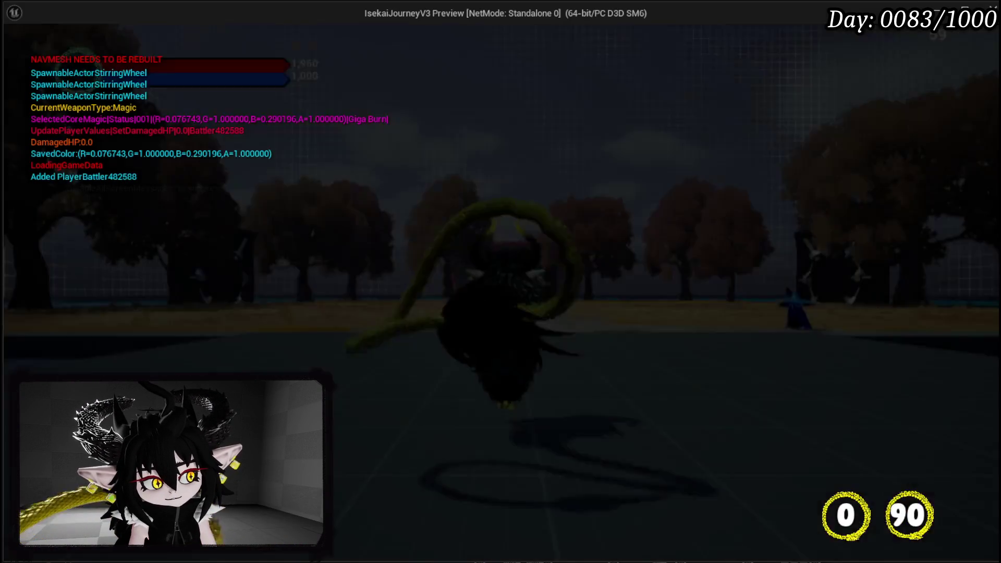
pyautogui.press('w')
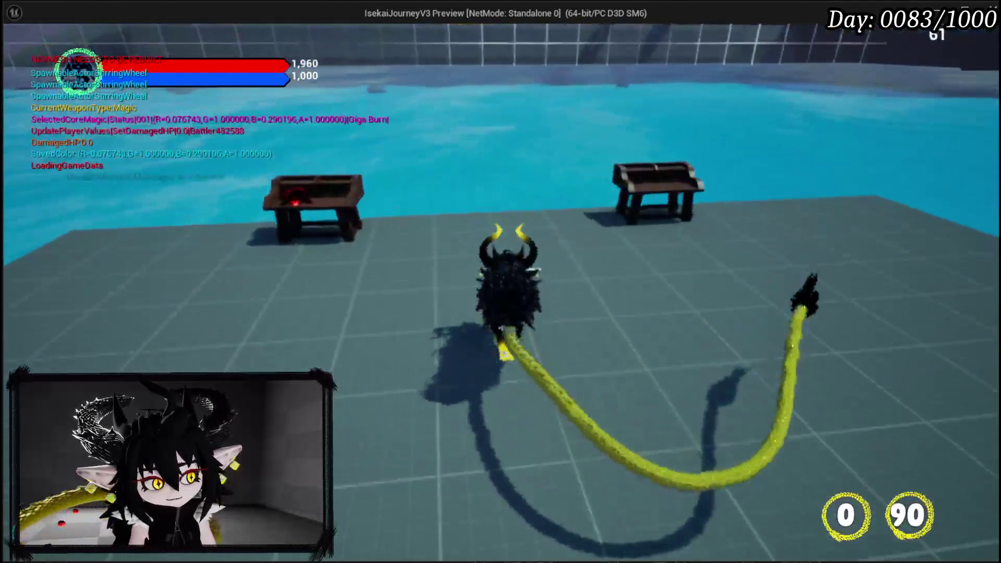
pyautogui.press('e')
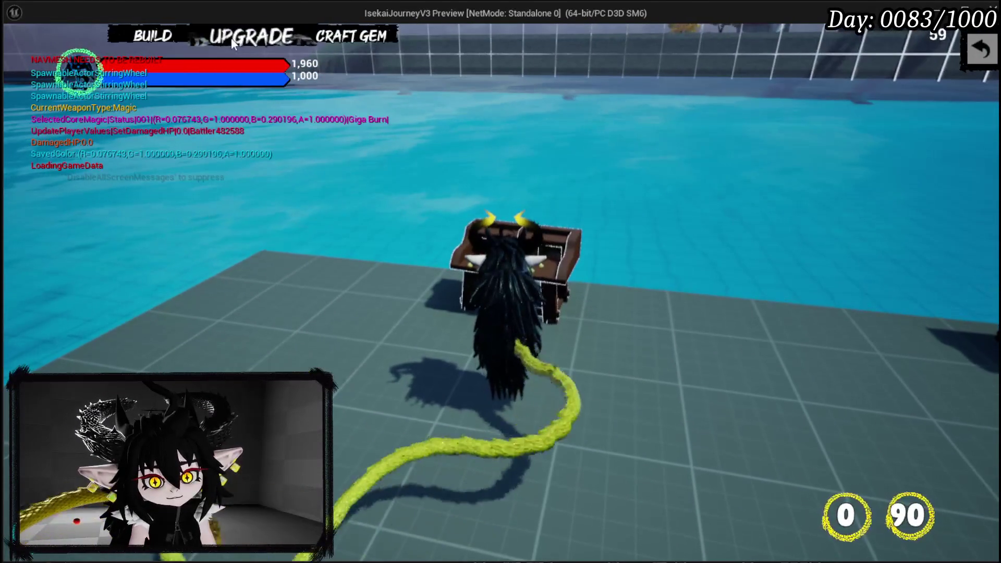
pyautogui.click(229, 38)
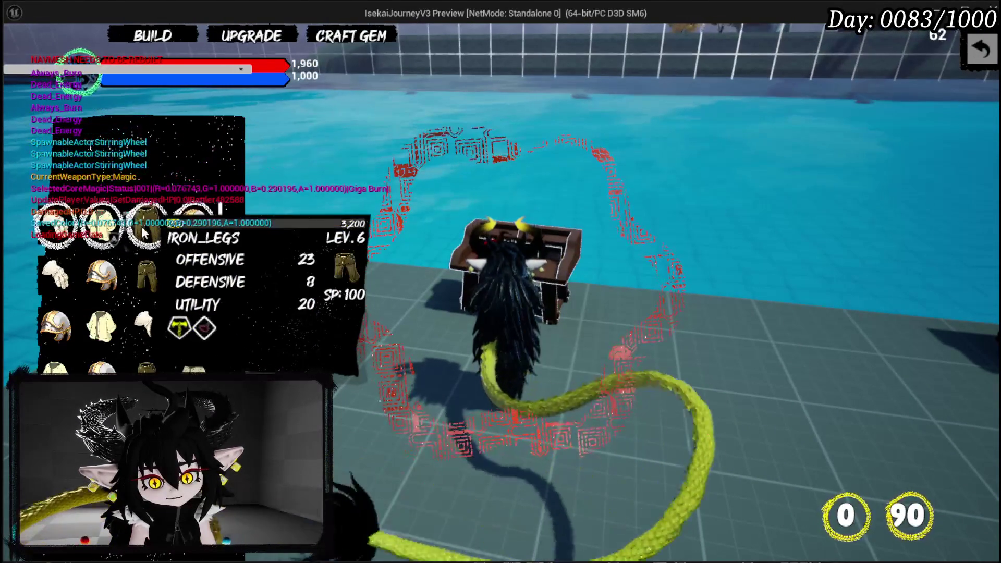
pyautogui.click(147, 229)
pyautogui.click(559, 342)
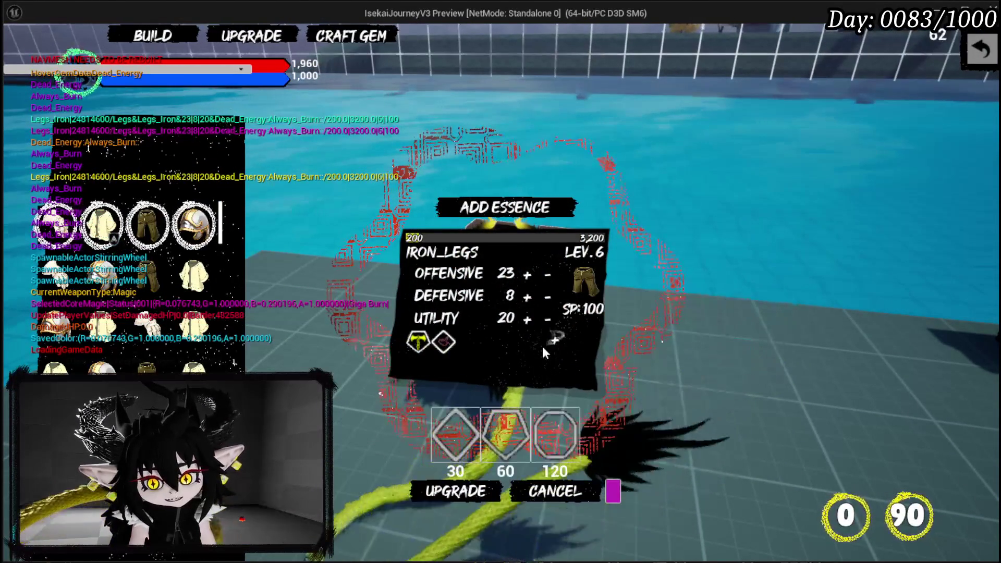
pyautogui.click(434, 428)
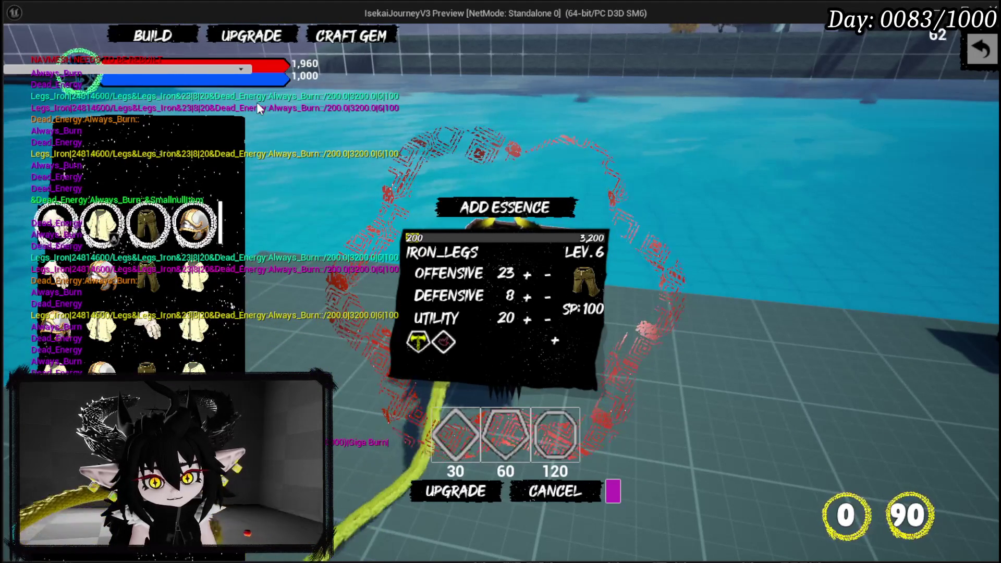
# Step: Read the inventory item cards, then close the upgrade panel and inventory with Escape
pyautogui.moveTo(156, 225)
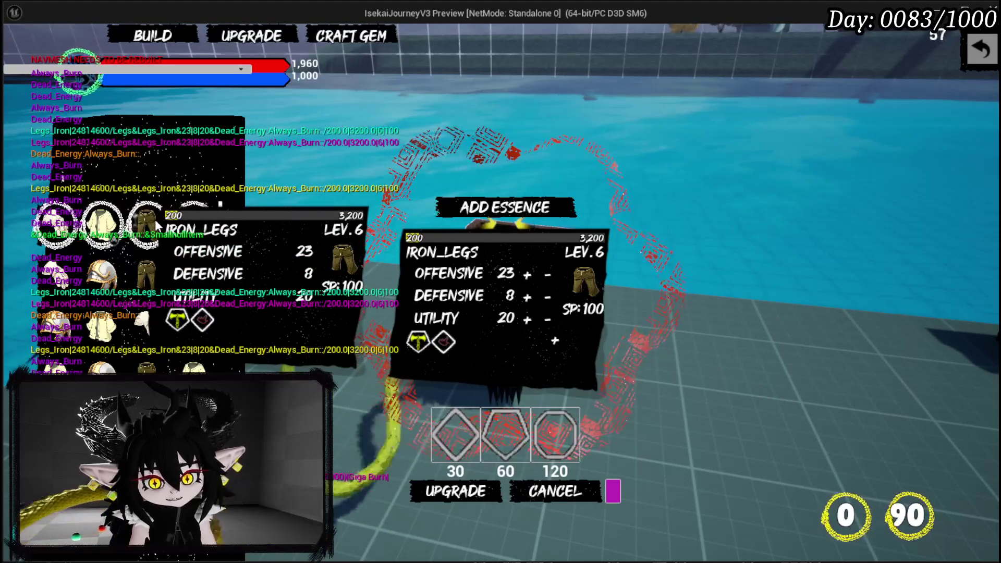
pyautogui.moveTo(99, 228)
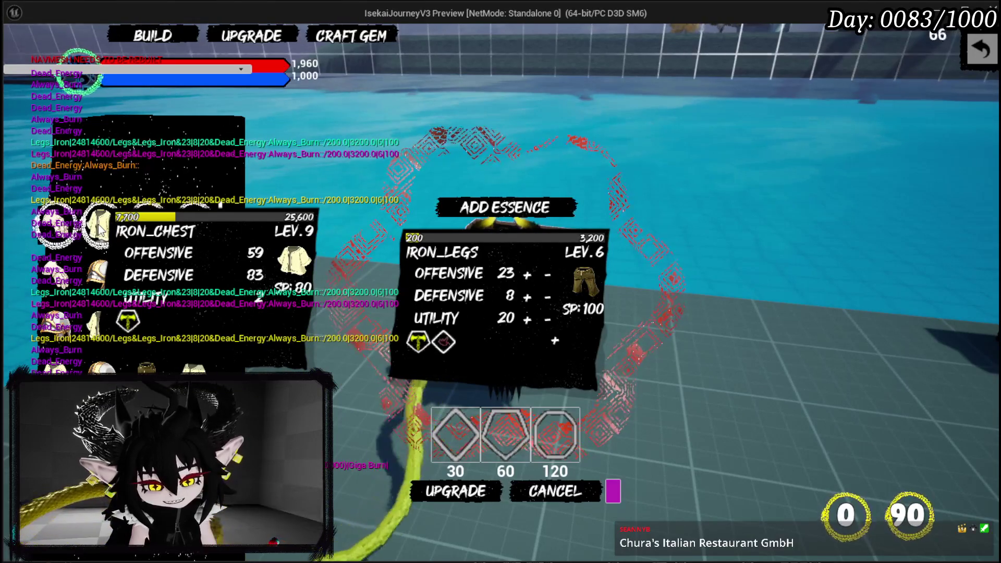
pyautogui.press('Escape')
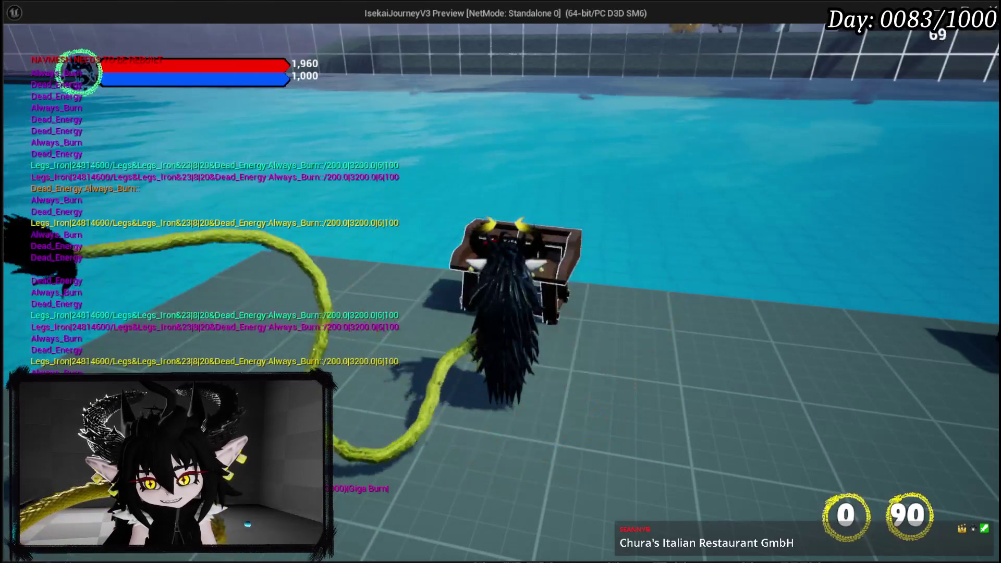
# Step: Inspect the head, hands, chest and legs items in the equipment book, then end play and save all
pyautogui.press('e')
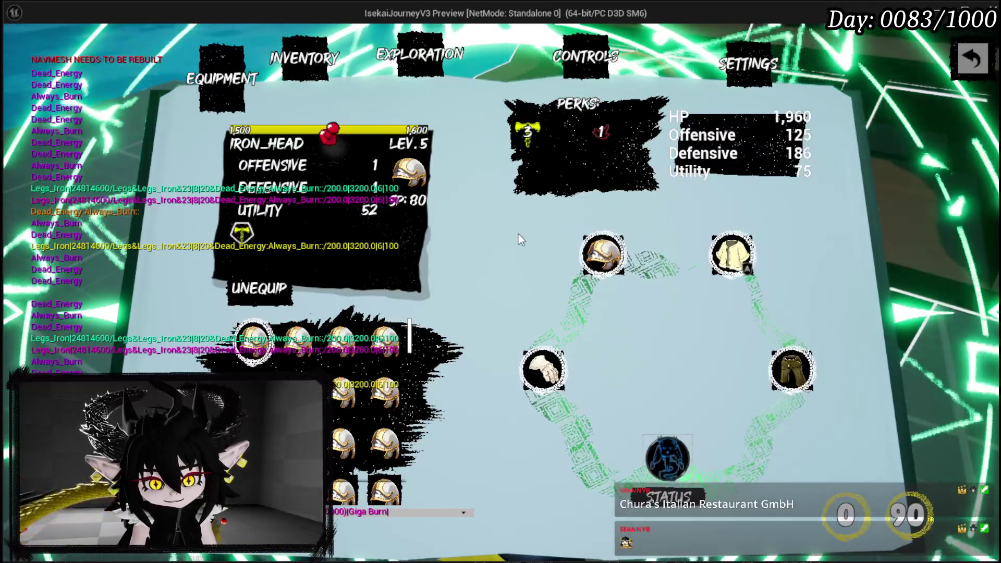
pyautogui.moveTo(236, 239)
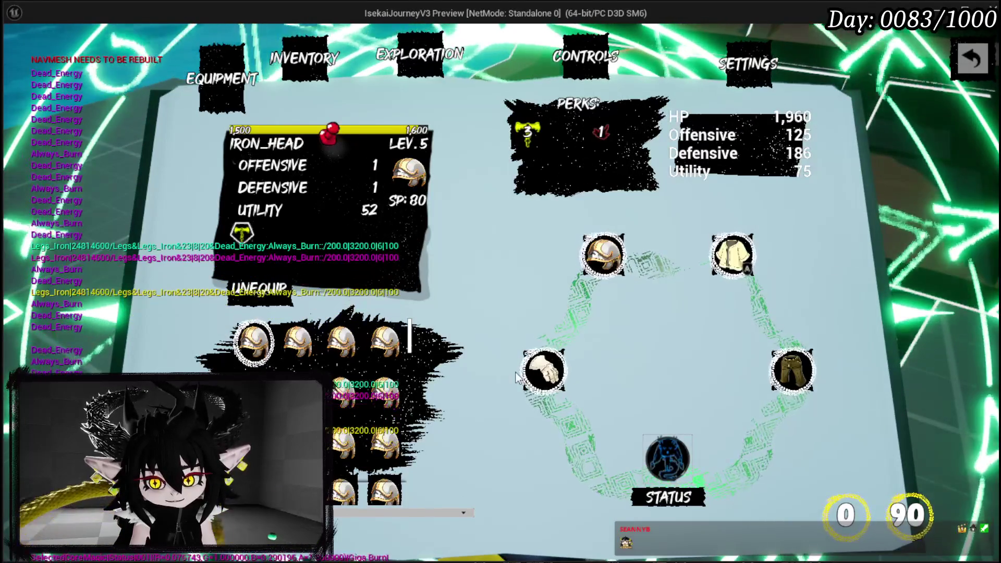
pyautogui.click(543, 370)
pyautogui.click(733, 261)
pyautogui.click(775, 380)
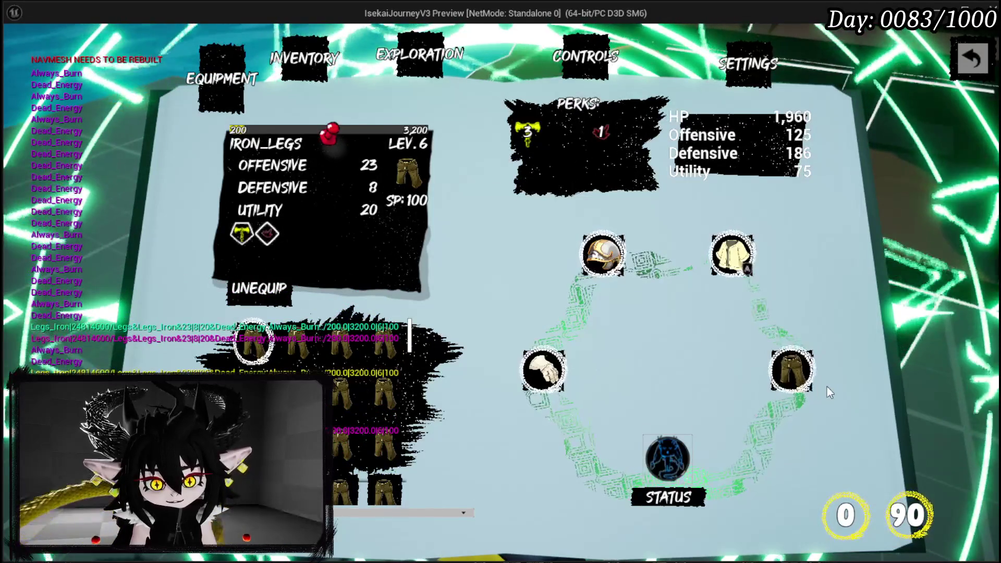
pyautogui.press('Escape')
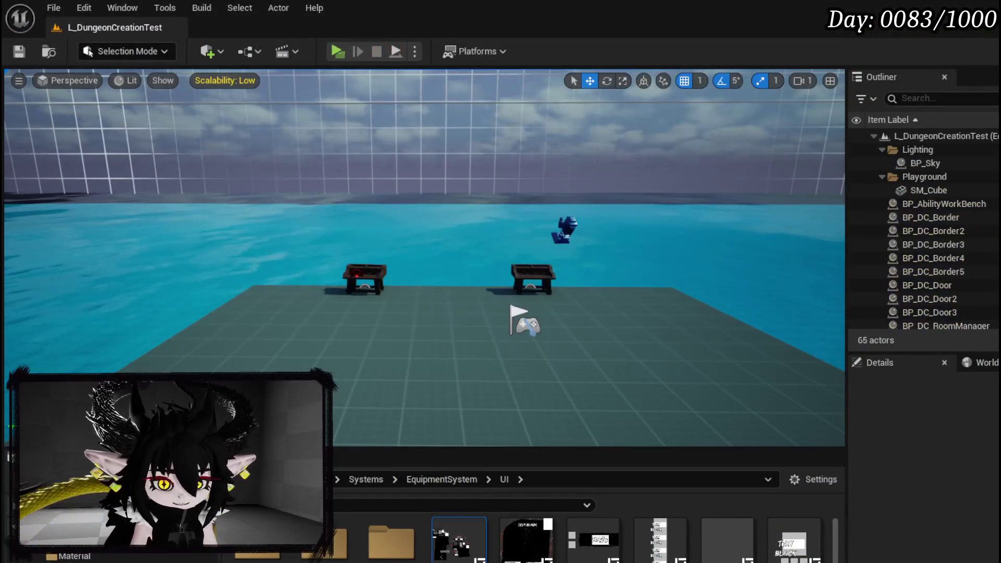
pyautogui.click(18, 50)
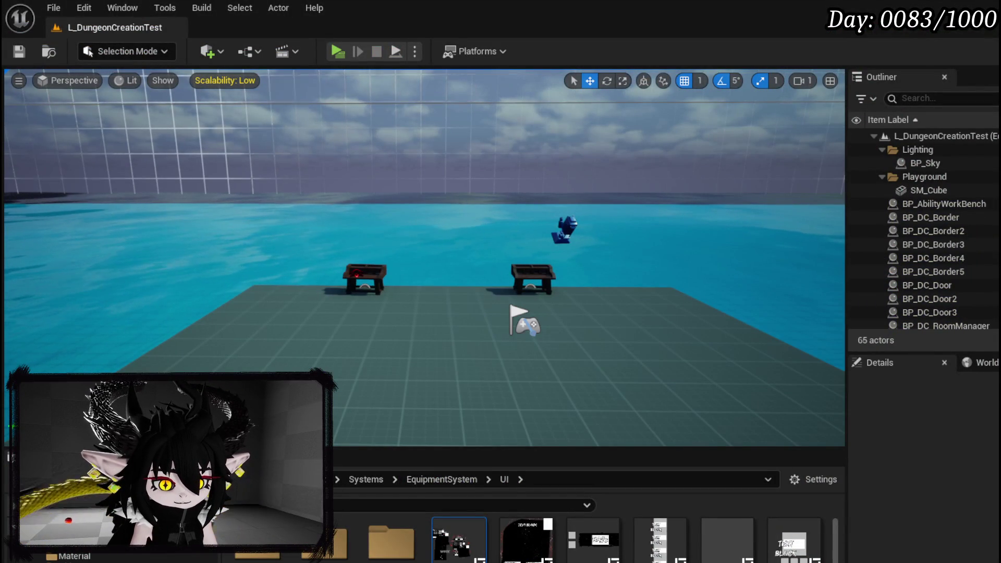
# Step: Change the Parse Into Array delimiter in SelectionEvent and compile the blueprint
pyautogui.hotkey('alt', 'Tab')
pyautogui.scroll(-3, 342, 276)
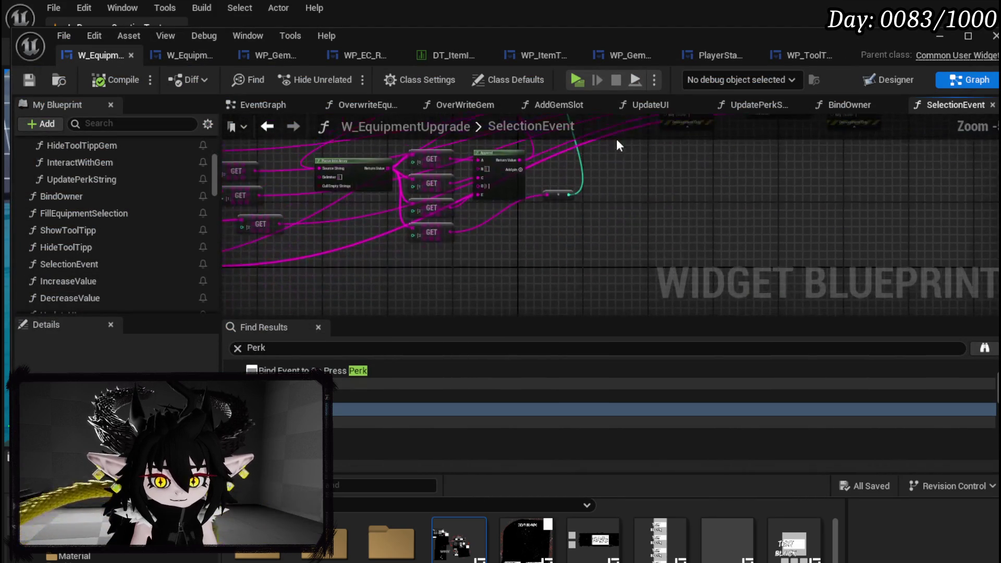
pyautogui.scroll(4, 462, 228)
pyautogui.scroll(1, 462, 228)
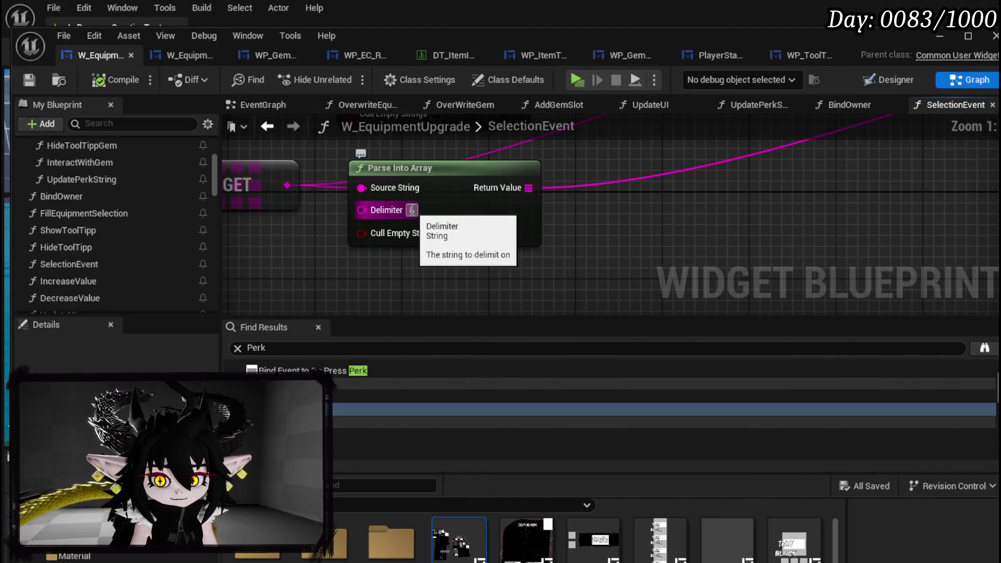
pyautogui.click(412, 210)
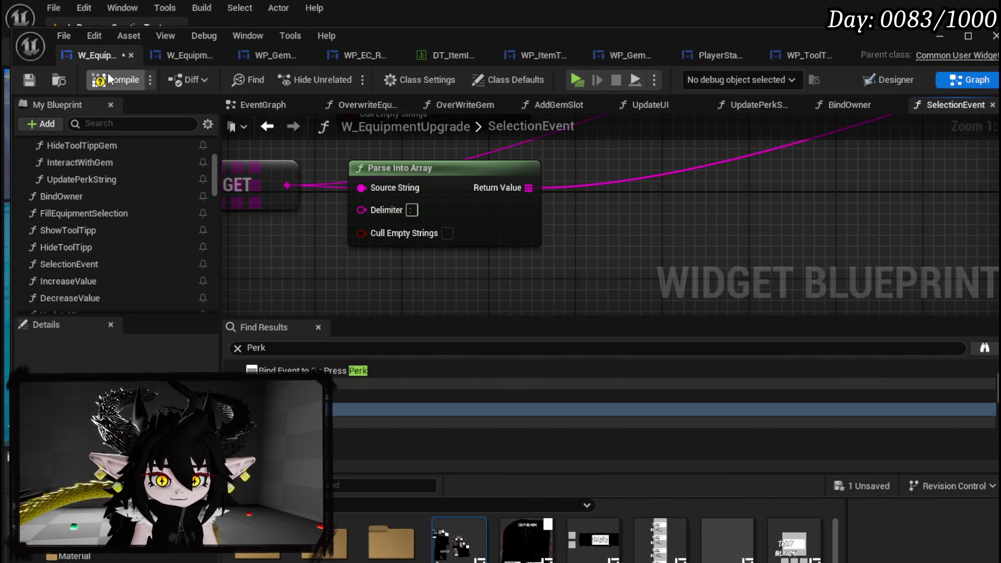
pyautogui.click(27, 81)
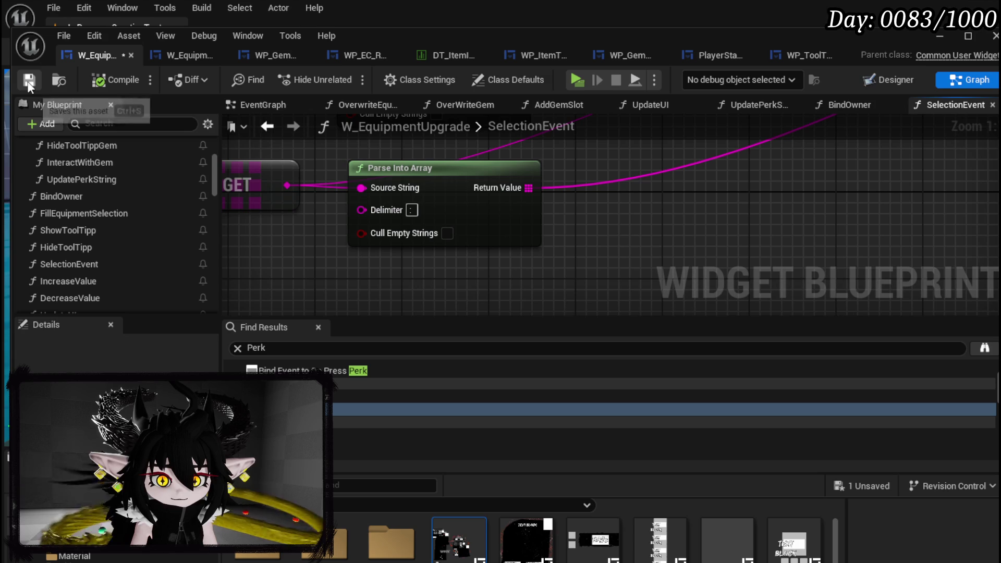
# Step: In UpdatePerkString, edit the text on Append's B input and compile again
pyautogui.doubleClick(92, 180)
pyautogui.scroll(1, 499, 213)
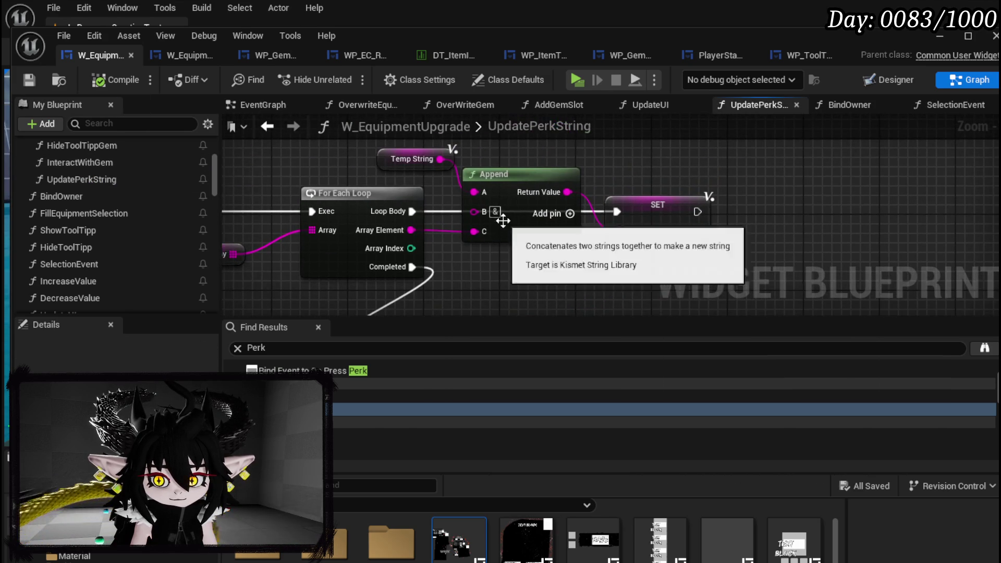
pyautogui.click(497, 213)
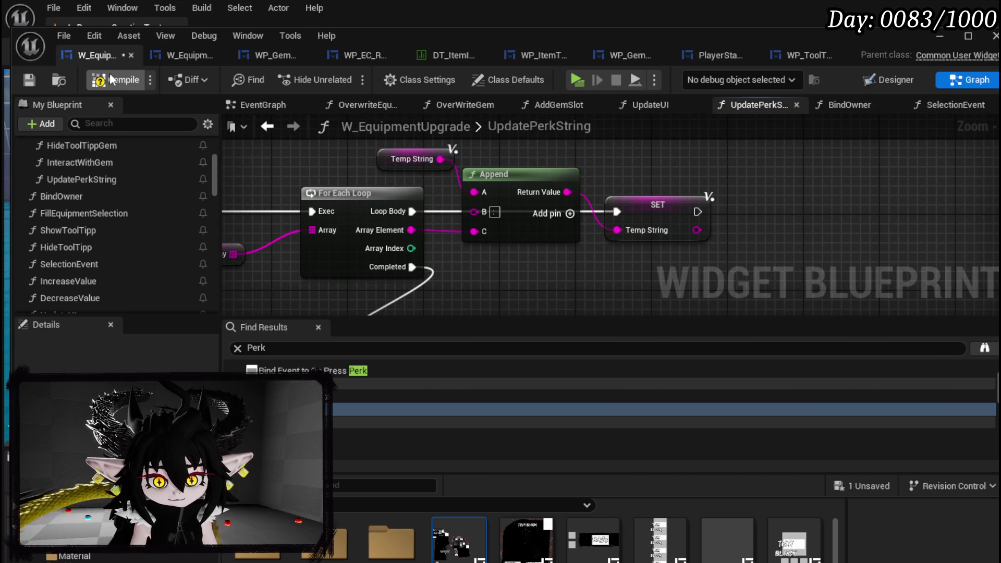
pyautogui.click(29, 81)
# Step: Move the Temp String getter beside the Append node in UpdatePerkString
pyautogui.moveTo(425, 279)
pyautogui.mouseDown()
pyautogui.moveTo(554, 242)
pyautogui.moveTo(483, 302)
pyautogui.mouseUp()
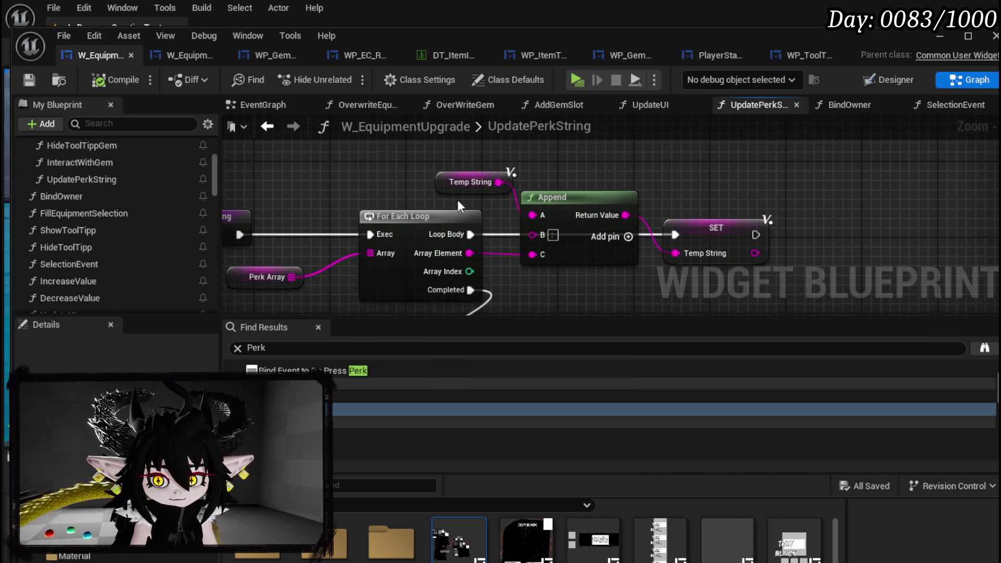
pyautogui.moveTo(456, 185); pyautogui.dragTo(252, 172)
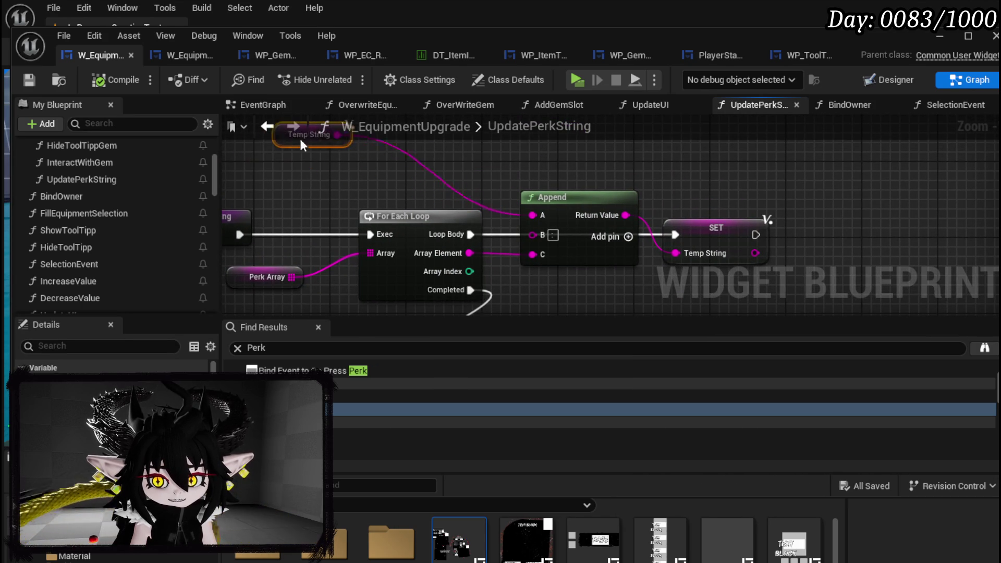
pyautogui.moveTo(289, 145); pyautogui.dragTo(441, 180)
pyautogui.moveTo(555, 283); pyautogui.dragTo(447, 270)
pyautogui.moveTo(461, 199); pyautogui.dragTo(471, 198)
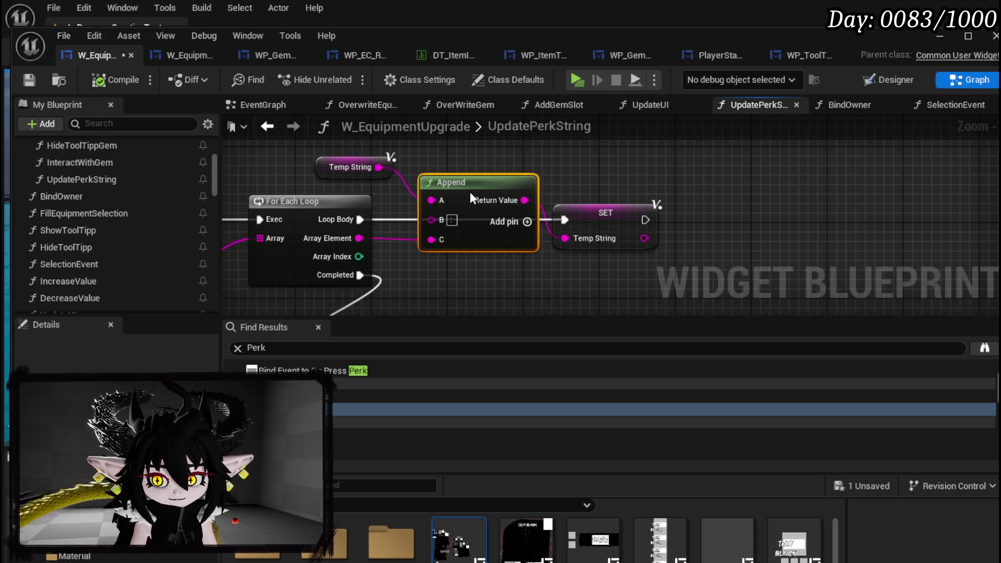
# Step: Rewire Append to take Temp String on A and Array Element on B, removing input D
pyautogui.moveTo(359, 238)
pyautogui.mouseDown()
pyautogui.moveTo(449, 193)
pyautogui.moveTo(433, 200)
pyautogui.mouseUp()
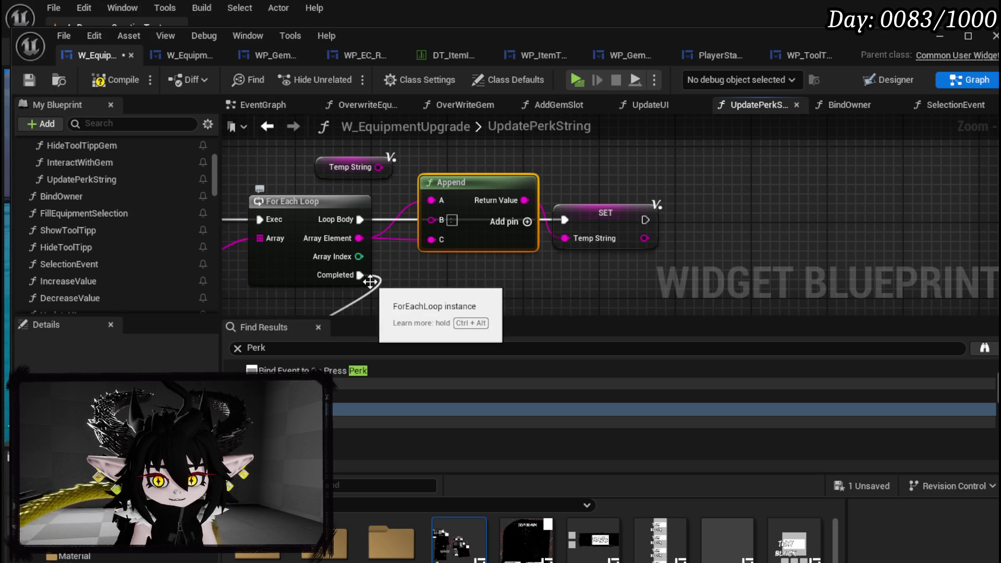
pyautogui.click(525, 222)
pyautogui.moveTo(427, 248); pyautogui.dragTo(429, 245)
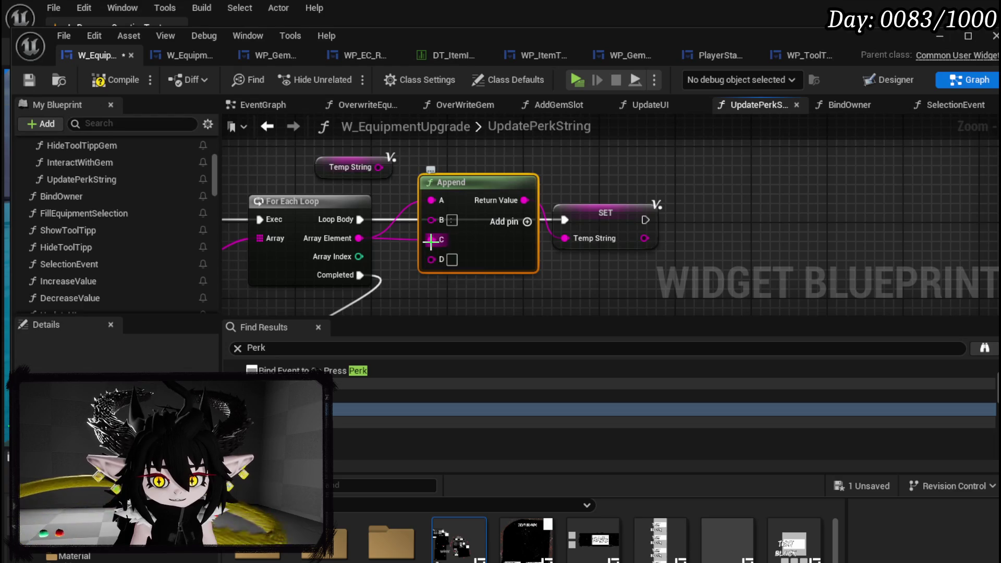
pyautogui.keyDown('alt'); pyautogui.click(432, 200); pyautogui.keyUp('alt')
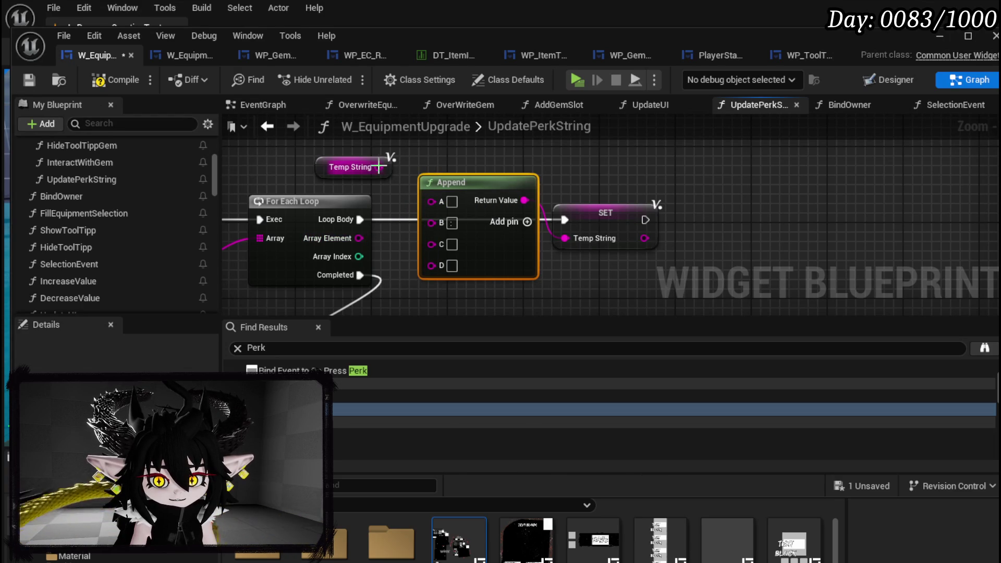
pyautogui.moveTo(441, 203); pyautogui.dragTo(442, 202)
pyautogui.moveTo(359, 238); pyautogui.dragTo(431, 219)
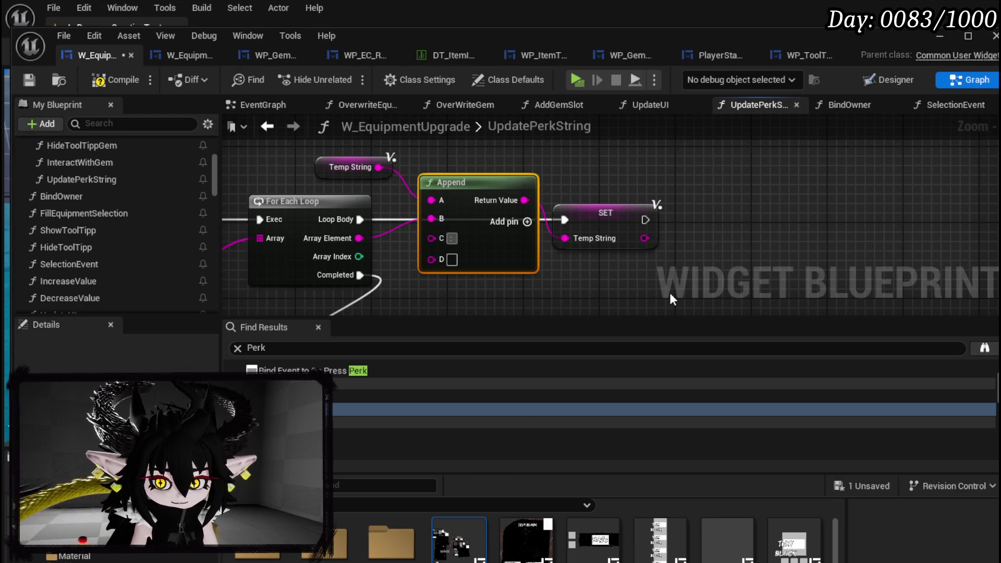
pyautogui.rightClick(432, 259)
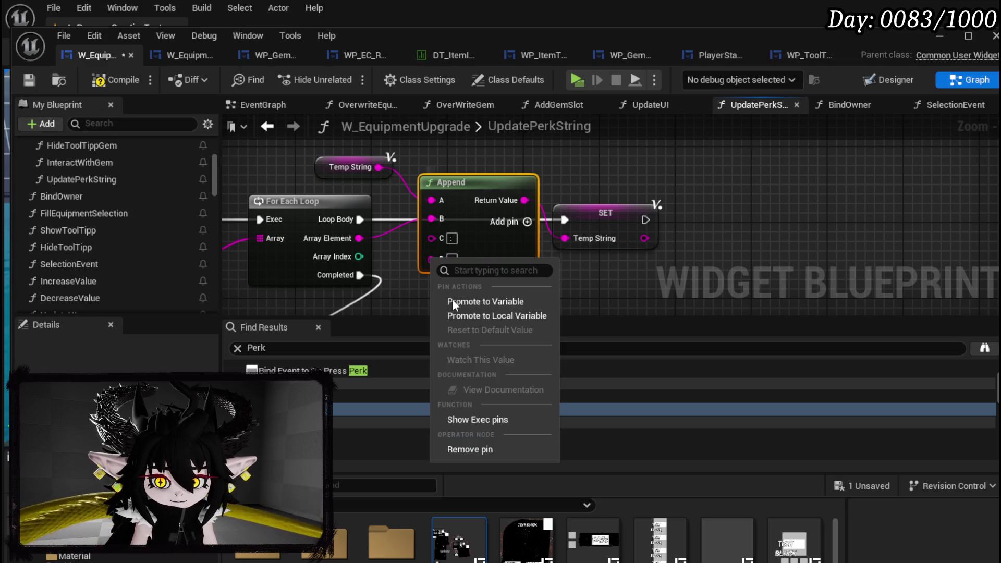
pyautogui.click(480, 447)
pyautogui.click(498, 274)
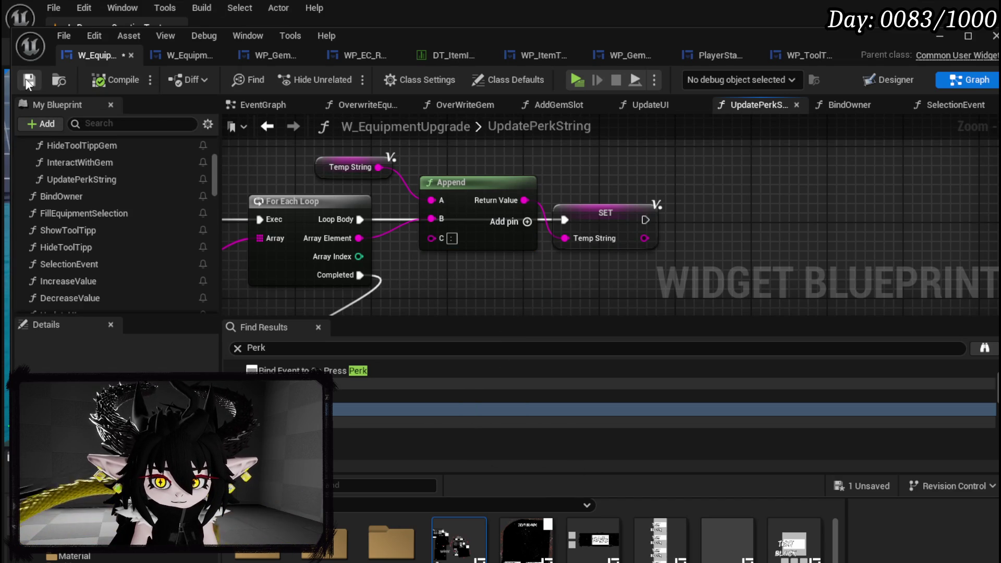
# Step: Play the level, buy a third IRON_LEGS gem slot for 30 SP at the upgrade station, then stop
pyautogui.click(939, 36)
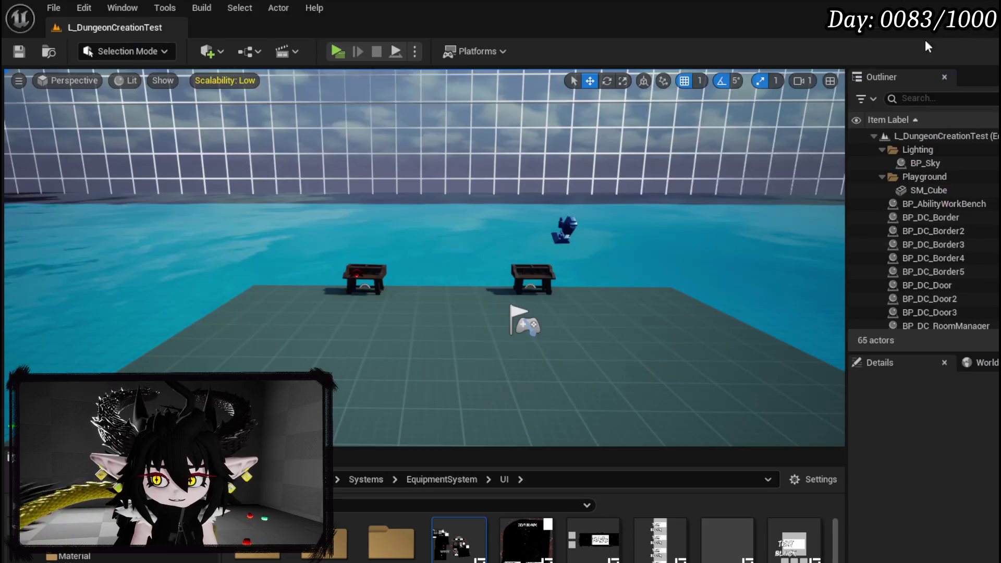
pyautogui.click(338, 52)
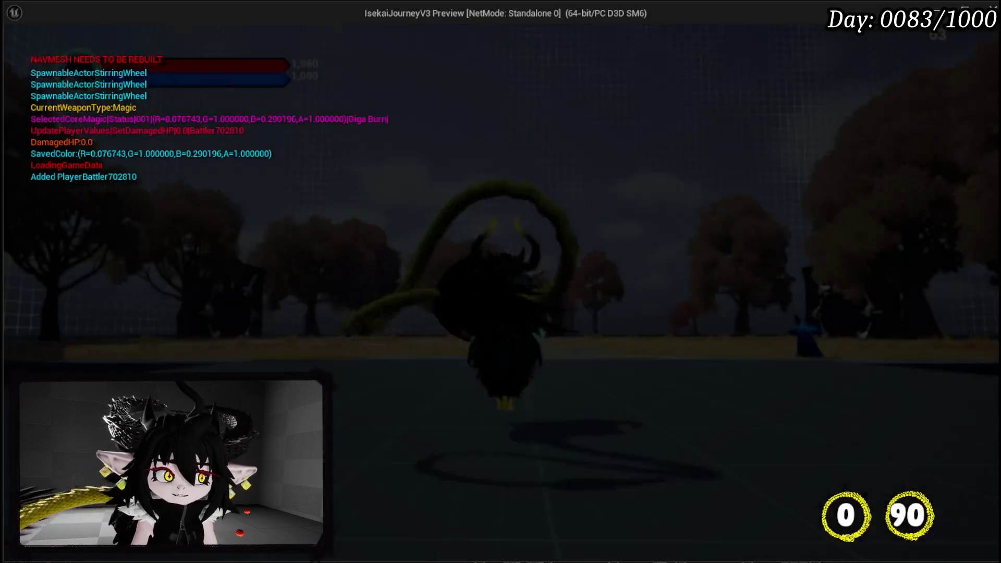
pyautogui.press('w')
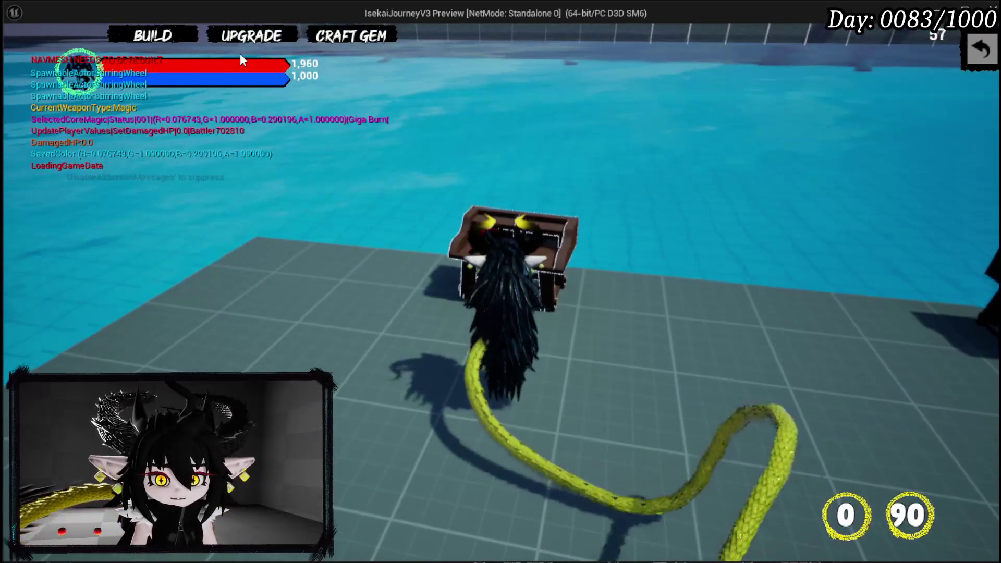
pyautogui.click(239, 41)
pyautogui.moveTo(158, 230)
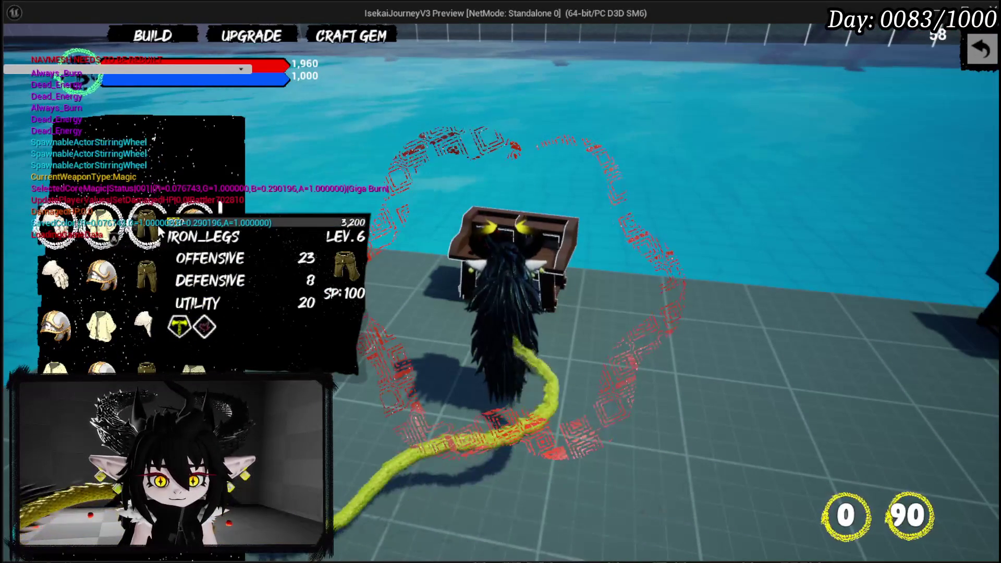
pyautogui.click(159, 230)
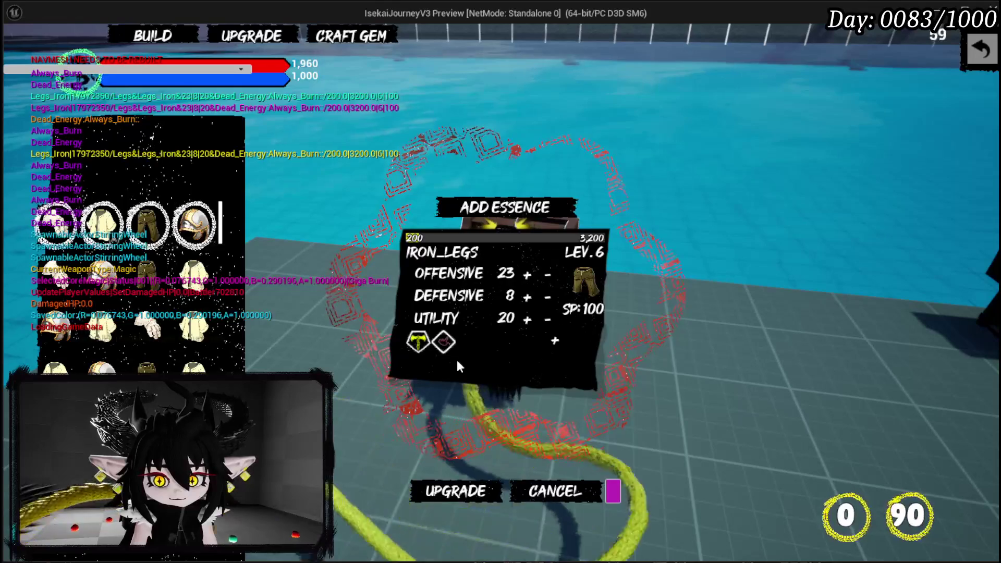
pyautogui.moveTo(446, 346)
pyautogui.click(555, 342)
pyautogui.click(460, 443)
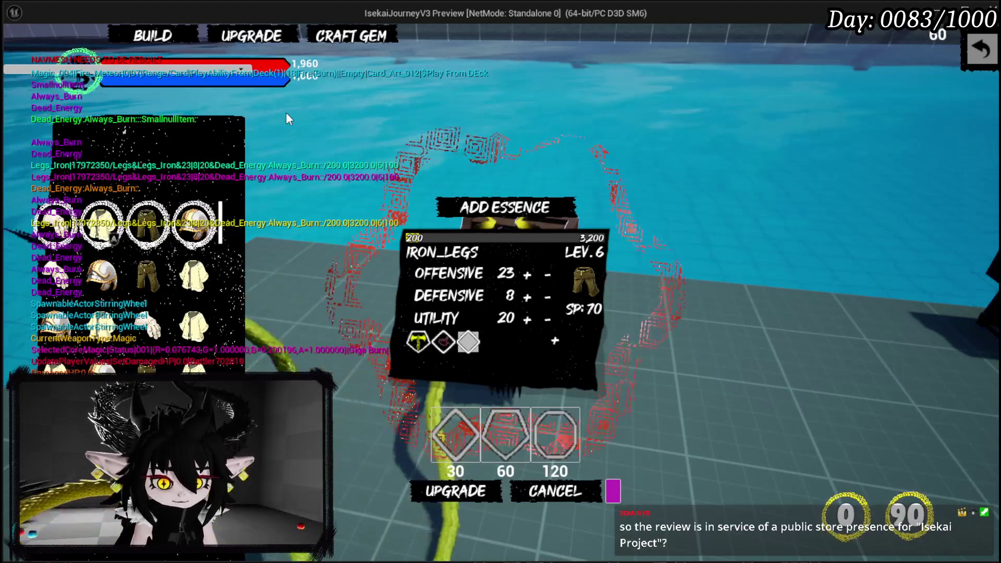
pyautogui.press('Escape')
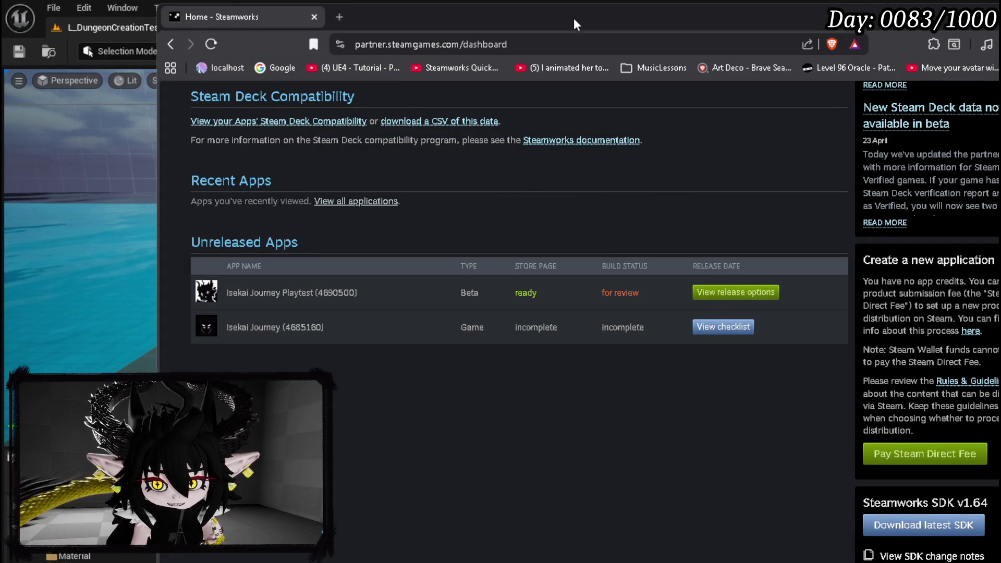
# Step: Move the Steamworks window aside and switch back to the Unreal Editor
pyautogui.moveTo(574, 18); pyautogui.dragTo(632, 15)
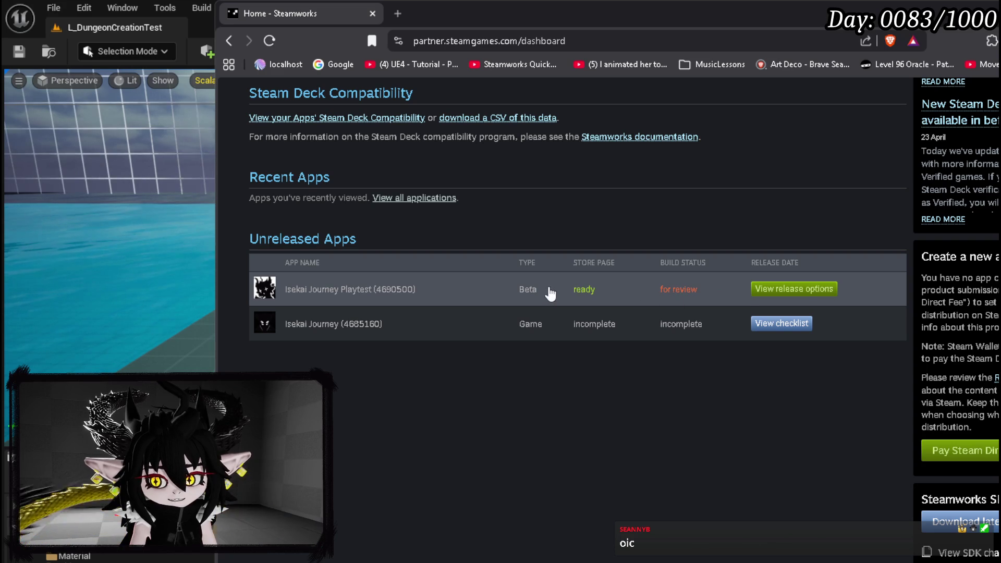
pyautogui.hotkey('alt', 'Tab')
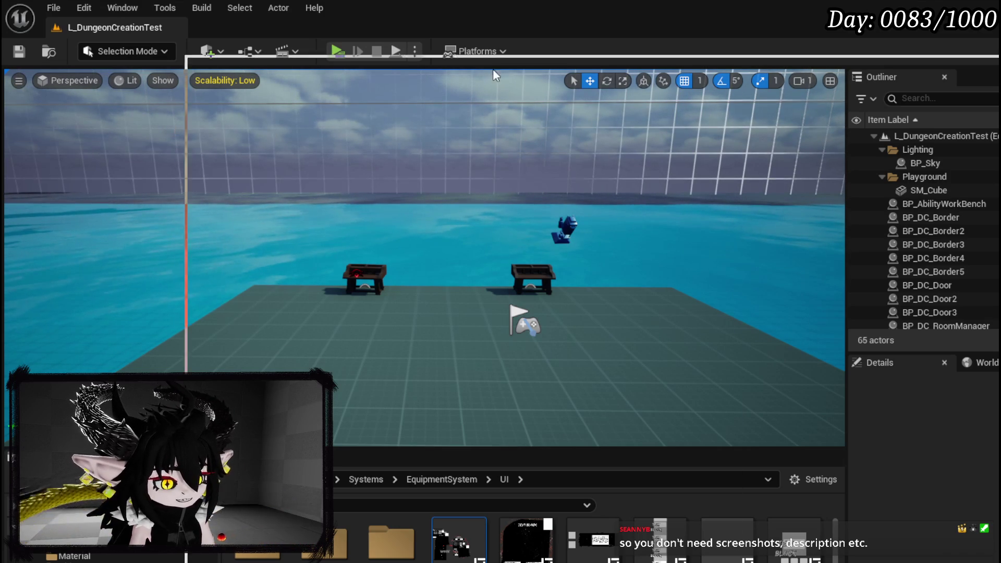
pyautogui.hotkey('alt', 'Tab')
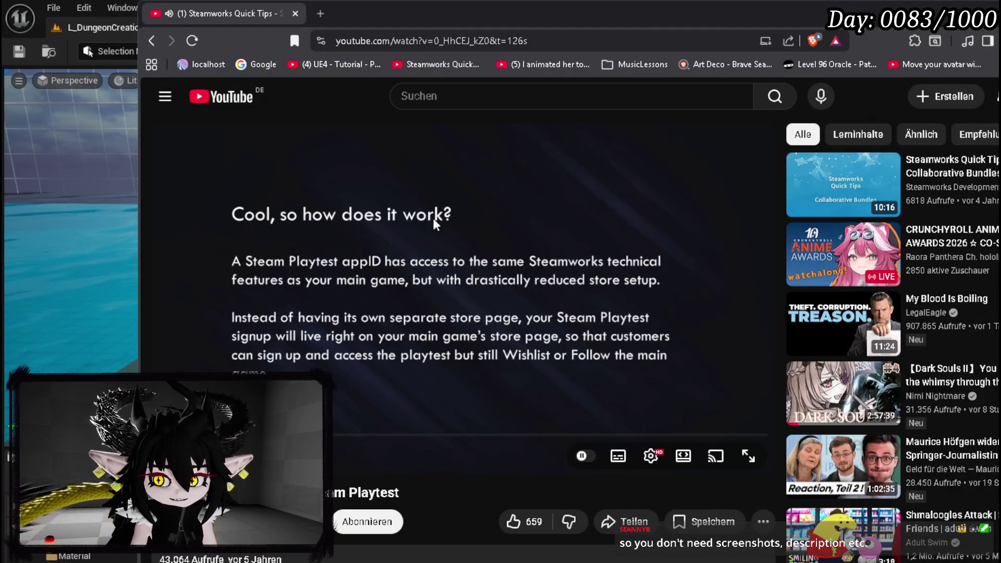
pyautogui.moveTo(516, 2); pyautogui.dragTo(546, 7)
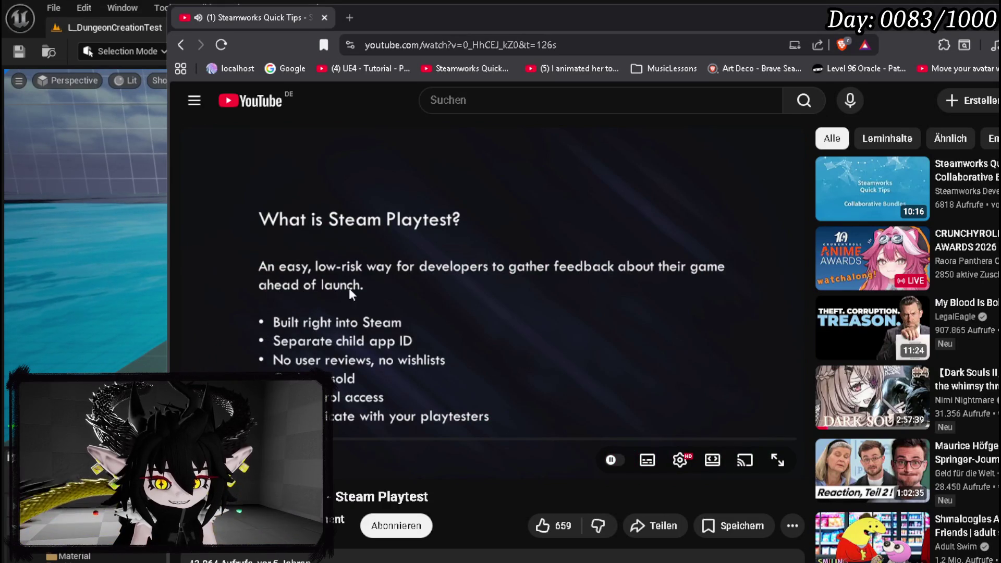
pyautogui.moveTo(288, 440); pyautogui.dragTo(424, 441)
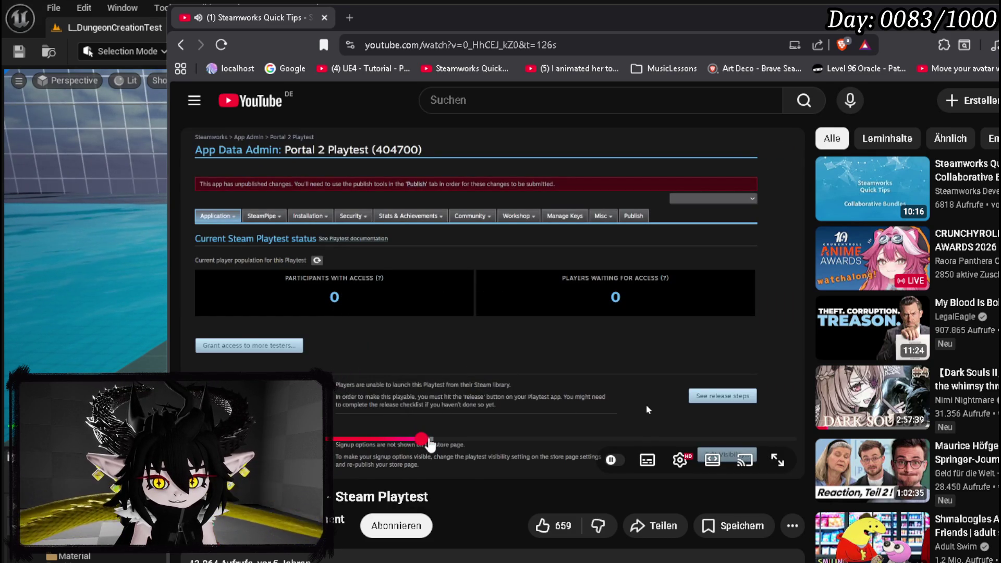
pyautogui.click(436, 441)
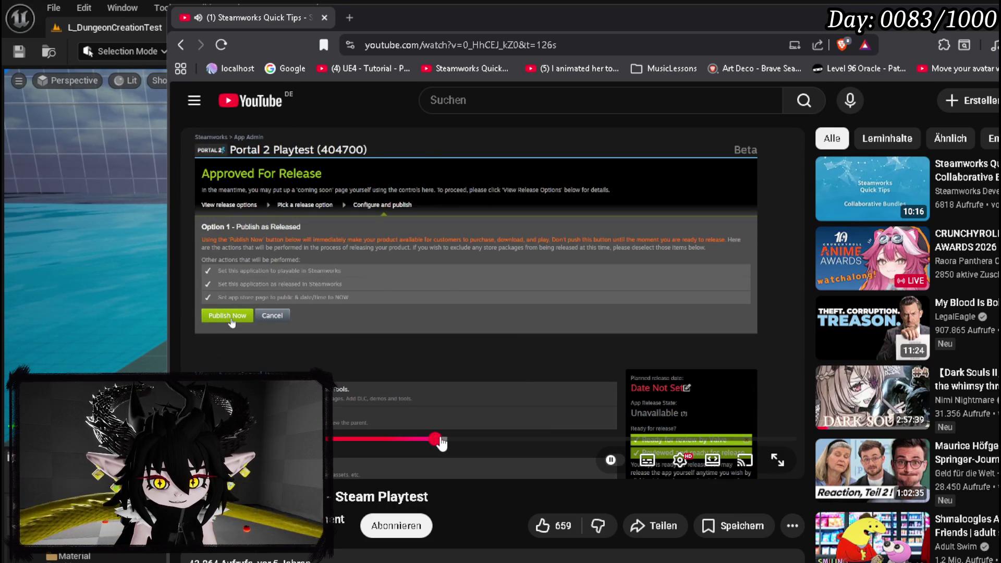
pyautogui.moveTo(437, 441); pyautogui.dragTo(358, 443)
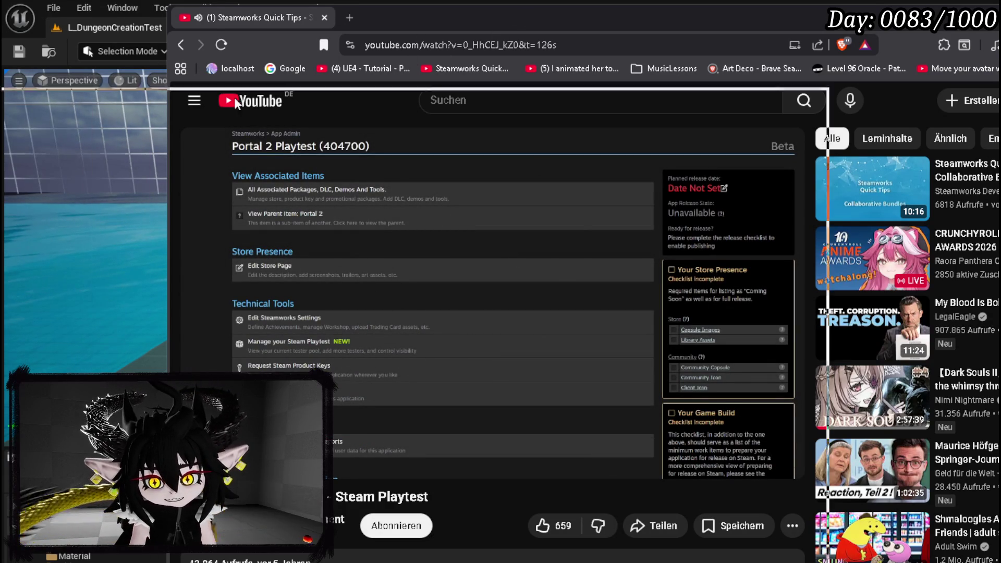
pyautogui.hotkey('alt', 'Tab')
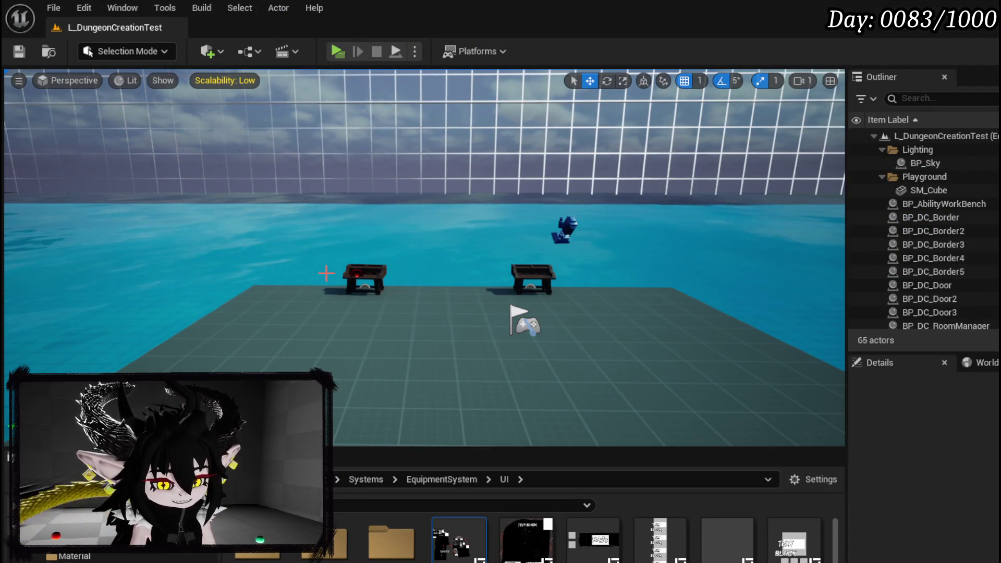
# Step: Save all, then shift Temp String, Append and SET right in UpdatePerkString to make room
pyautogui.hotkey('ctrl', 's')
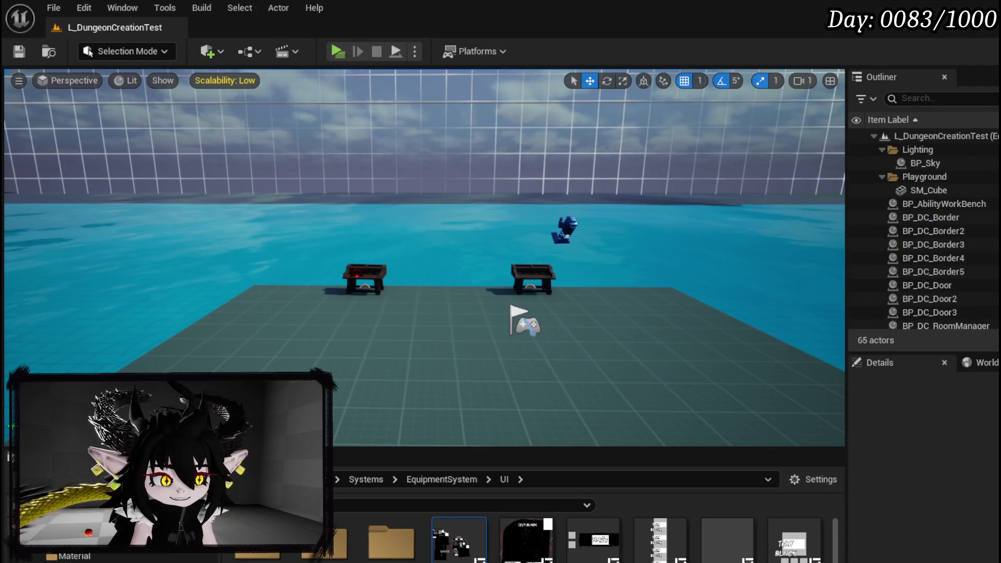
pyautogui.hotkey('alt', 'Tab')
pyautogui.moveTo(577, 310)
pyautogui.mouseDown()
pyautogui.moveTo(413, 268)
pyautogui.moveTo(386, 233)
pyautogui.moveTo(369, 286)
pyautogui.moveTo(416, 251)
pyautogui.mouseUp()
pyautogui.scroll(-1, 449, 211)
pyautogui.moveTo(369, 275)
pyautogui.mouseDown()
pyautogui.moveTo(383, 262)
pyautogui.moveTo(375, 279)
pyautogui.moveTo(374, 264)
pyautogui.mouseUp()
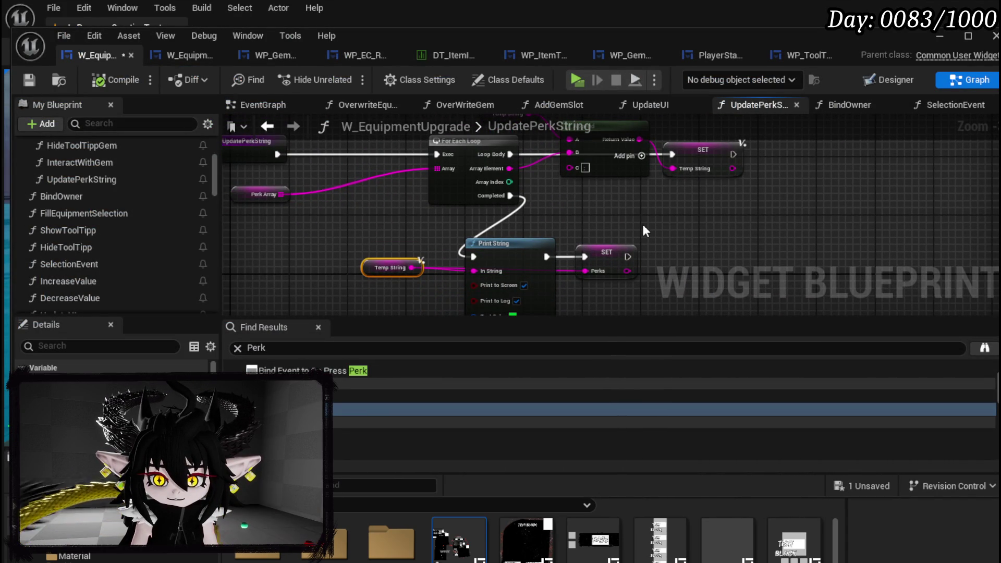
pyautogui.moveTo(644, 226)
pyautogui.mouseDown()
pyautogui.moveTo(570, 280)
pyautogui.moveTo(471, 243)
pyautogui.moveTo(453, 260)
pyautogui.mouseUp()
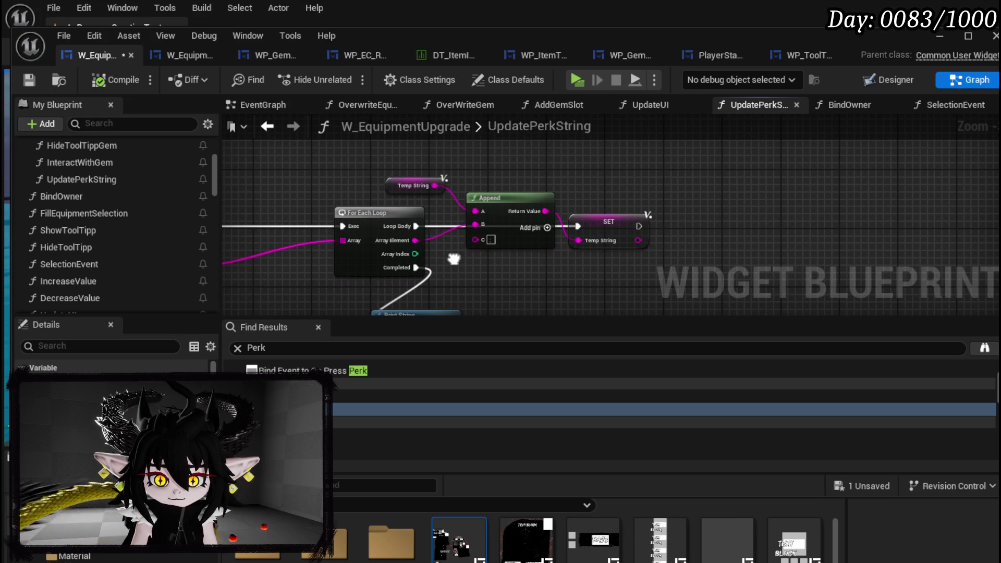
pyautogui.moveTo(441, 167); pyautogui.dragTo(573, 235)
pyautogui.moveTo(520, 215); pyautogui.dragTo(693, 212)
# Step: Add an Is Empty check on Array Element into a Branch whose False runs the SET, then compile
pyautogui.moveTo(419, 239); pyautogui.dragTo(541, 254)
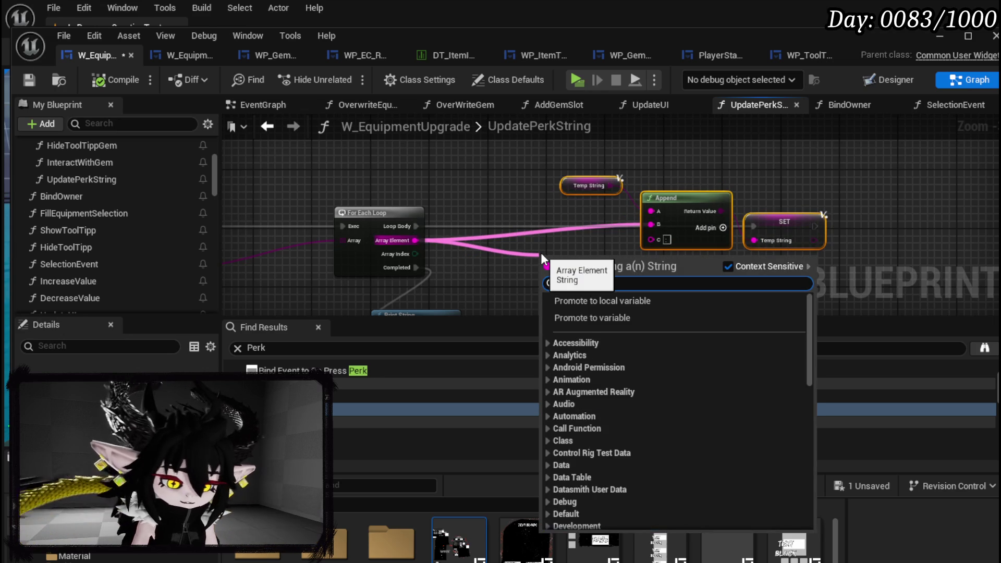
pyautogui.write('is empty')
pyautogui.press('Return')
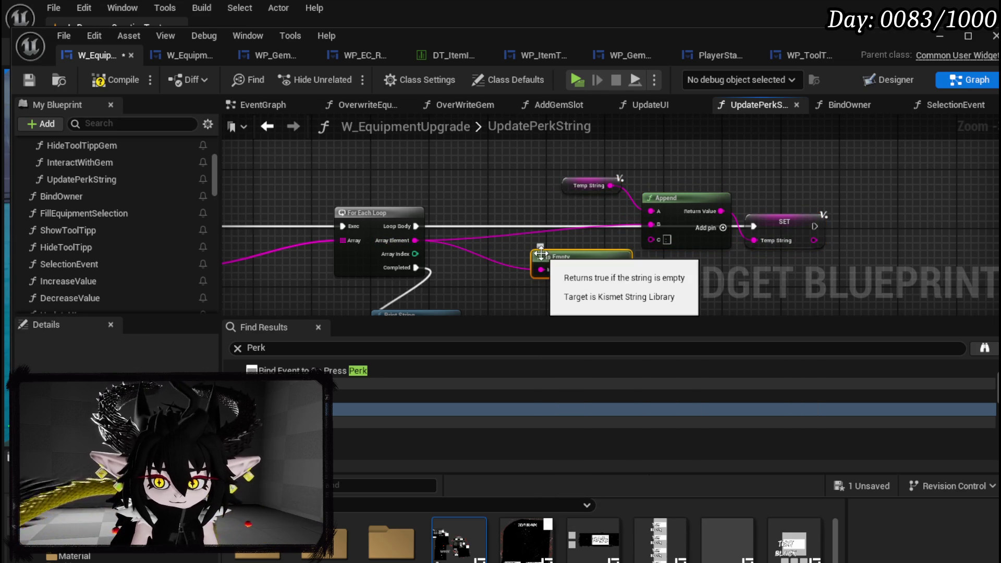
pyautogui.moveTo(543, 257)
pyautogui.mouseDown()
pyautogui.moveTo(461, 257)
pyautogui.moveTo(528, 248)
pyautogui.moveTo(512, 205)
pyautogui.moveTo(489, 210)
pyautogui.mouseUp()
pyautogui.moveTo(416, 226); pyautogui.dragTo(758, 227)
pyautogui.moveTo(644, 264); pyautogui.dragTo(845, 189)
pyautogui.moveTo(780, 219); pyautogui.dragTo(780, 234)
pyautogui.click(673, 177)
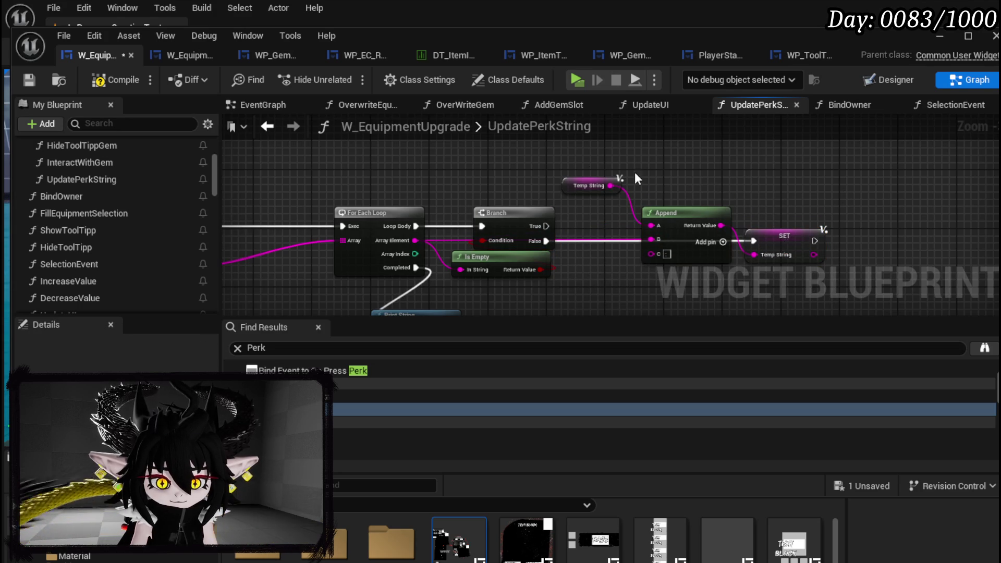
pyautogui.moveTo(589, 184)
pyautogui.mouseDown()
pyautogui.moveTo(680, 183)
pyautogui.moveTo(657, 184)
pyautogui.mouseUp()
pyautogui.click(583, 164)
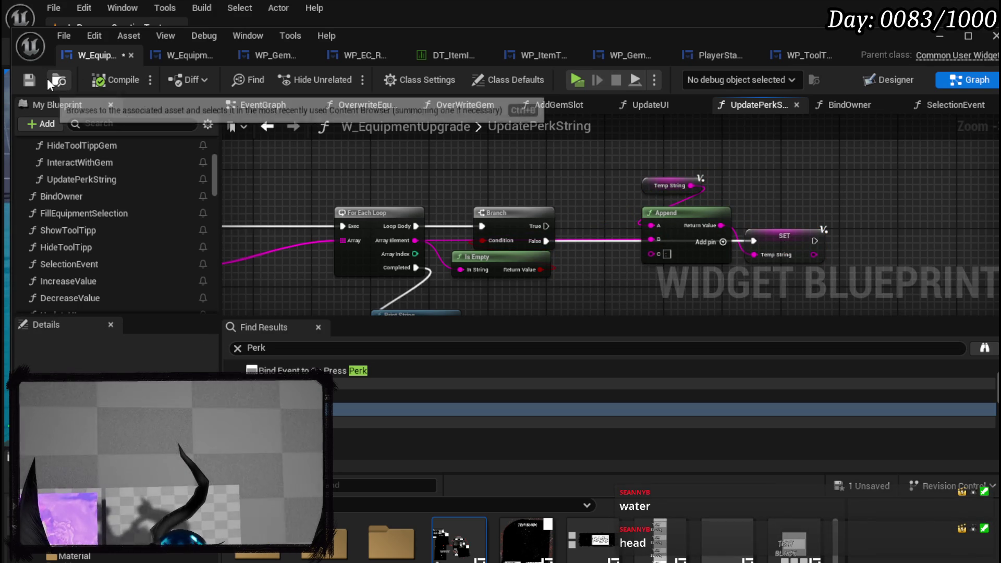
pyautogui.click(31, 80)
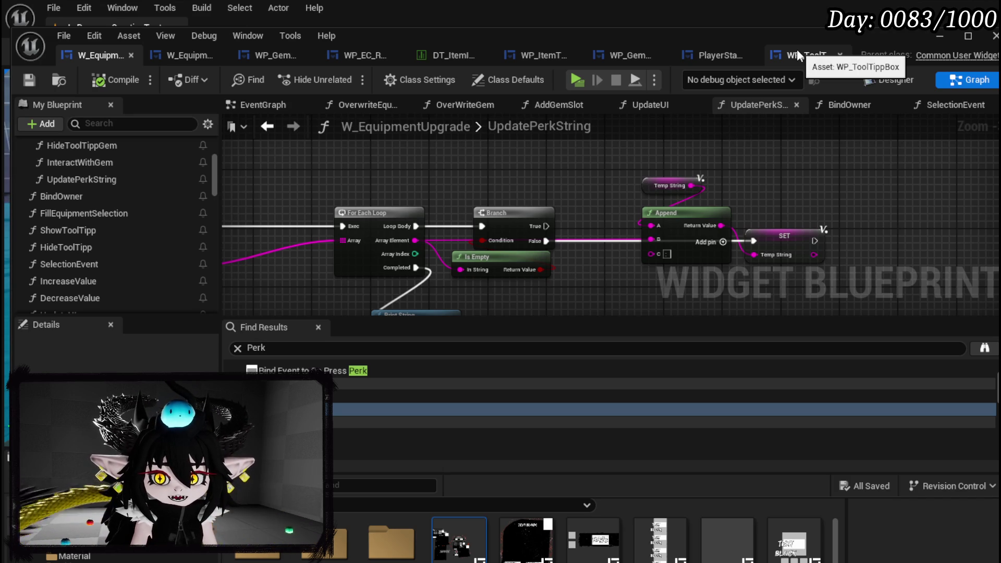
# Step: Playtest adding a 30-SP gem to the Iron Legs, then stop play and save L_DungeonCreationTest
pyautogui.click(940, 36)
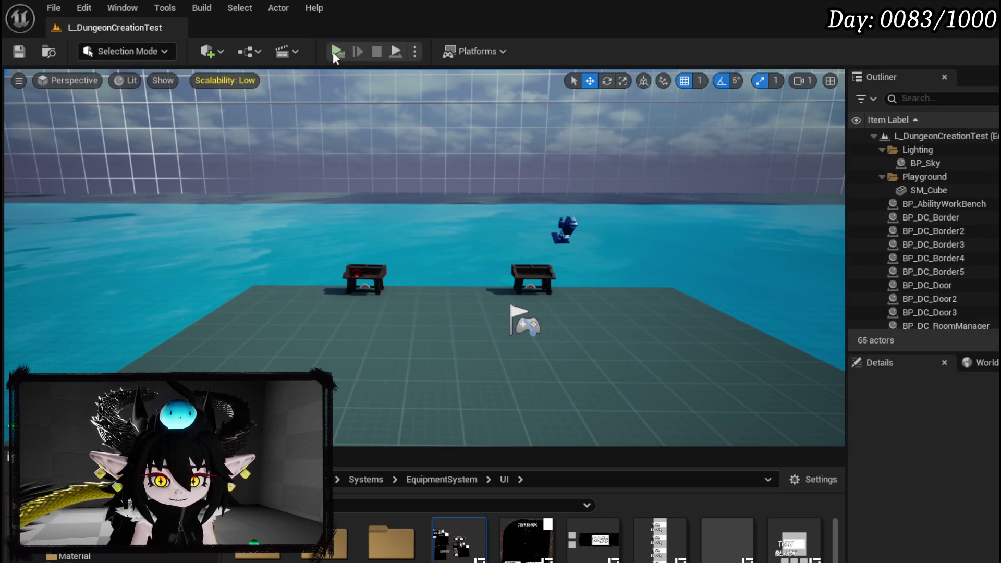
pyautogui.press('w')
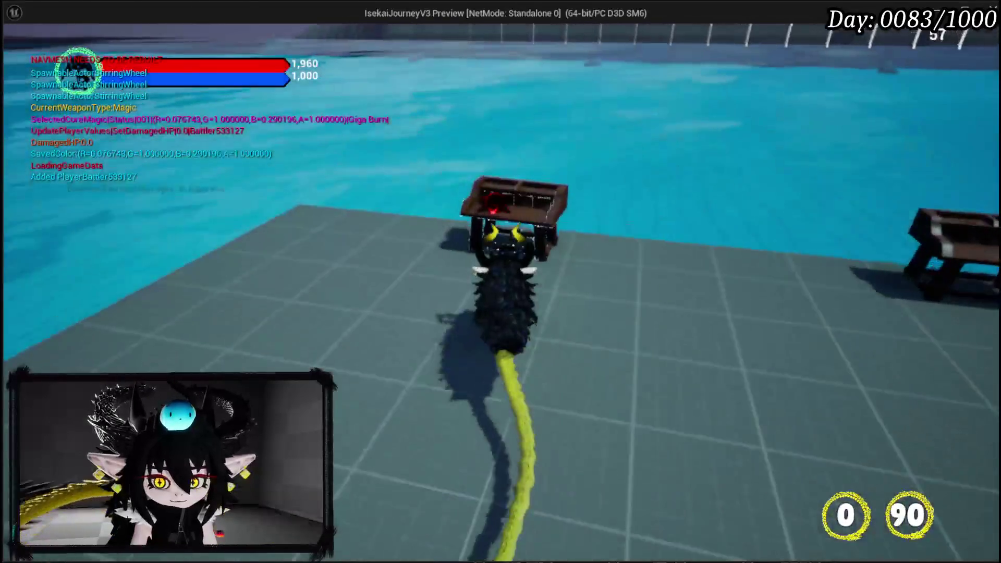
pyautogui.click(254, 38)
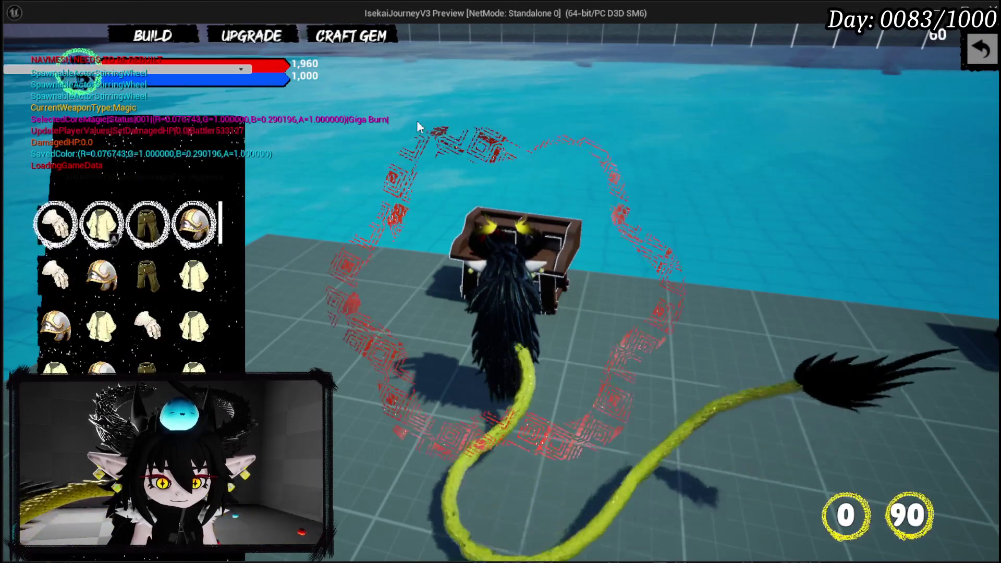
pyautogui.click(155, 225)
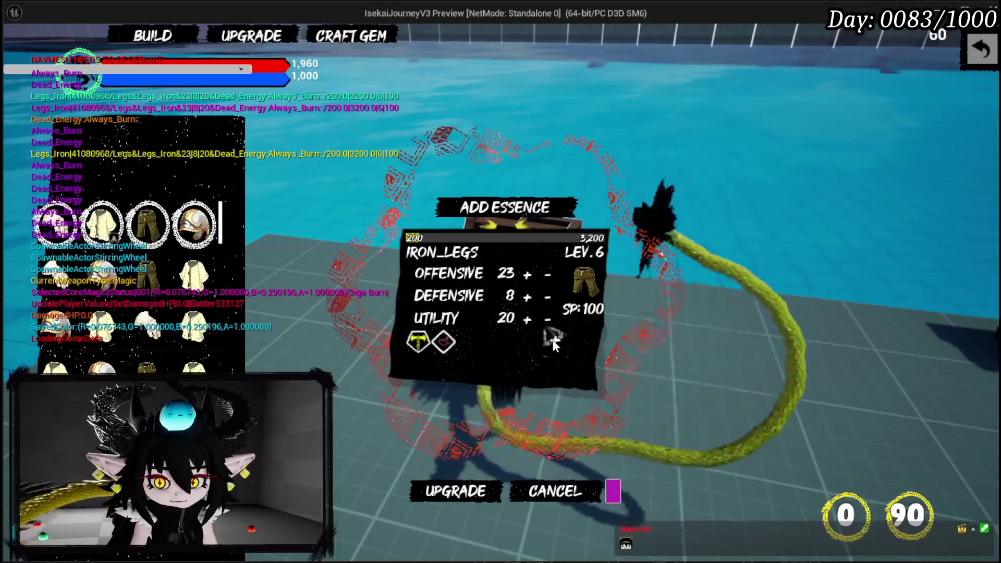
pyautogui.click(456, 436)
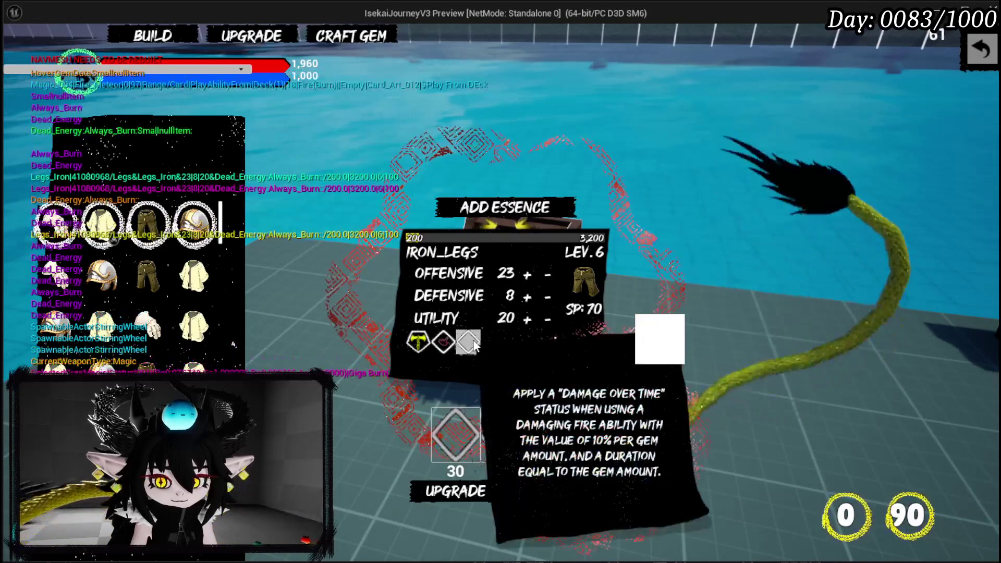
pyautogui.click(472, 343)
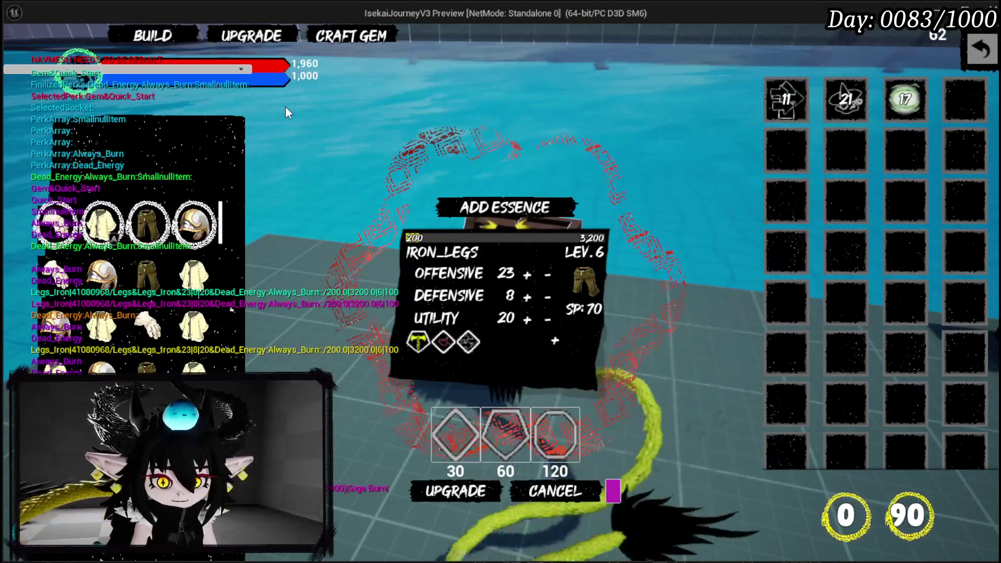
pyautogui.press('Escape')
pyautogui.hotkey('ctrl', 's')
pyautogui.hotkey('alt', 'Tab')
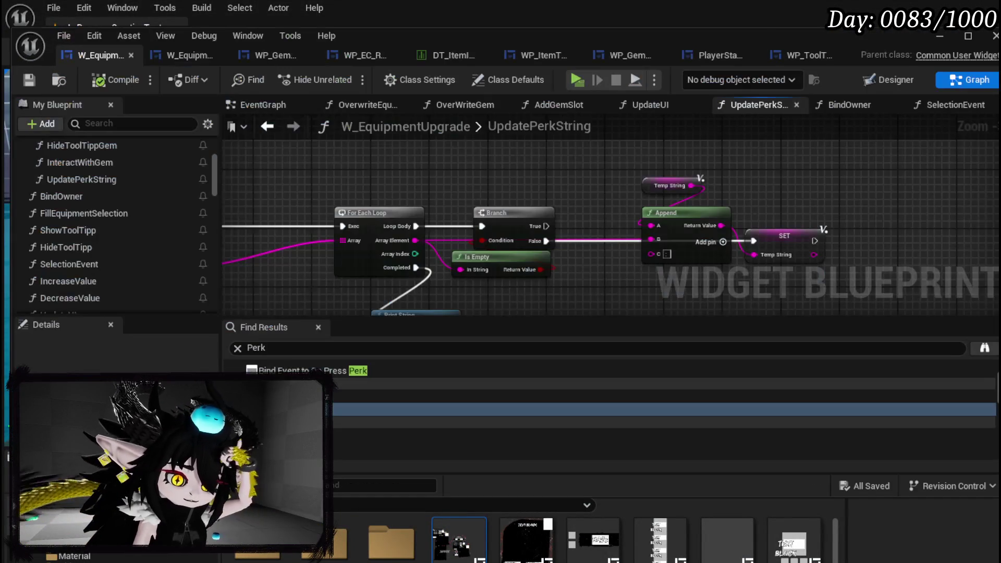
pyautogui.moveTo(521, 181)
pyautogui.mouseDown()
pyautogui.moveTo(470, 167)
pyautogui.moveTo(302, 168)
pyautogui.moveTo(659, 195)
pyautogui.moveTo(632, 158)
pyautogui.moveTo(559, 160)
pyautogui.moveTo(545, 128)
pyautogui.moveTo(580, 99)
pyautogui.moveTo(394, 188)
pyautogui.moveTo(471, 201)
pyautogui.moveTo(611, 194)
pyautogui.mouseUp()
pyautogui.click(29, 80)
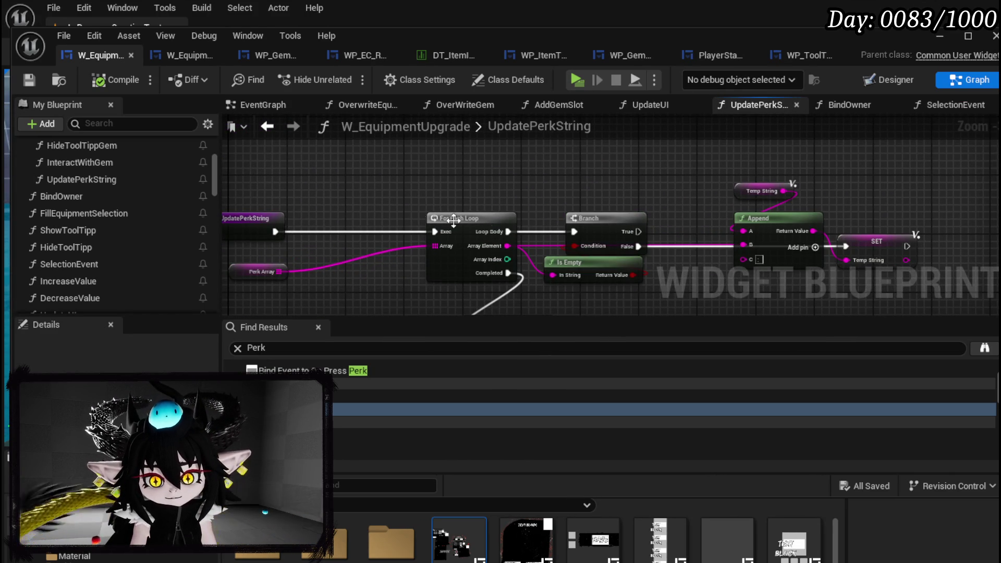
pyautogui.moveTo(316, 225); pyautogui.dragTo(398, 166)
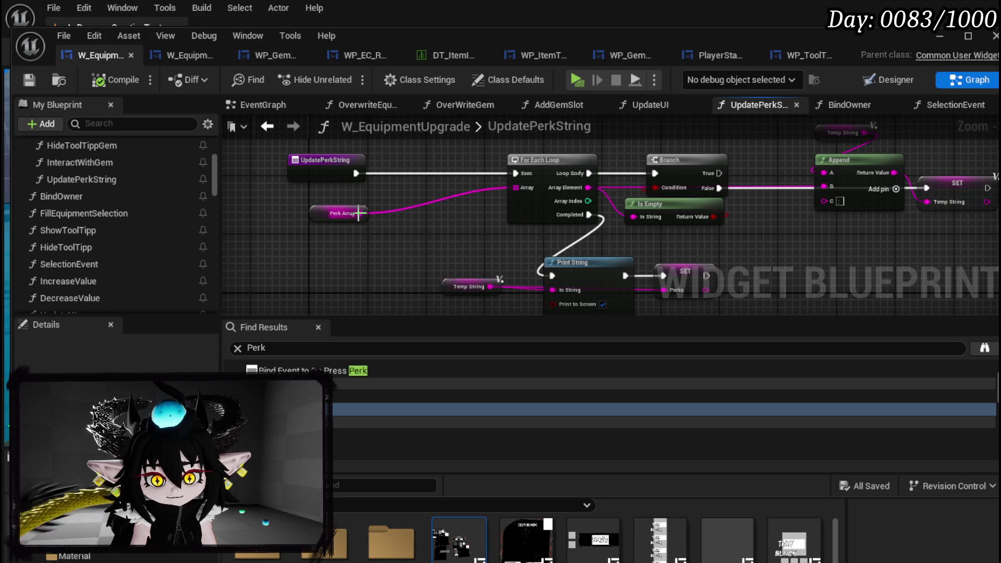
pyautogui.moveTo(358, 213); pyautogui.dragTo(387, 252)
pyautogui.write('remove')
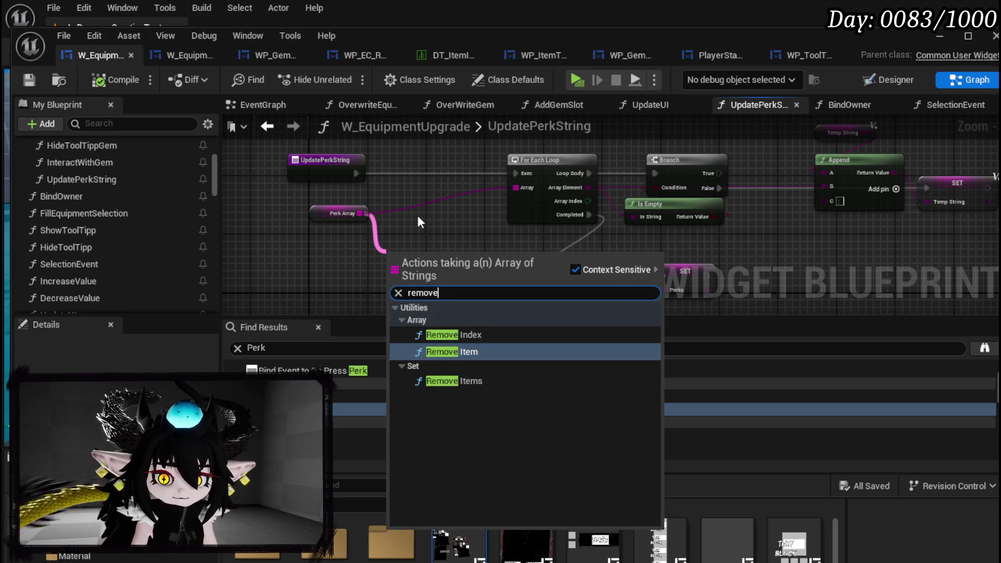
pyautogui.press('Escape')
pyautogui.moveTo(423, 190); pyautogui.dragTo(379, 235)
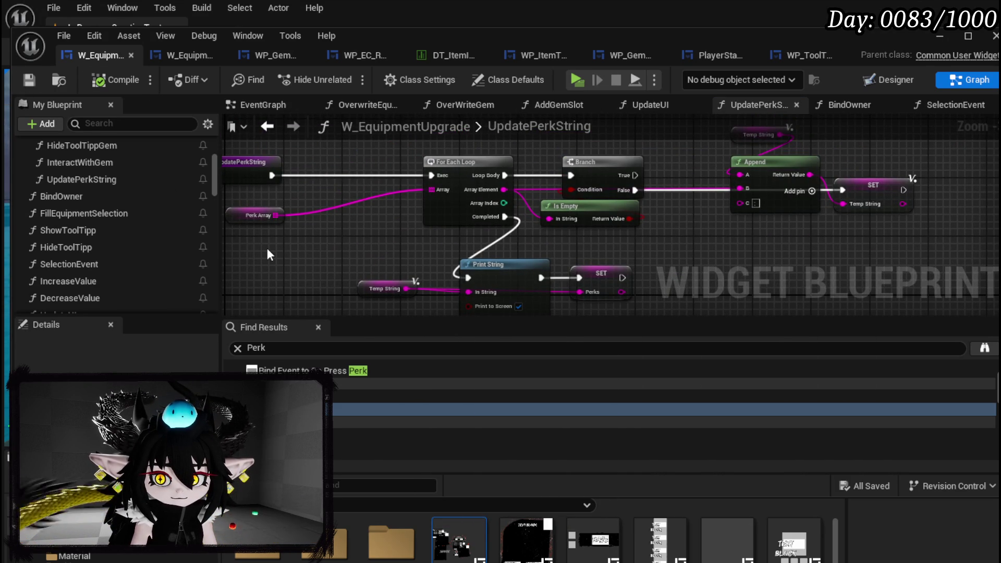
pyautogui.moveTo(310, 262)
pyautogui.mouseDown()
pyautogui.moveTo(301, 238)
pyautogui.moveTo(207, 214)
pyautogui.mouseUp()
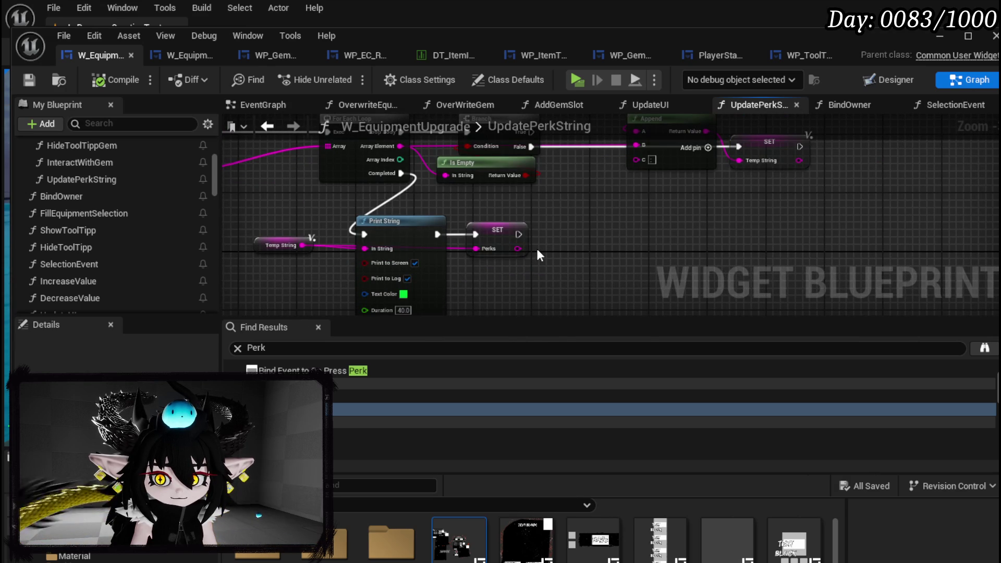
pyautogui.moveTo(518, 248); pyautogui.dragTo(544, 282)
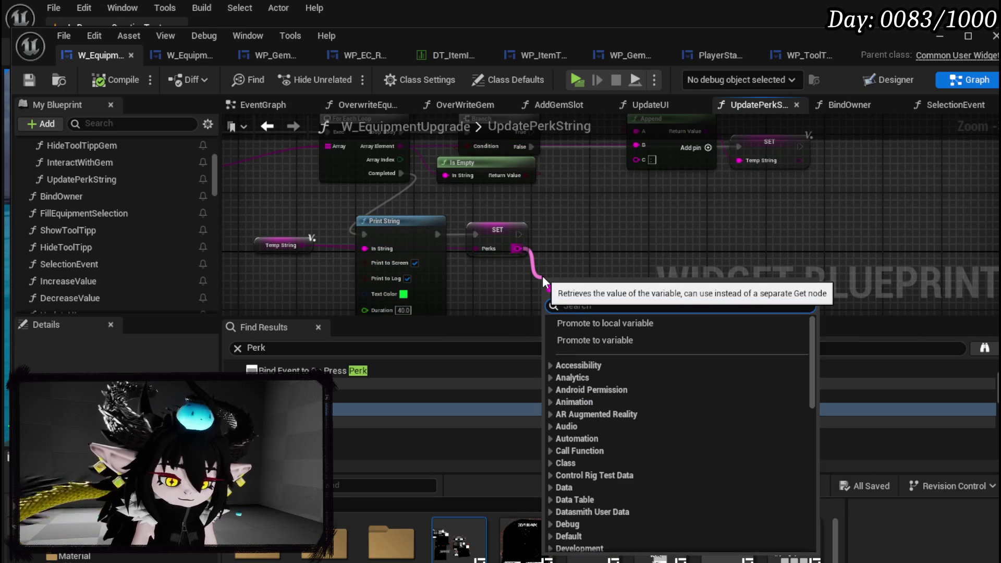
pyautogui.write('par')
pyautogui.press('Escape')
pyautogui.moveTo(364, 236); pyautogui.dragTo(534, 242)
pyautogui.moveTo(305, 174)
pyautogui.mouseDown()
pyautogui.moveTo(318, 181)
pyautogui.moveTo(299, 181)
pyautogui.moveTo(281, 250)
pyautogui.mouseUp()
pyautogui.hotkey('ctrl', 's')
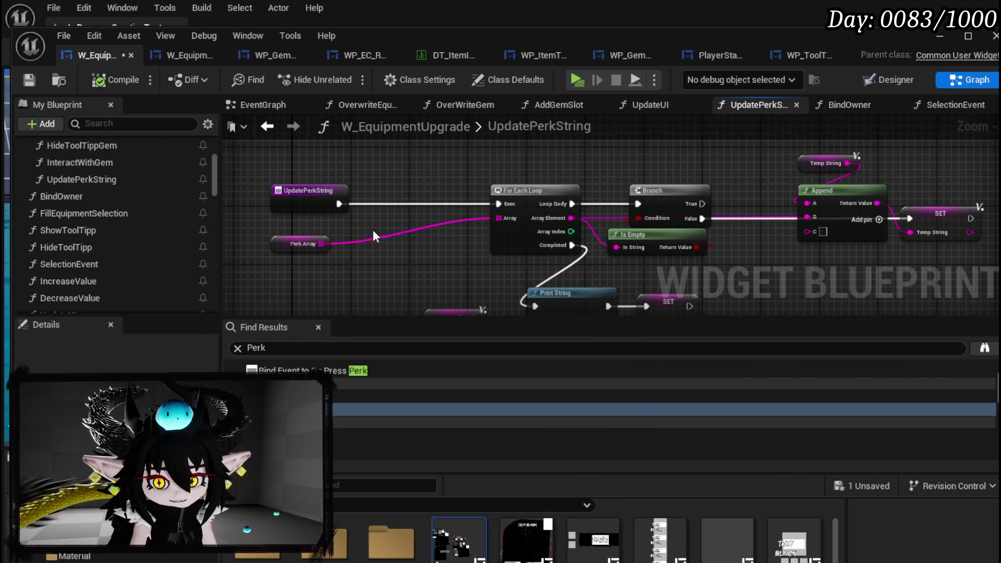
pyautogui.scroll(5, 92, 253)
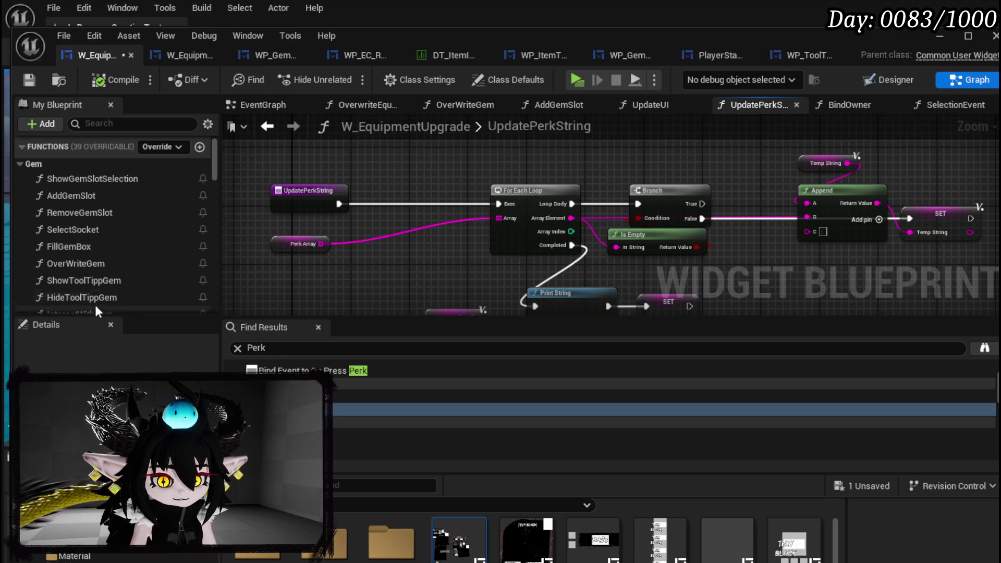
# Step: Add a breakpoint on SelectSocket's Gem ID SET node, save the widget blueprint, and minimize it
pyautogui.scroll(-2, 89, 279)
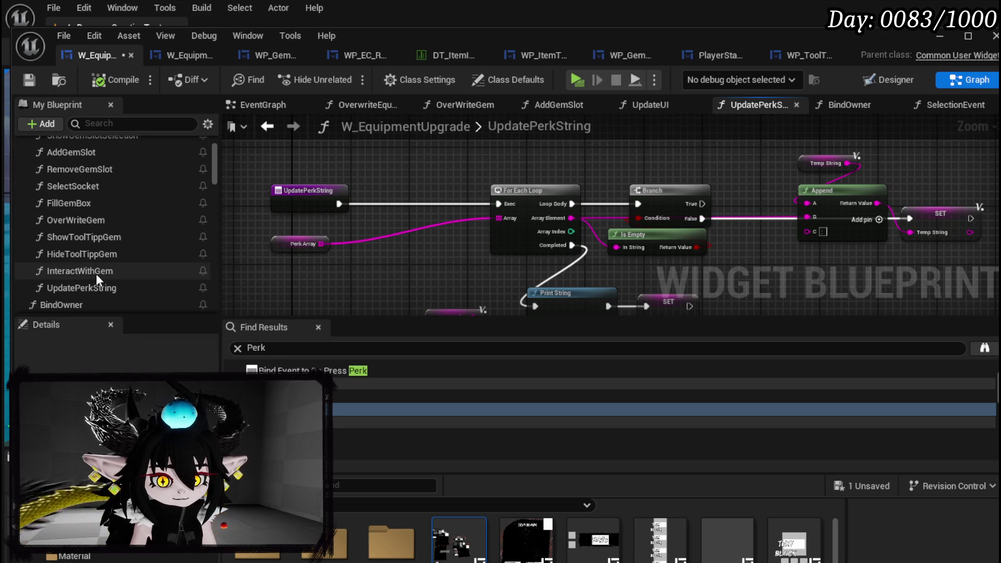
pyautogui.doubleClick(88, 187)
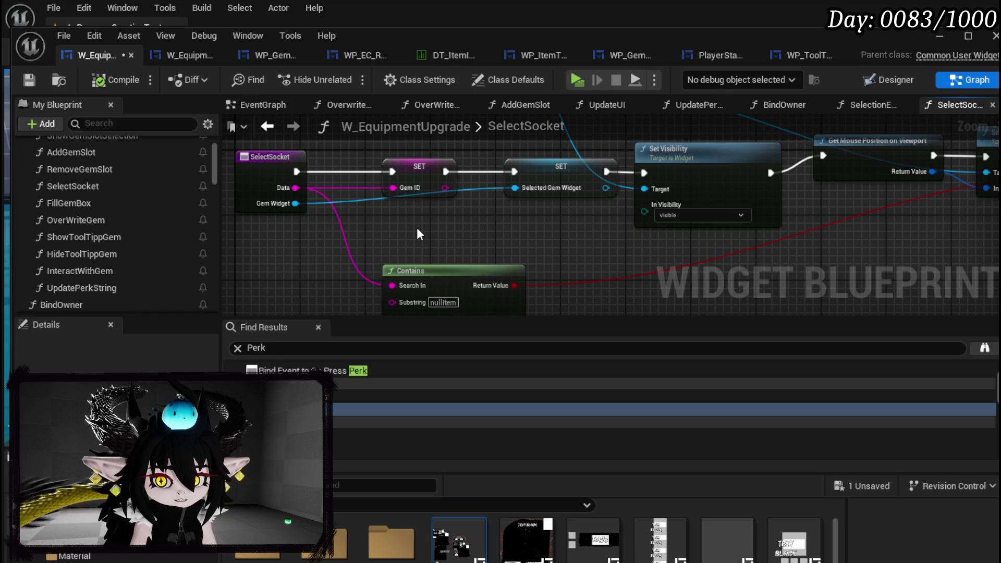
pyautogui.rightClick(418, 176)
pyautogui.click(501, 454)
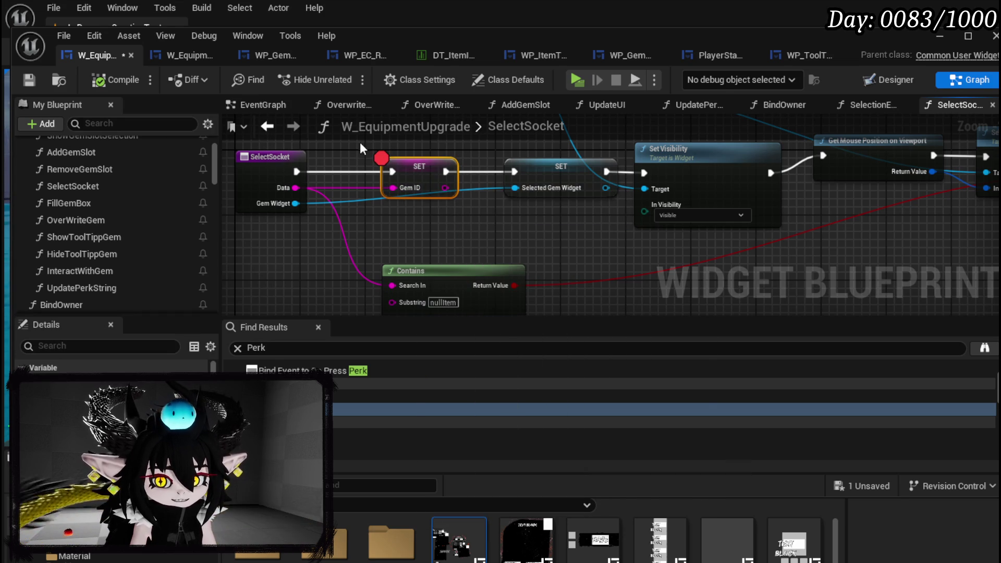
pyautogui.moveTo(460, 220)
pyautogui.mouseDown()
pyautogui.moveTo(267, 266)
pyautogui.moveTo(578, 269)
pyautogui.mouseUp()
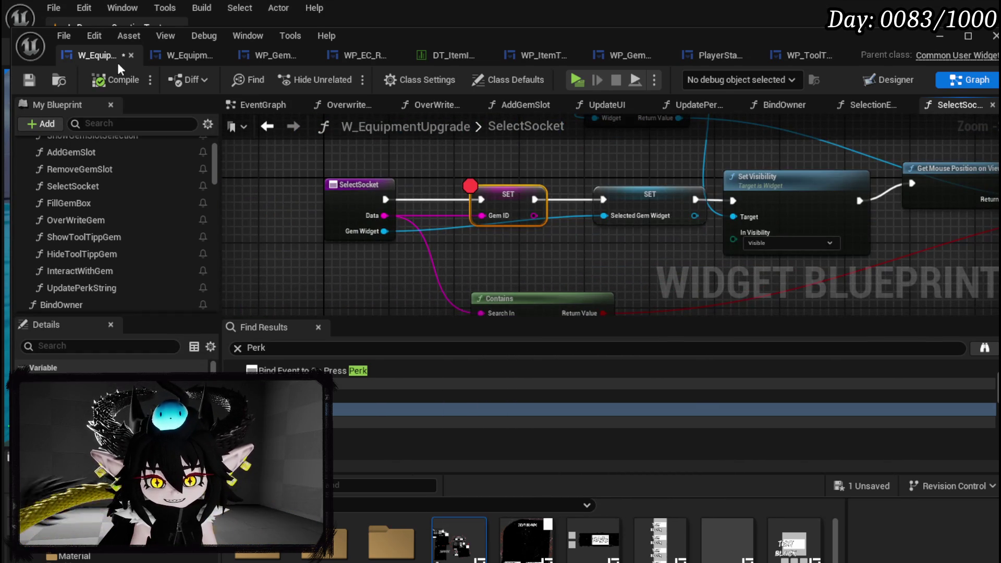
pyautogui.click(41, 77)
pyautogui.click(944, 35)
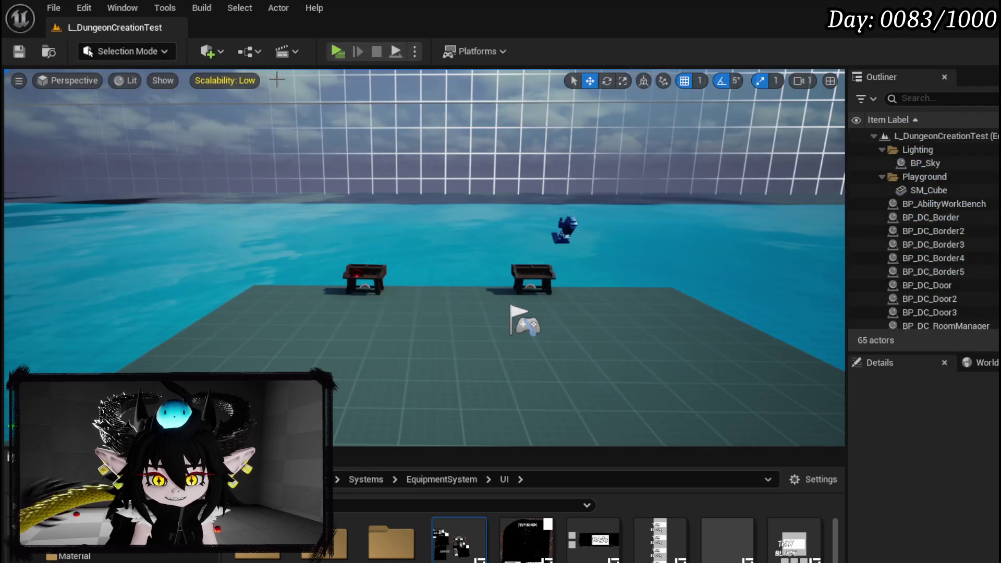
# Step: Playtest inserting a gem at amount 30 into an empty IRON_LEGS socket, then stop play
pyautogui.hotkey('alt', 'p')
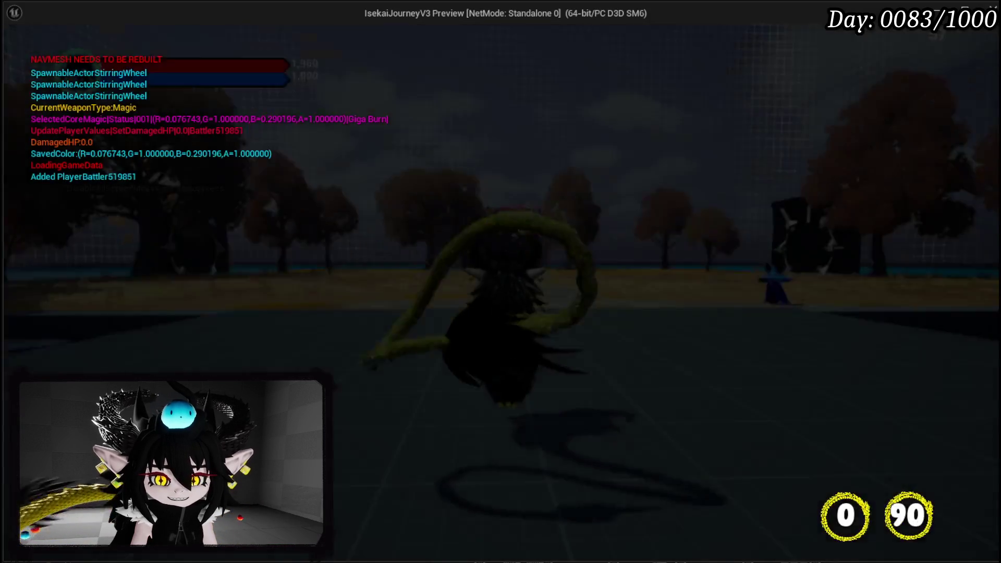
pyautogui.press('w')
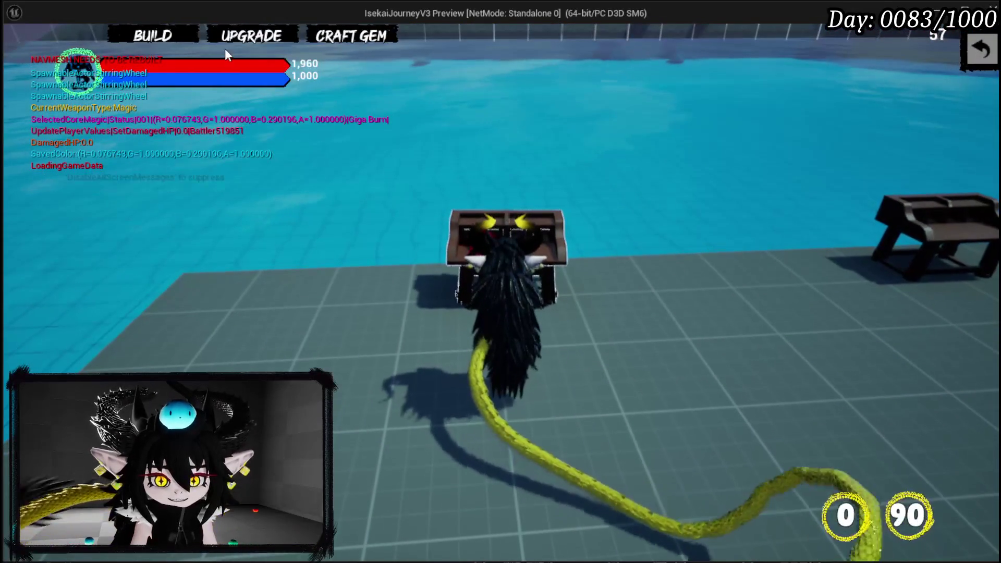
pyautogui.click(232, 43)
pyautogui.click(194, 222)
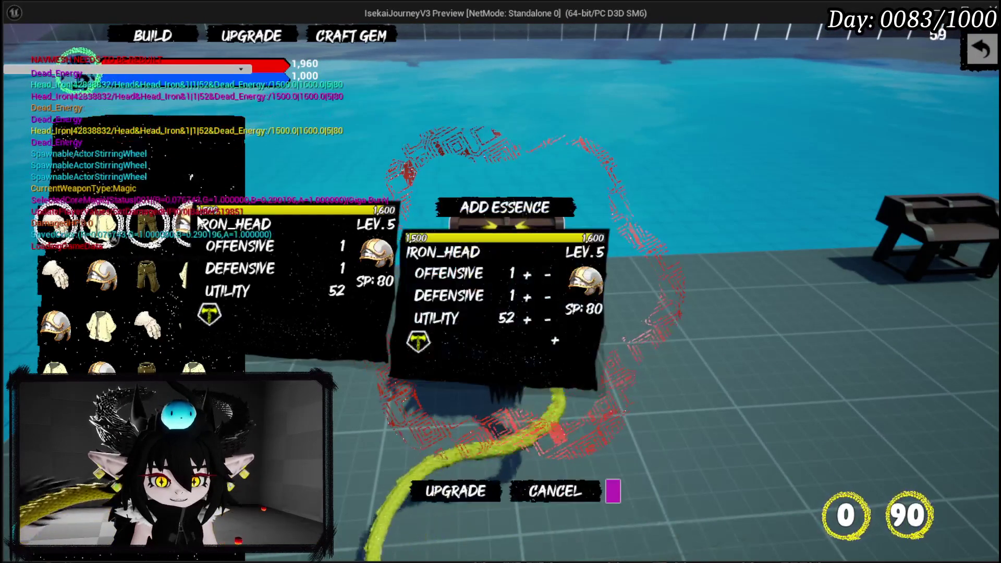
pyautogui.click(149, 225)
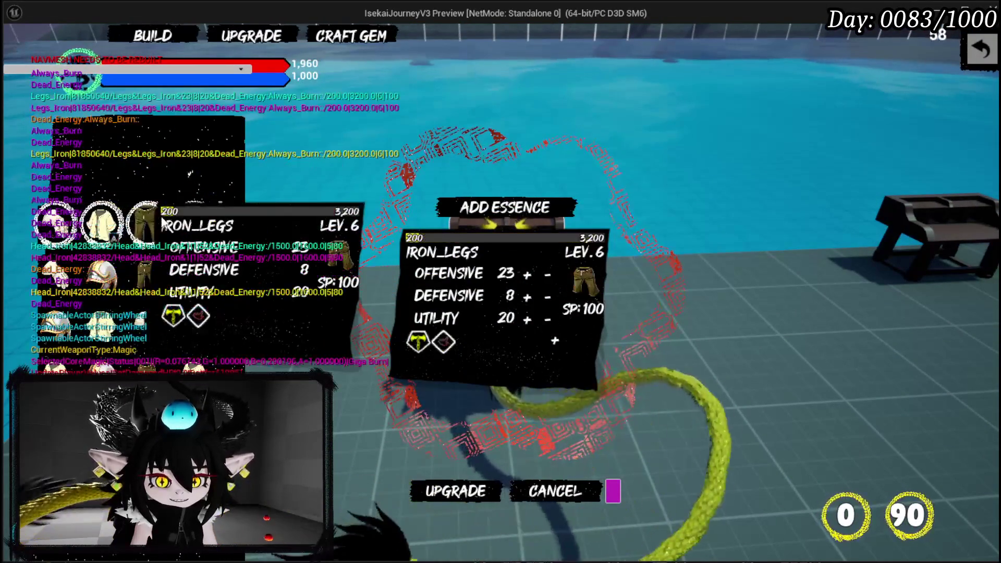
pyautogui.click(442, 347)
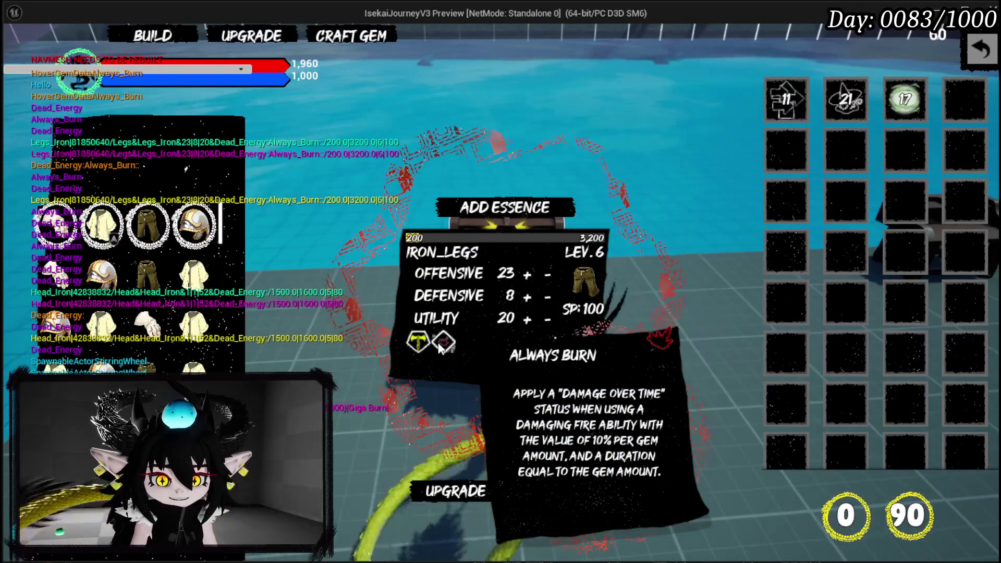
pyautogui.click(547, 339)
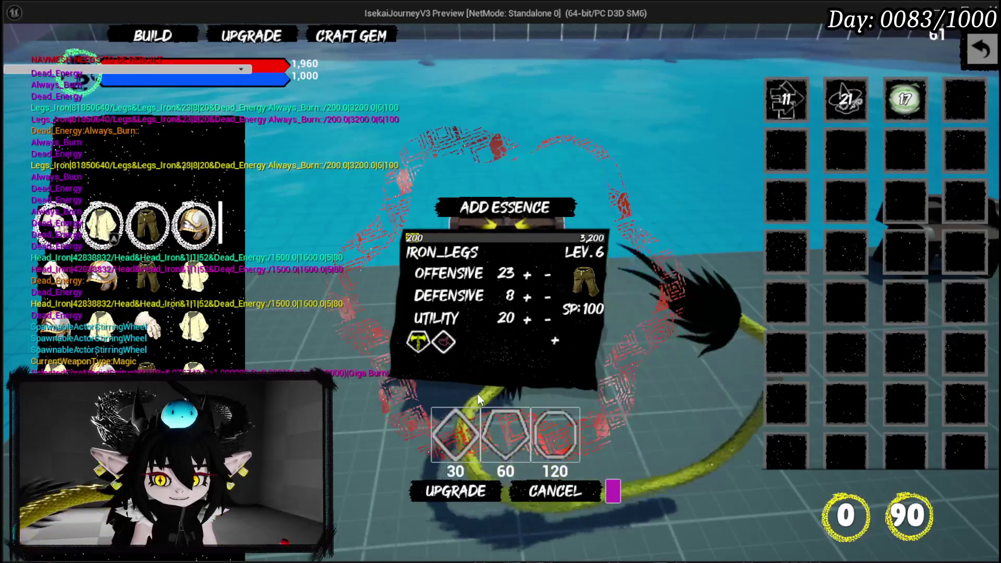
pyautogui.click(443, 430)
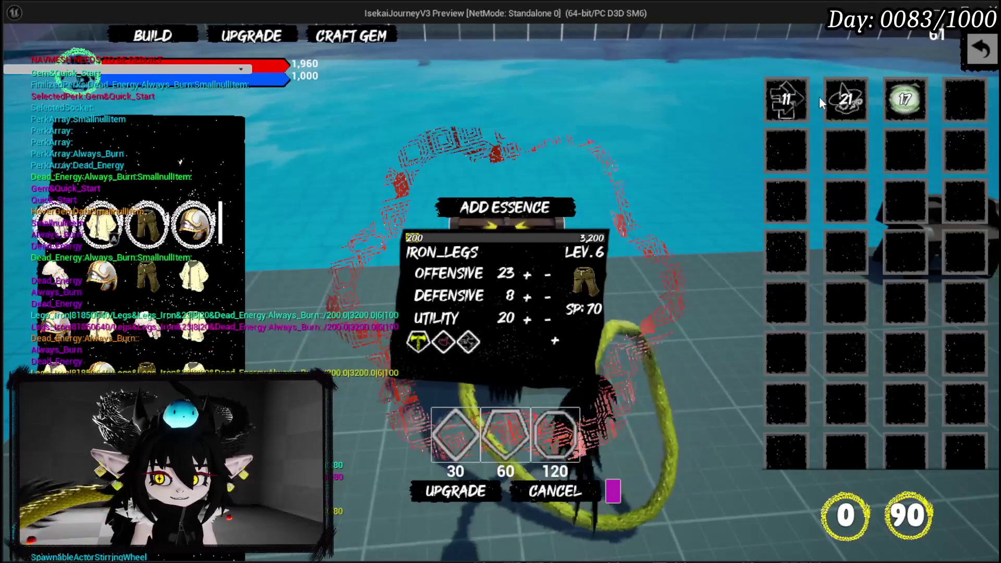
pyautogui.press('Escape')
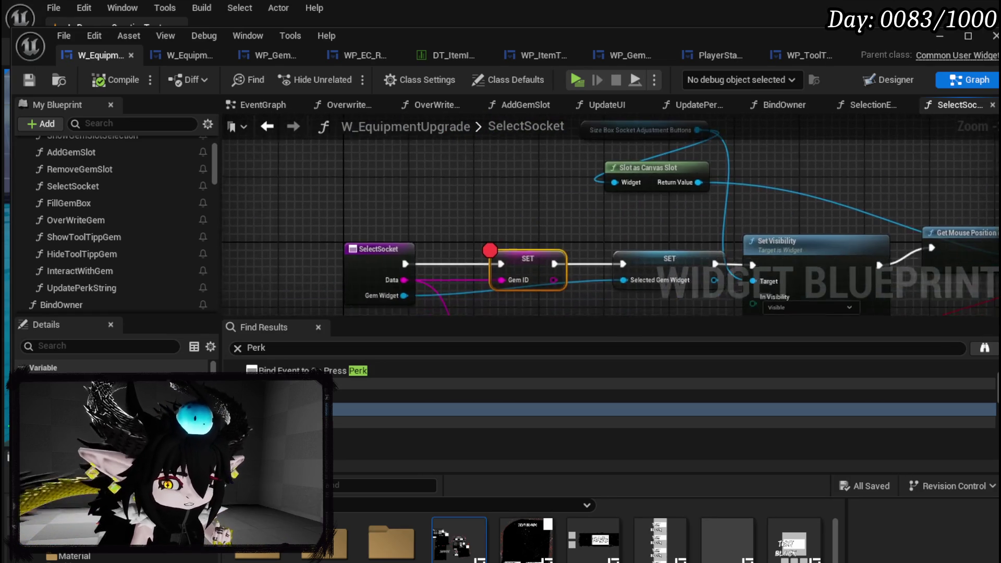
# Step: Remove the Gem ID SET breakpoint and add one on the SelectSocket entry node
pyautogui.rightClick(522, 256)
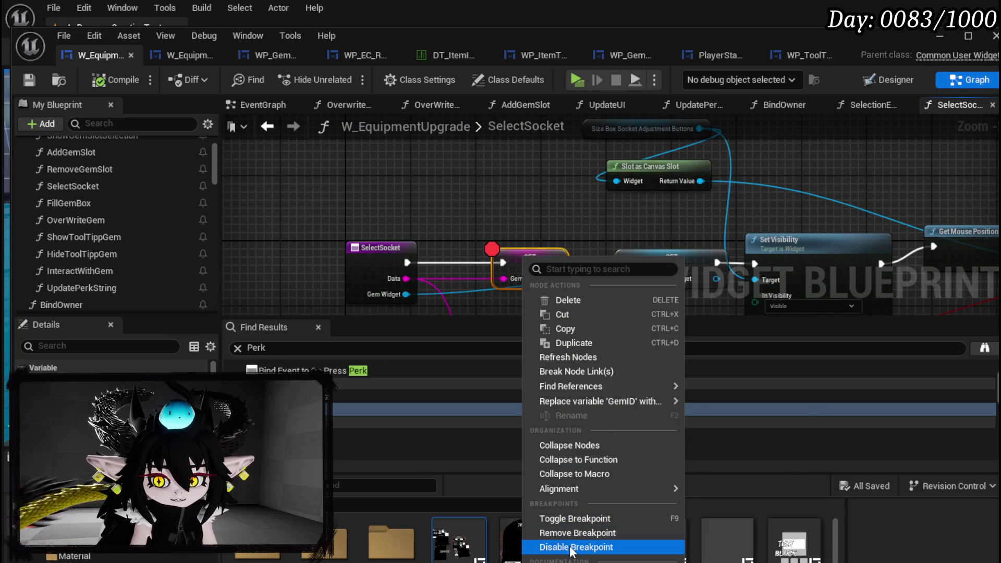
pyautogui.click(553, 543)
pyautogui.rightClick(377, 250)
pyautogui.click(427, 538)
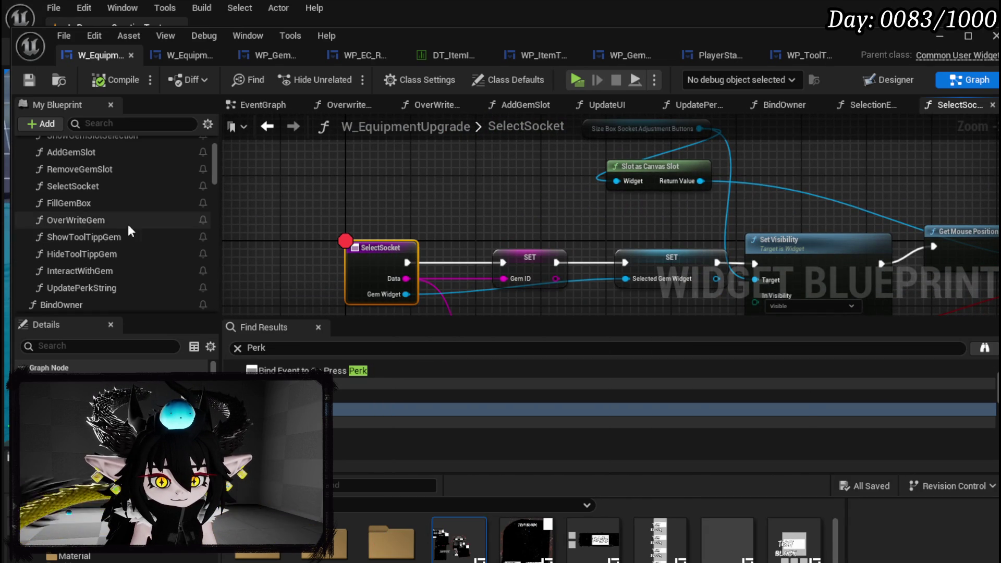
pyautogui.rightClick(360, 250)
# Step: Rename SelectSocket to 'SelectSocket(Broken?)', compile and save, then minimize the blueprint editor
pyautogui.click(428, 409)
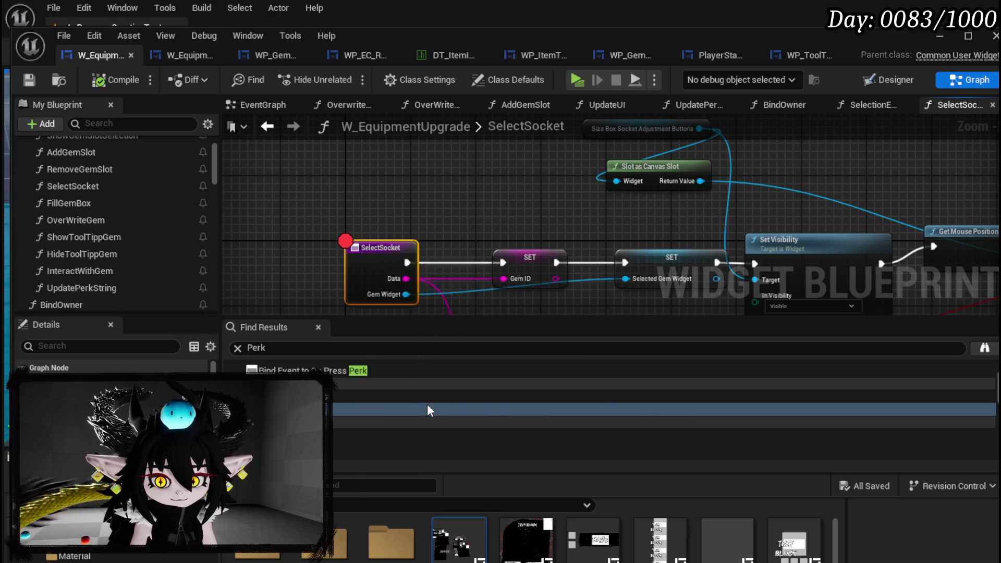
pyautogui.write('(Broke')
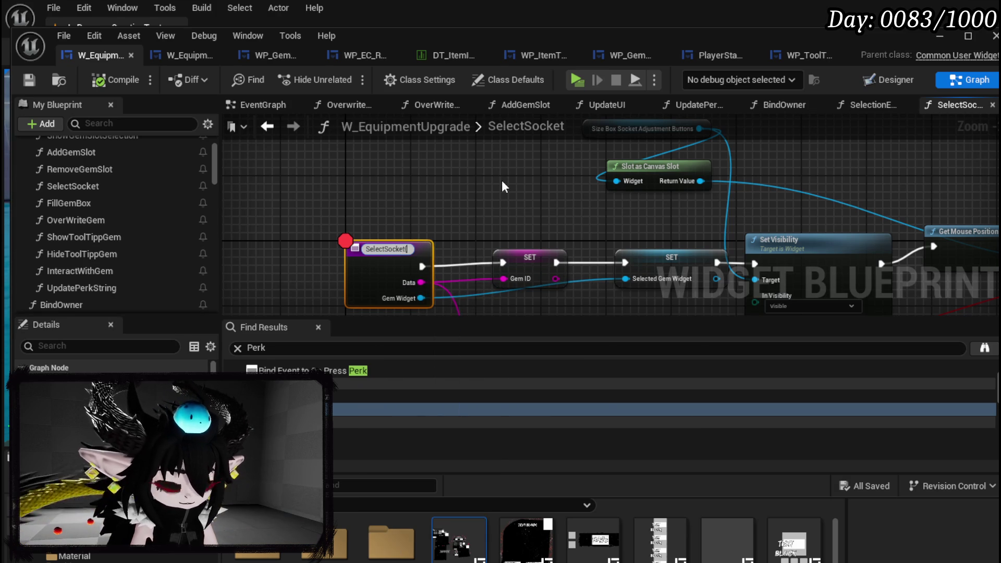
pyautogui.write('n?)')
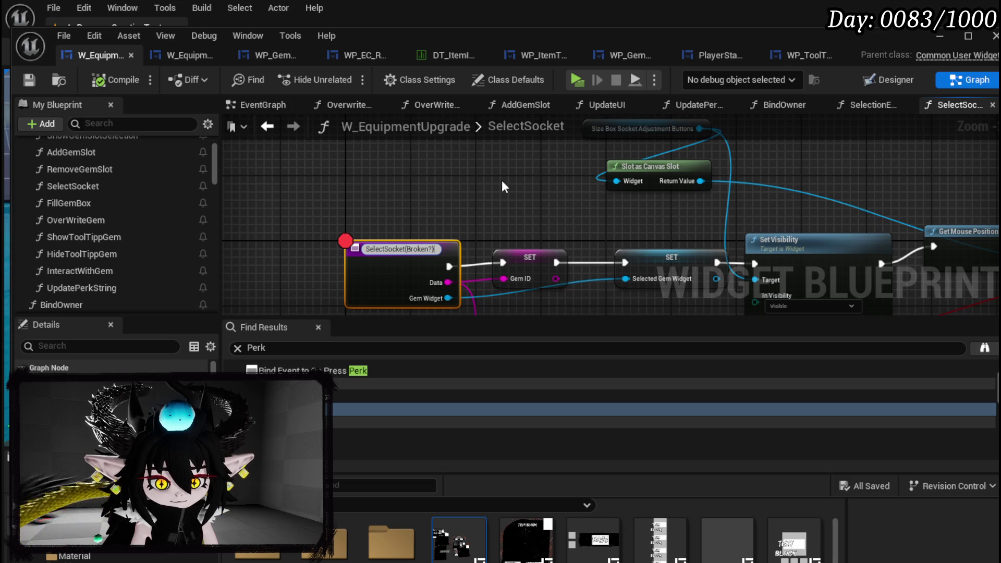
pyautogui.press('Return')
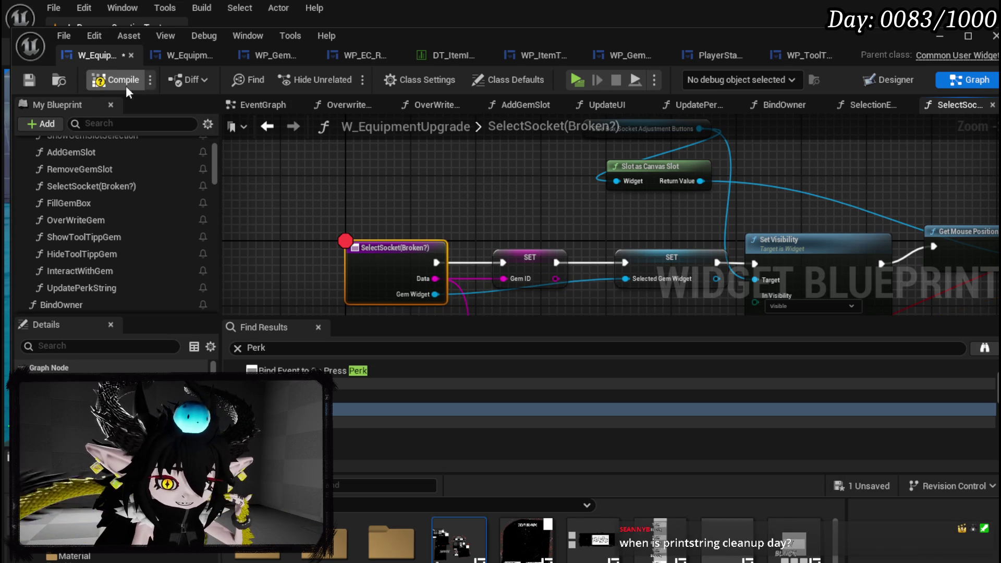
pyautogui.click(31, 79)
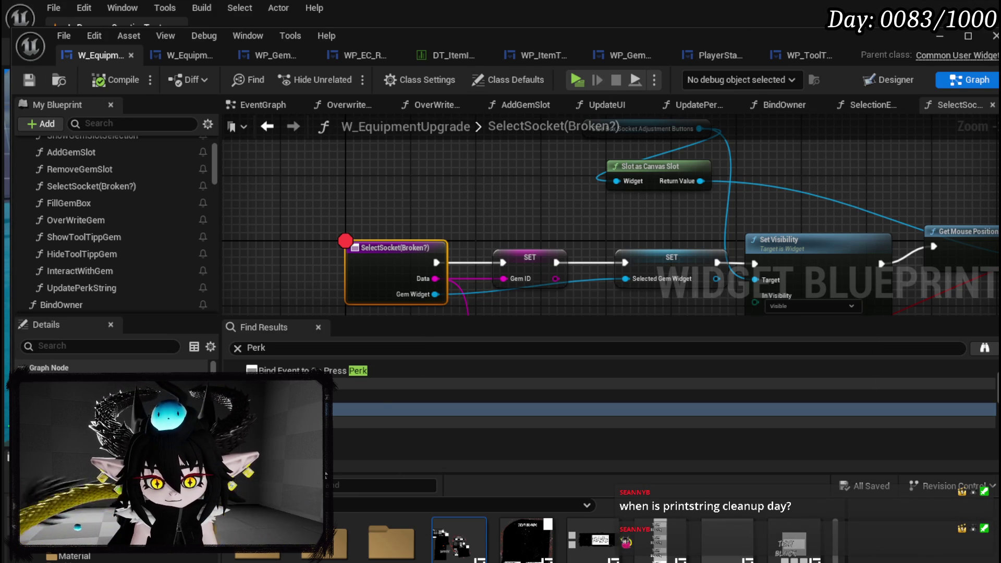
pyautogui.click(937, 39)
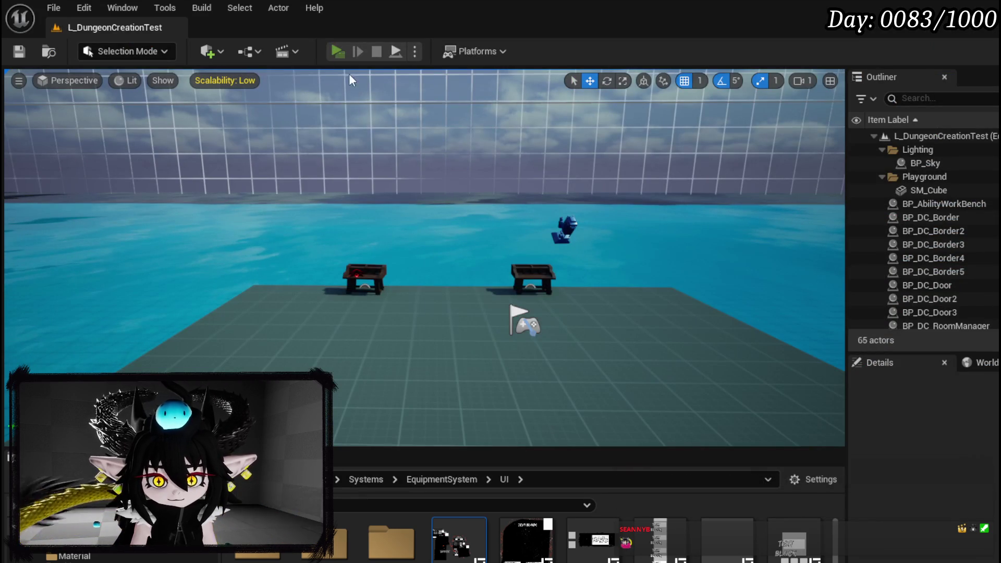
# Step: Play-test the level twice and check the Battler entries in the Output Log
pyautogui.hotkey('alt', 'p')
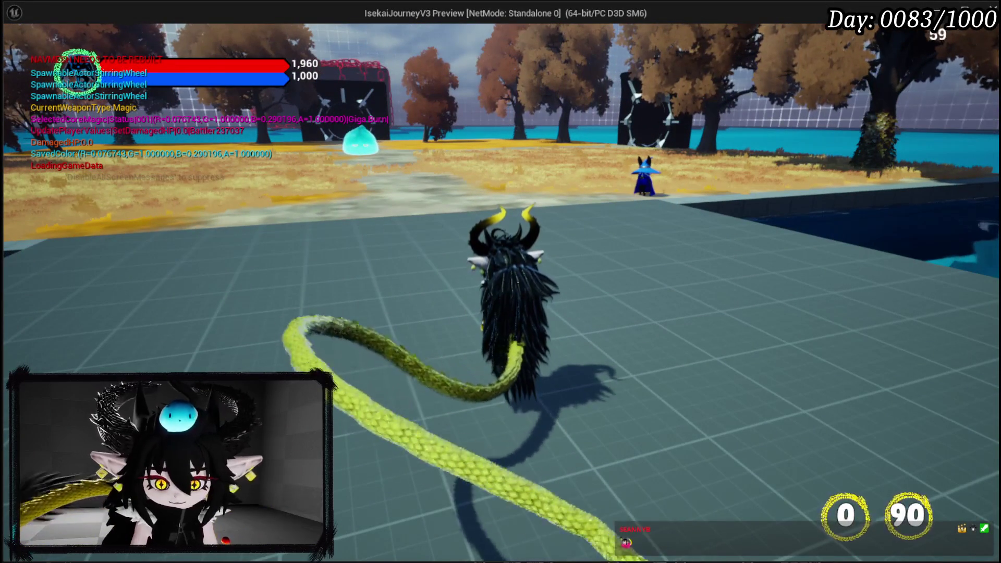
pyautogui.press('Escape')
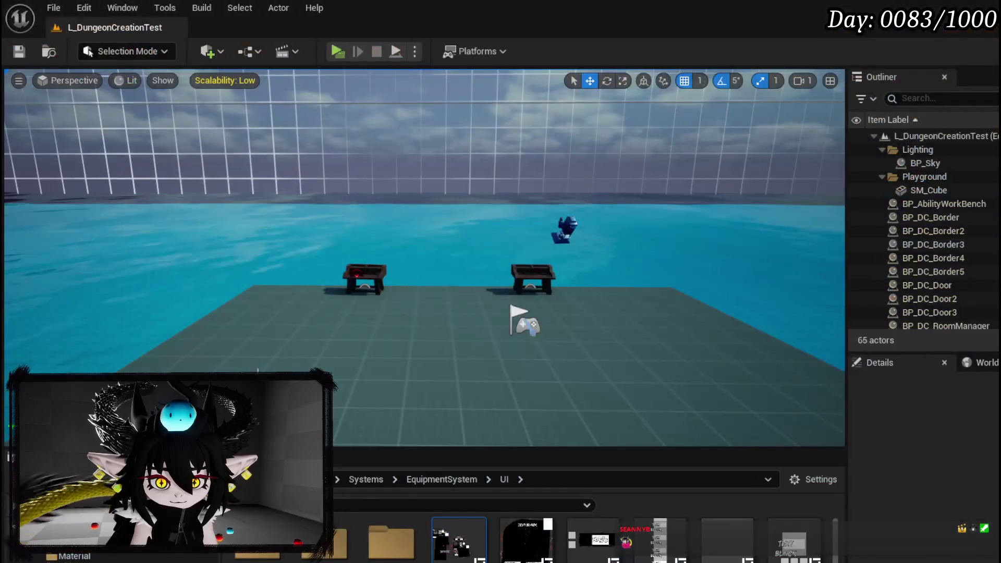
pyautogui.click(94, 557)
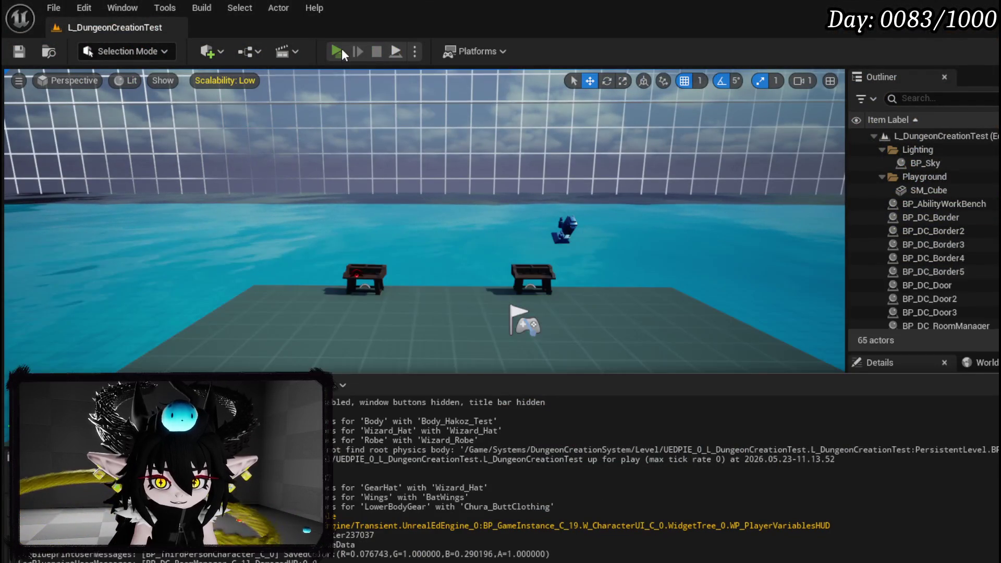
pyautogui.click(339, 51)
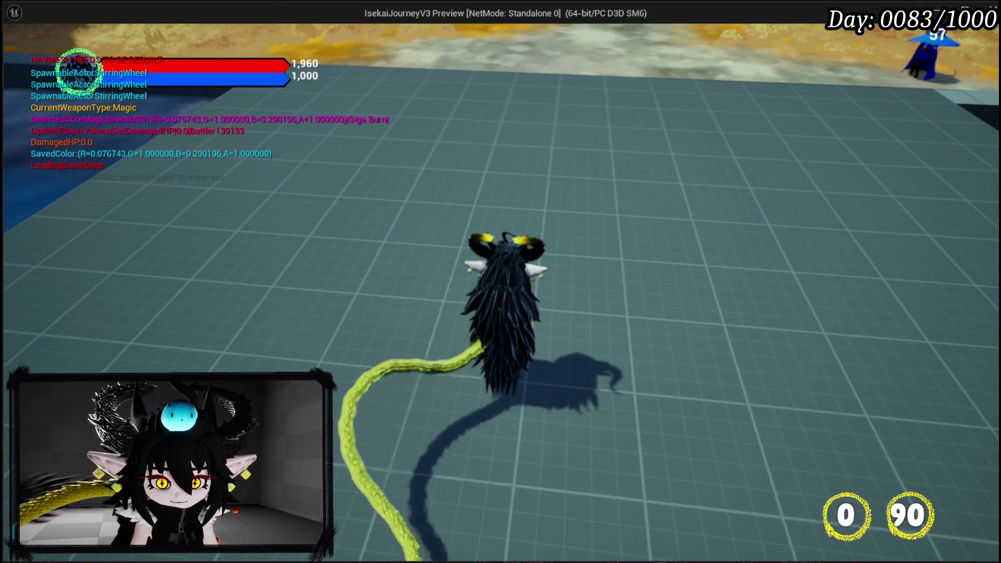
pyautogui.press('Escape')
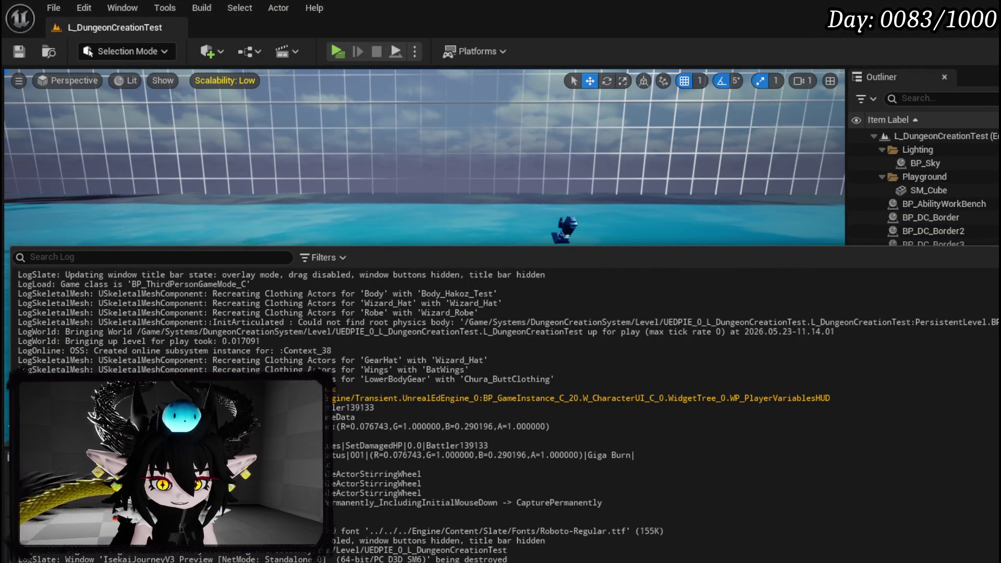
pyautogui.doubleClick(355, 408)
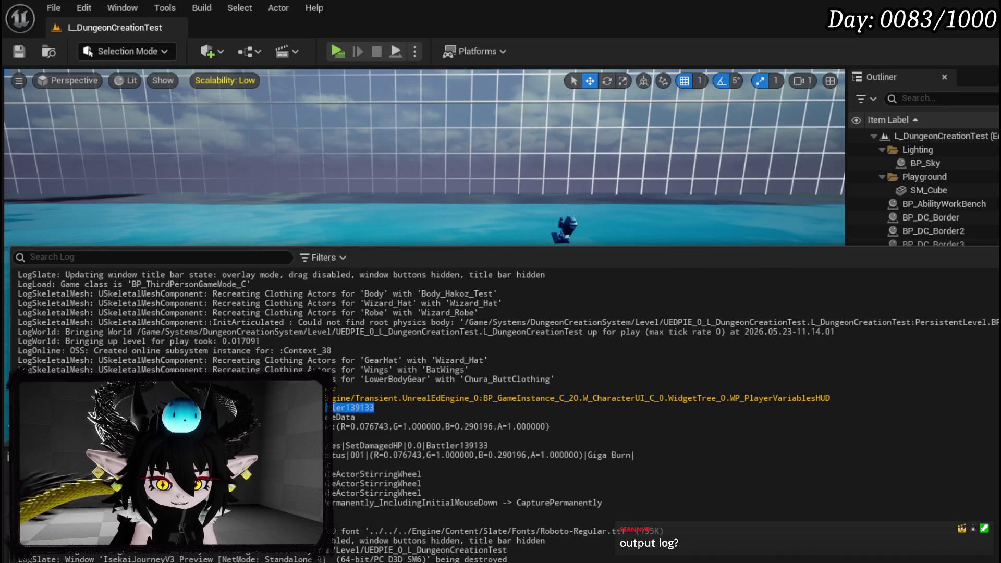
pyautogui.doubleClick(343, 417)
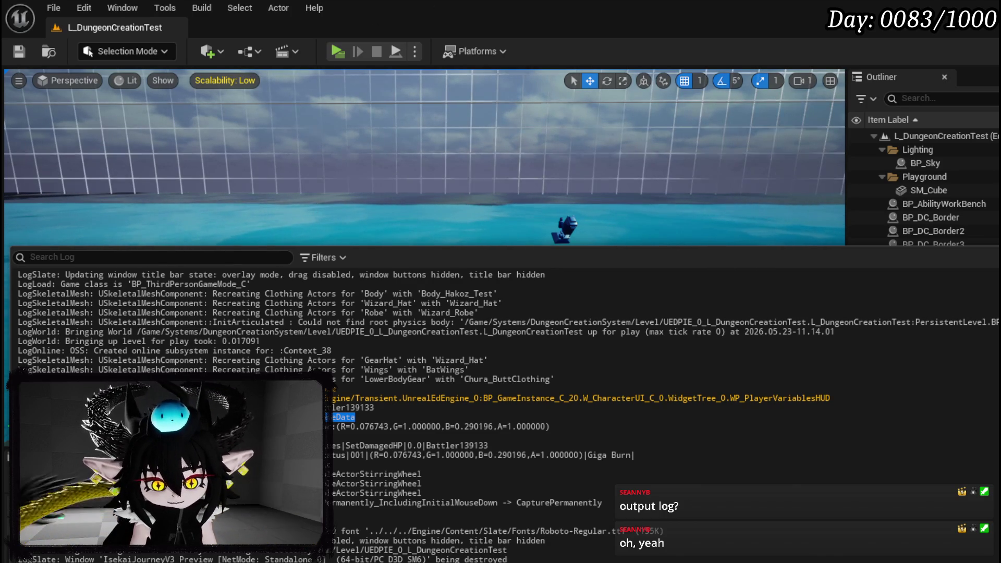
# Step: Close the Output Log, tilt the view toward the tables, and return to W_EquipmentUpgrade
pyautogui.hotkey('ctrl', 'space')
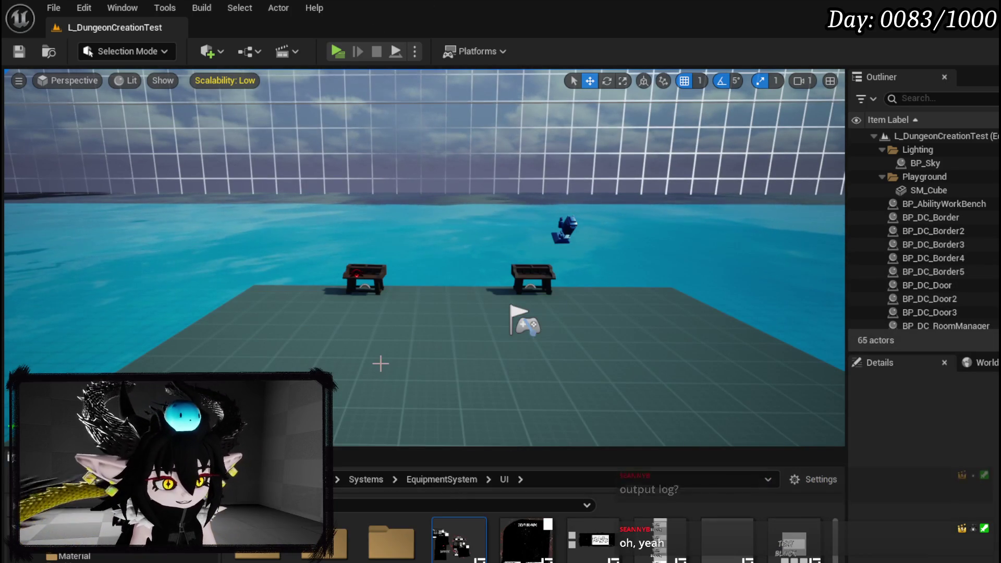
pyautogui.moveTo(396, 340); pyautogui.dragTo(398, 340)
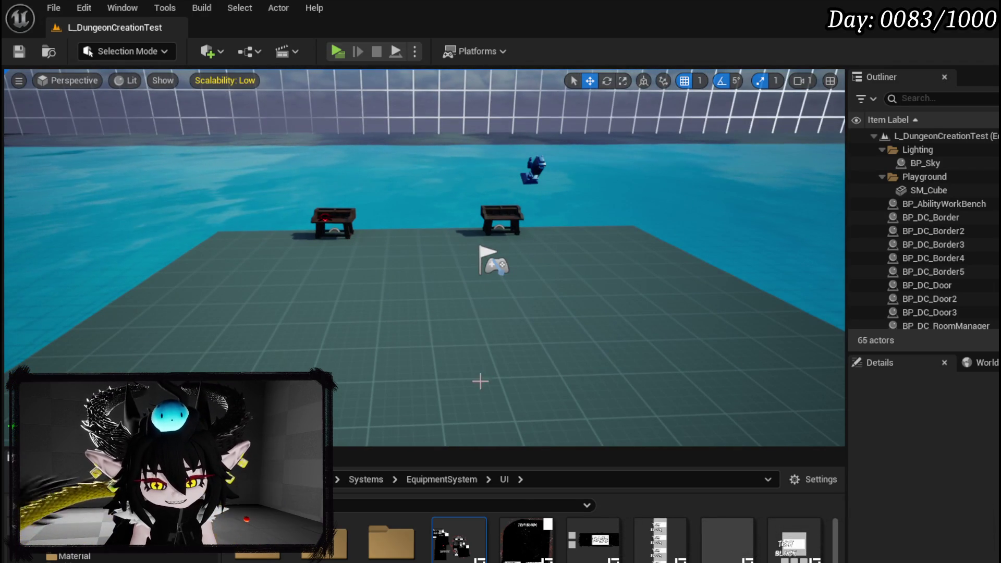
pyautogui.hotkey('alt', 'Tab')
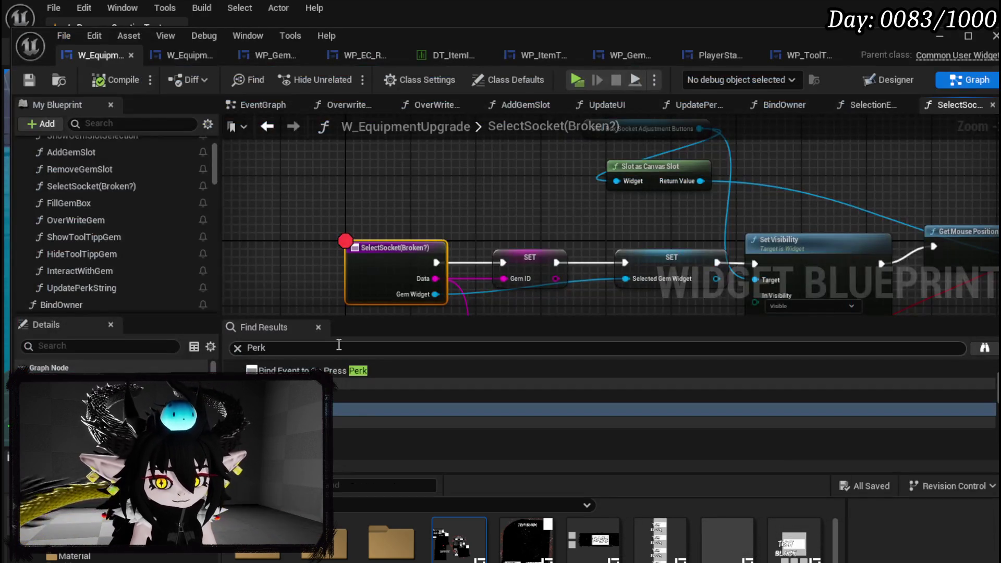
# Step: Look over the SelectSocket(Broken?) entry node, then open the AddGemSlot function graph
pyautogui.scroll(-1, 264, 198)
pyautogui.moveTo(264, 198); pyautogui.dragTo(435, 203)
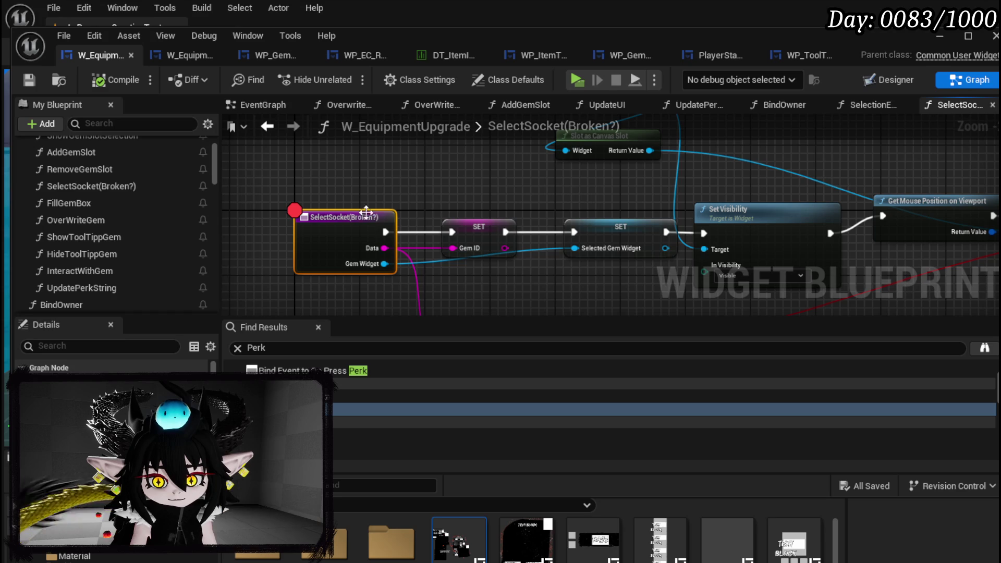
pyautogui.scroll(3, 105, 239)
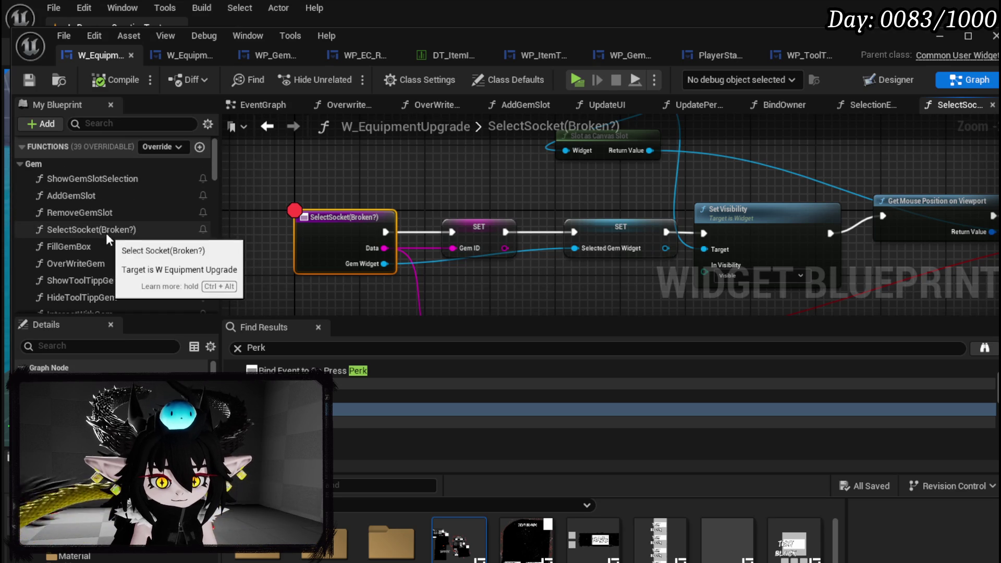
pyautogui.doubleClick(104, 200)
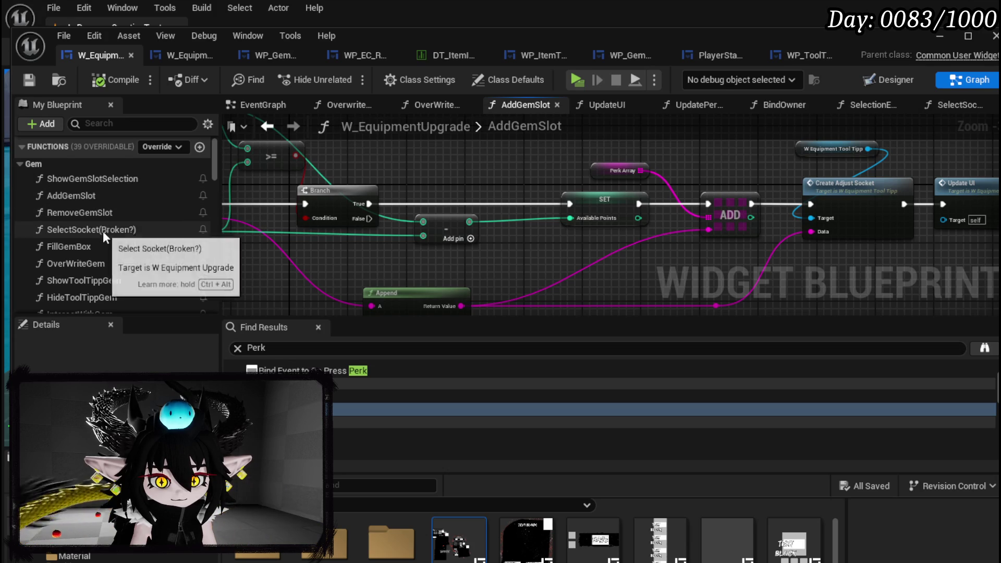
pyautogui.scroll(-1, 133, 218)
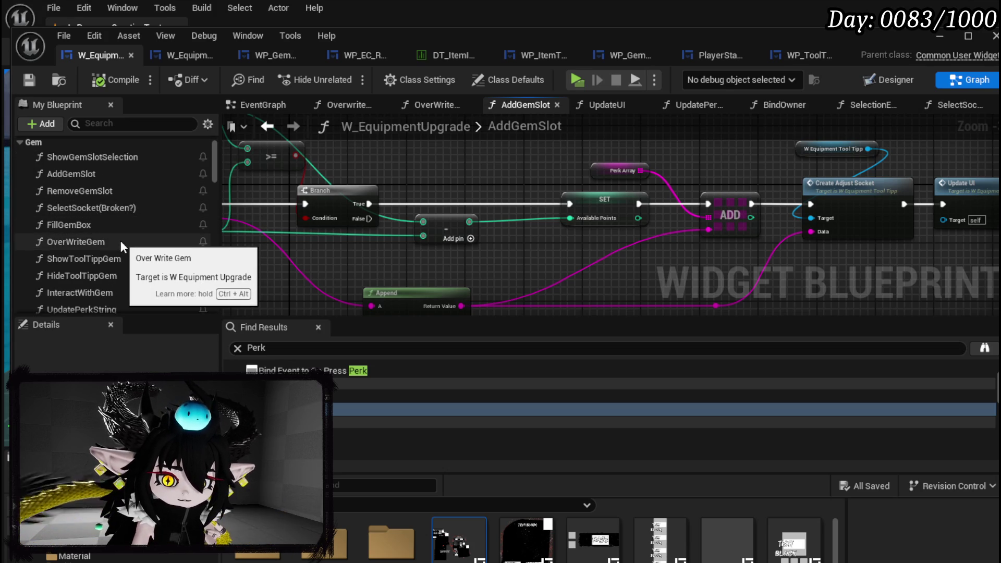
# Step: Add a breakpoint to the OverWriteGem entry node and minimize the Blueprint editor
pyautogui.doubleClick(120, 241)
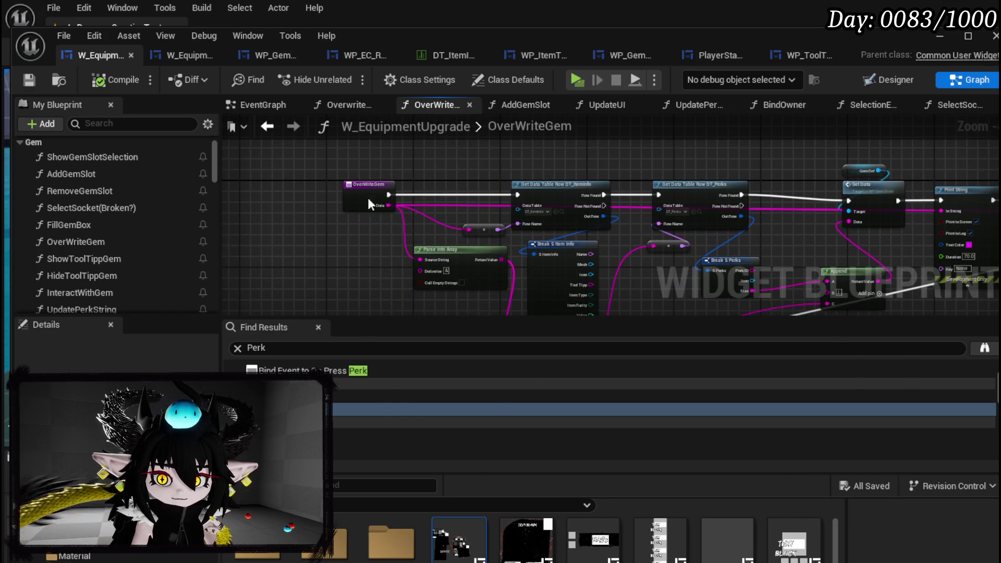
pyautogui.rightClick(368, 198)
pyautogui.click(415, 490)
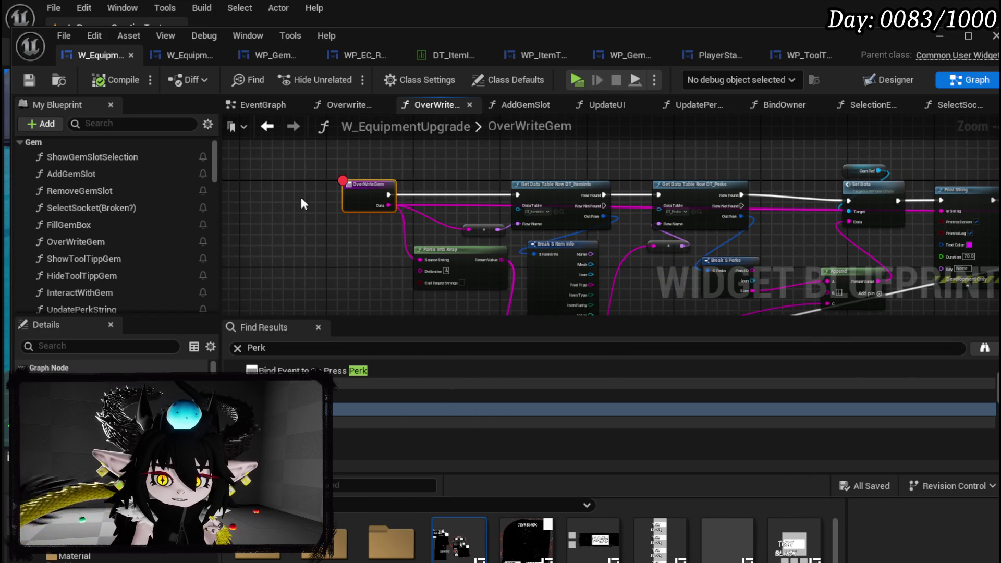
pyautogui.click(125, 81)
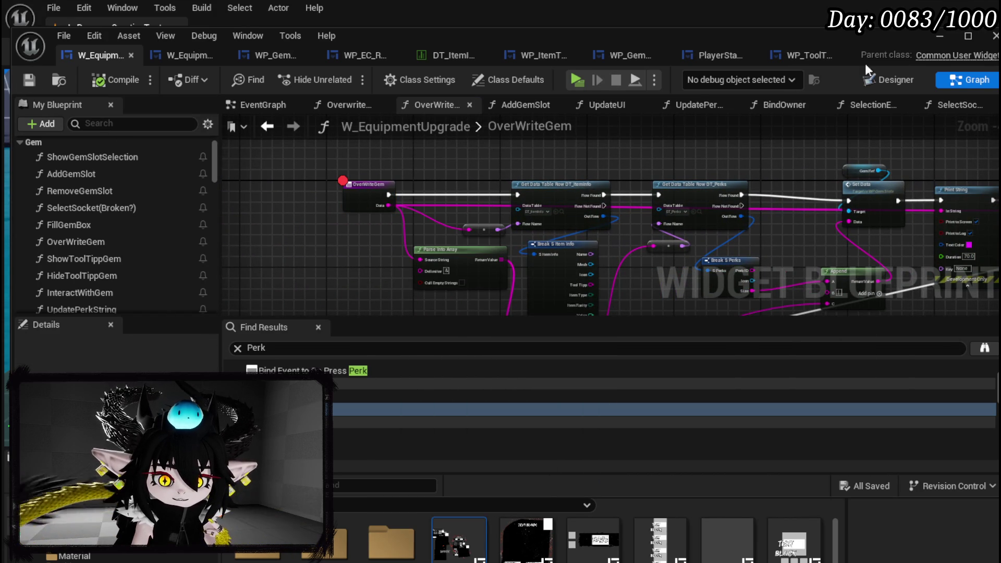
pyautogui.click(949, 35)
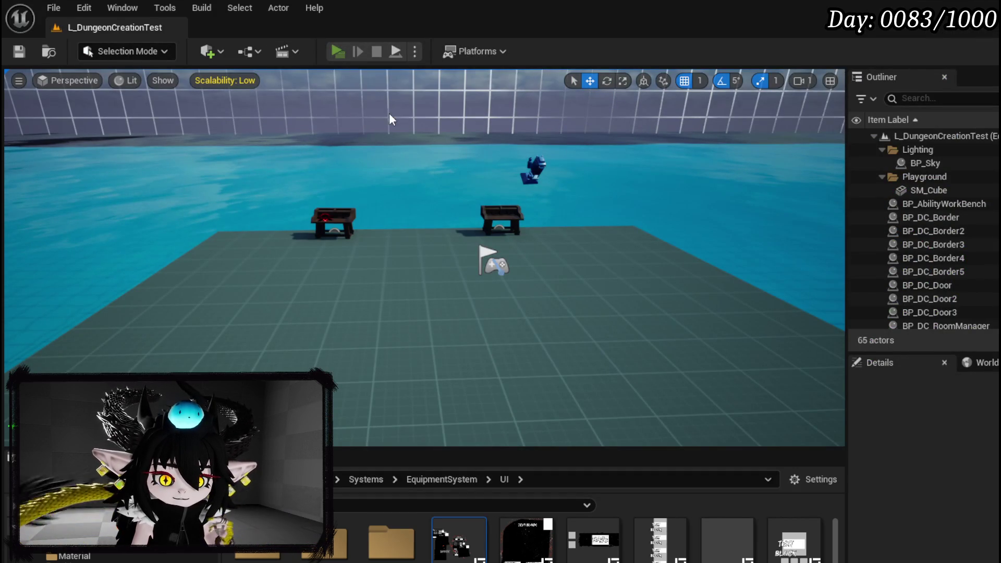
# Step: Start a play session and socket the 30 gem into IRON_LEGS at the workbench
pyautogui.hotkey('alt', 'p')
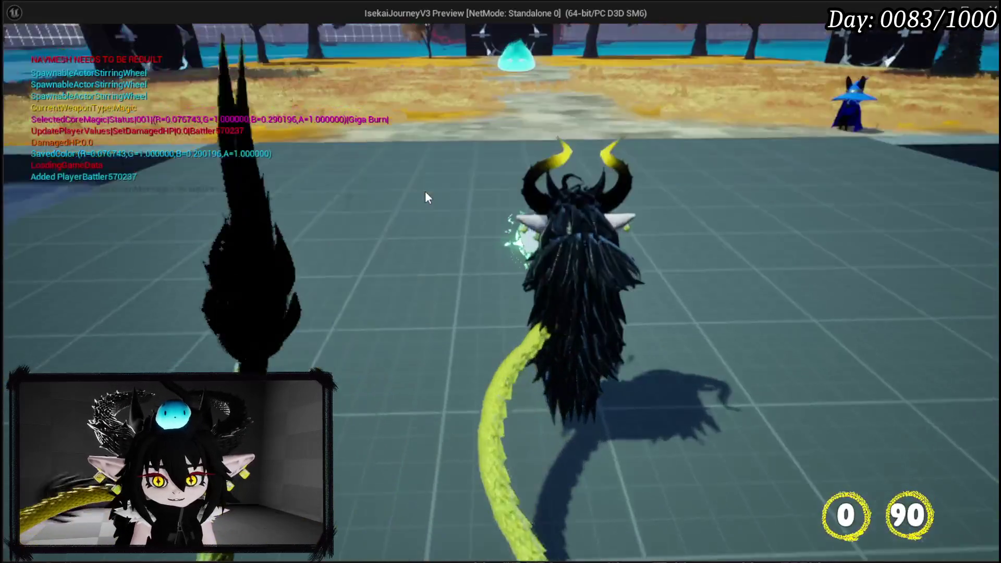
pyautogui.press('Tab')
pyautogui.click(582, 254)
pyautogui.press('Tab')
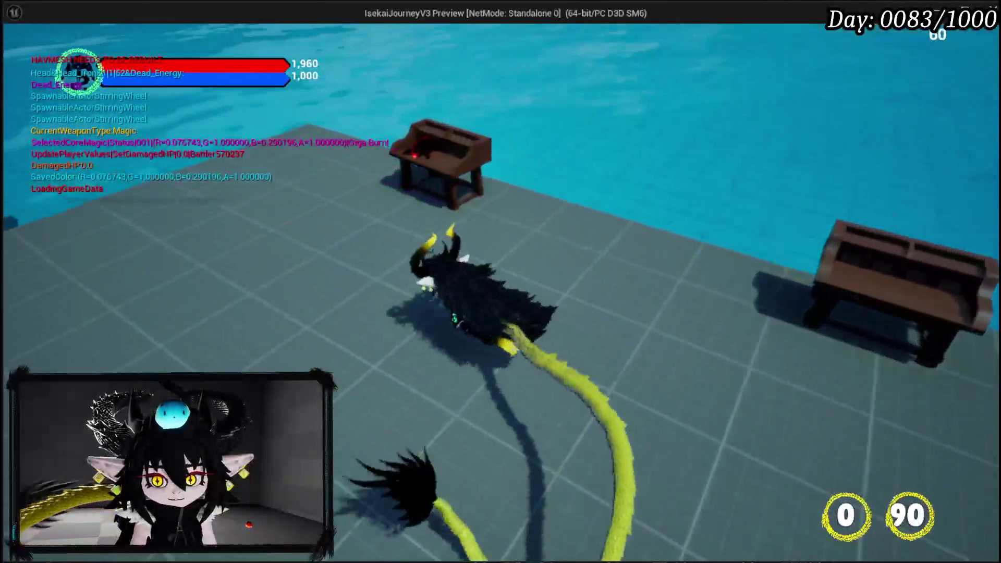
pyautogui.press('e')
pyautogui.click(271, 36)
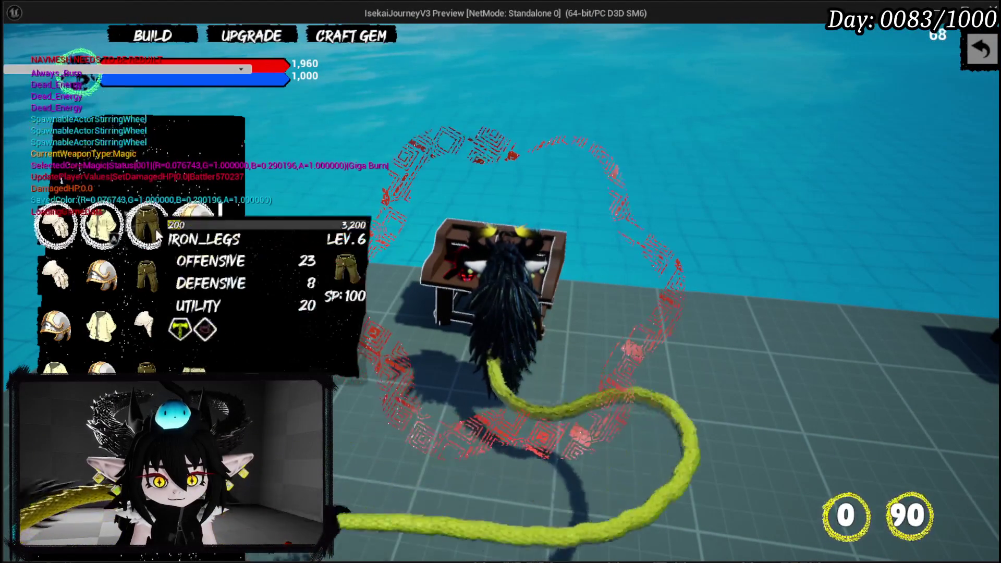
pyautogui.click(147, 224)
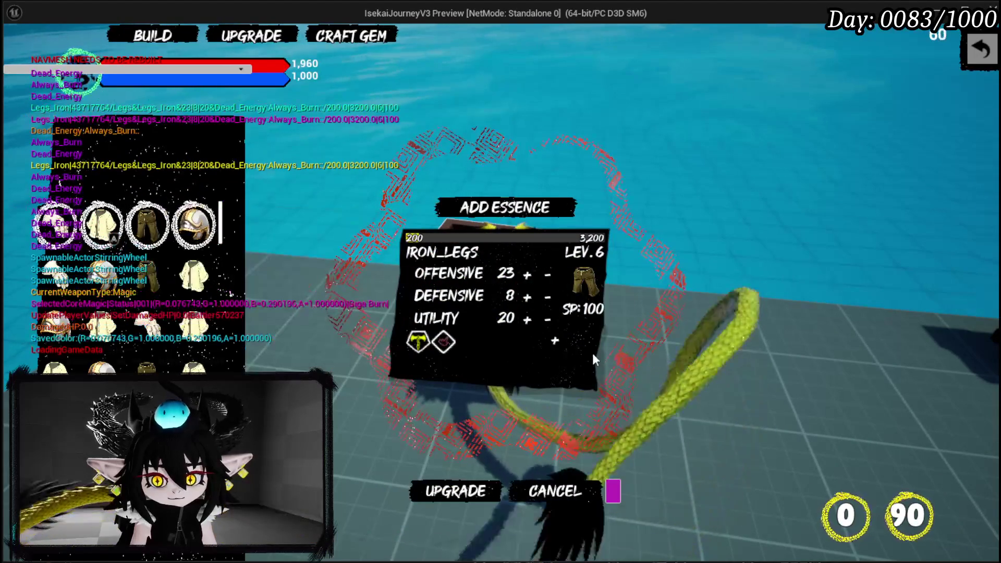
pyautogui.click(555, 340)
pyautogui.click(448, 437)
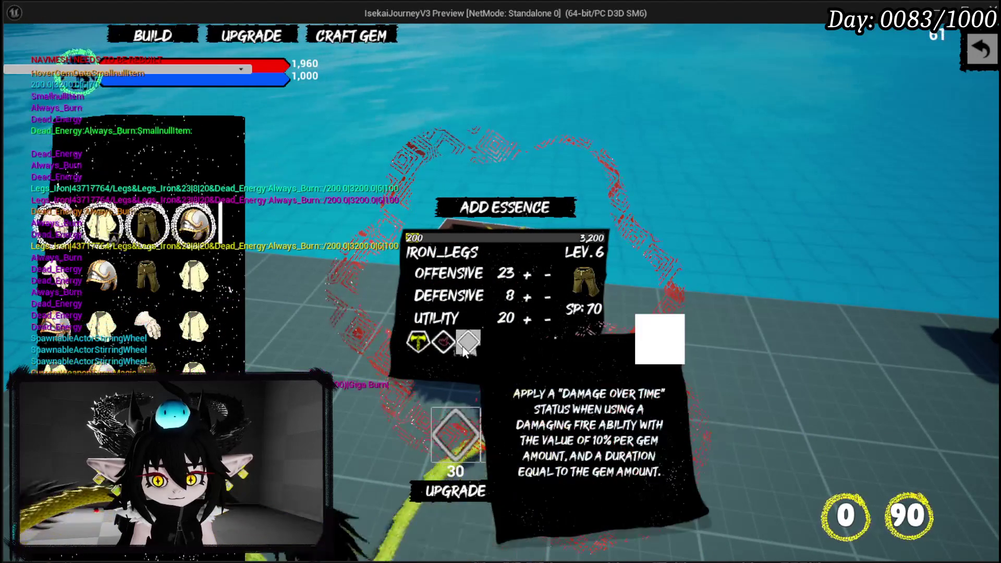
pyautogui.click(467, 344)
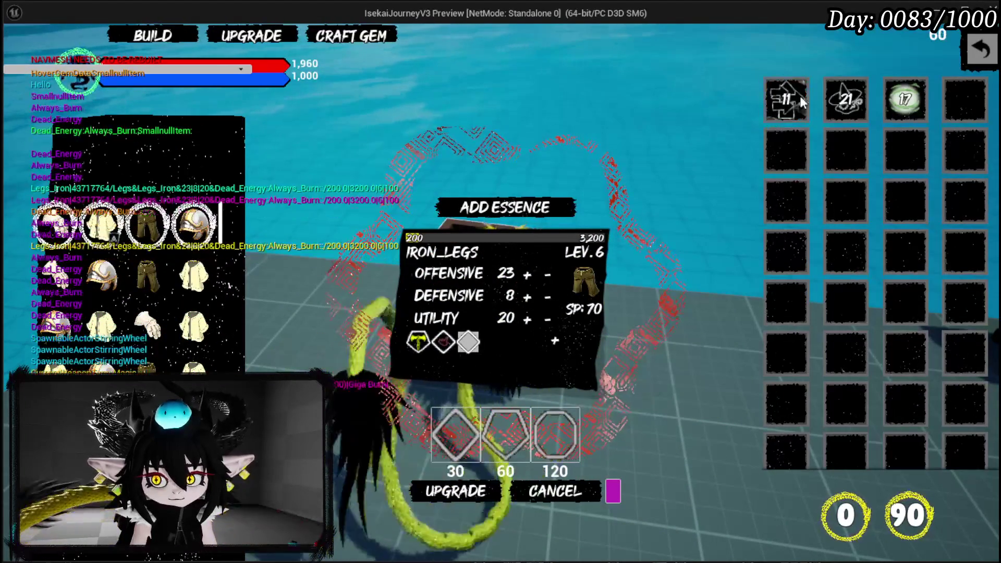
# Step: Overwrite the socket with another gem, inspect the OverWriteGem breakpoint hit, then stop playing
pyautogui.click(797, 96)
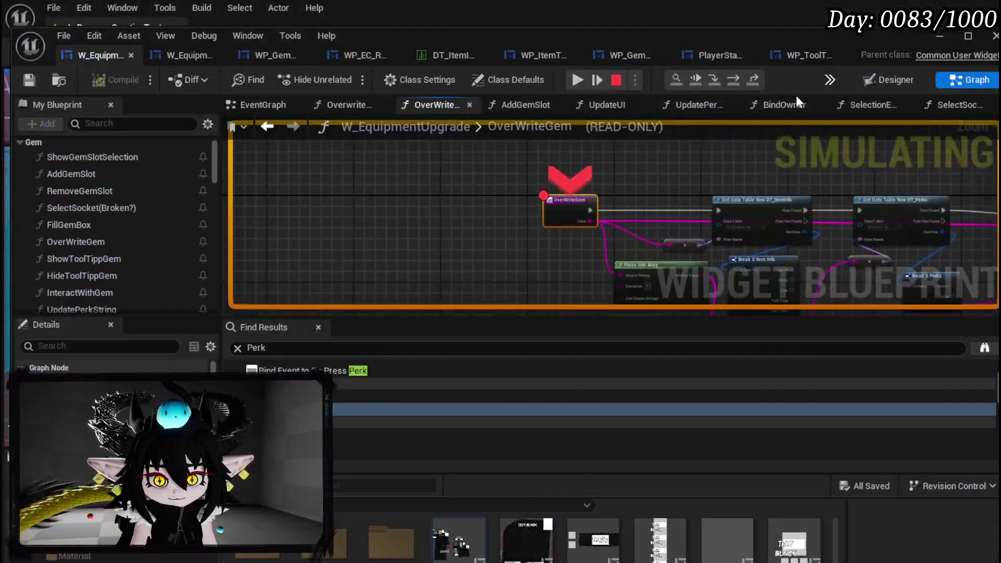
pyautogui.moveTo(633, 239)
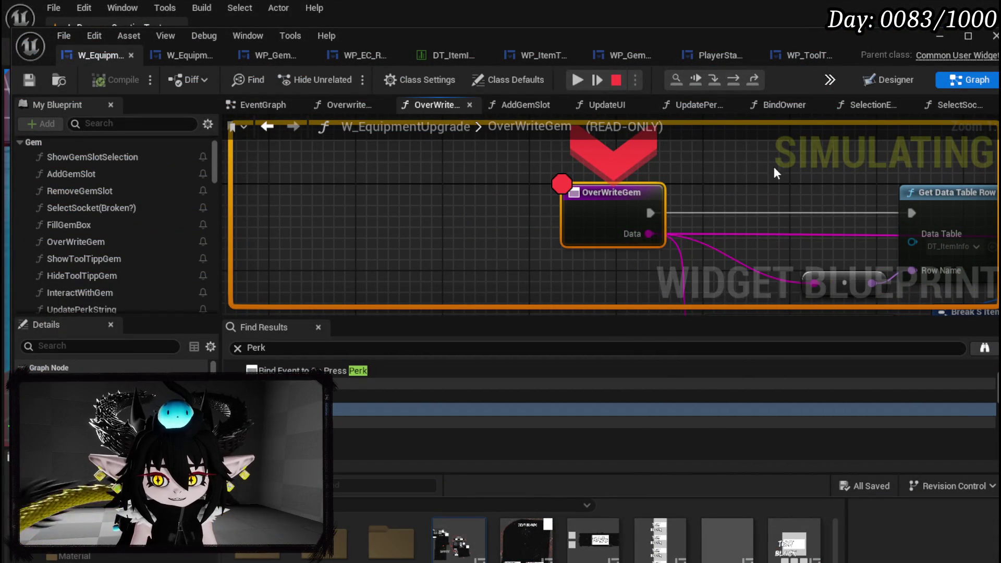
pyautogui.moveTo(762, 171); pyautogui.dragTo(446, 152)
pyautogui.scroll(-4, 334, 156)
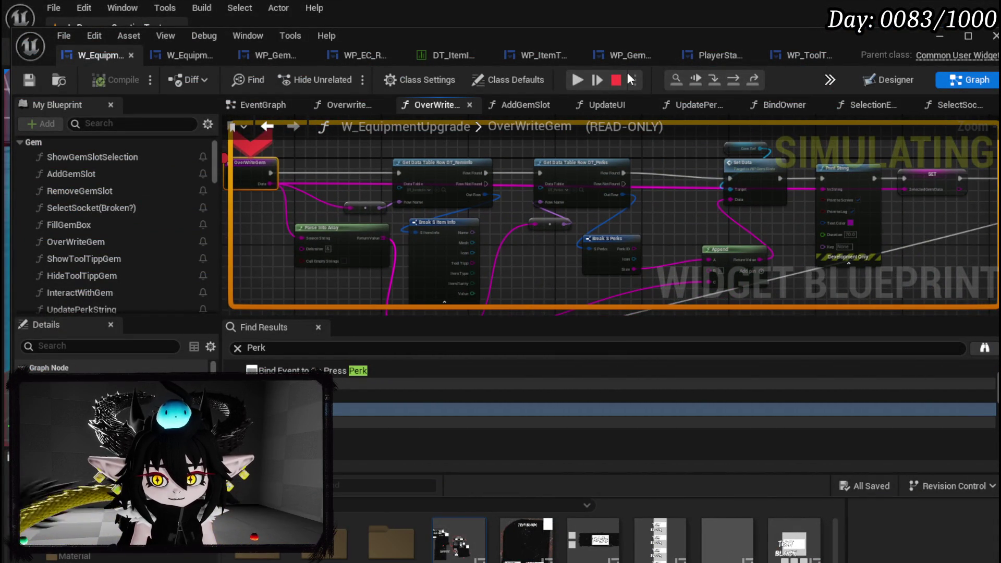
pyautogui.click(620, 82)
pyautogui.moveTo(225, 305); pyautogui.dragTo(268, 286)
pyautogui.moveTo(358, 184)
pyautogui.mouseDown()
pyautogui.moveTo(389, 232)
pyautogui.moveTo(380, 202)
pyautogui.mouseUp()
pyautogui.scroll(2, 401, 184)
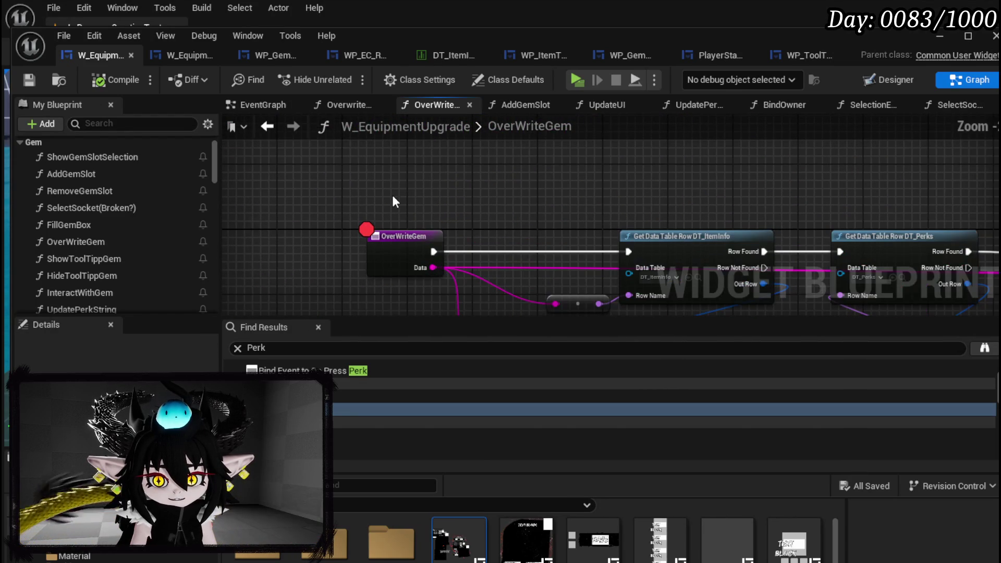
# Step: Add a Perk Array getter with an ADD node and shift the Set Data chain right for room
pyautogui.hotkey('ctrl', 'v')
pyautogui.moveTo(447, 199)
pyautogui.mouseDown()
pyautogui.moveTo(488, 200)
pyautogui.moveTo(245, 178)
pyautogui.moveTo(356, 166)
pyautogui.moveTo(598, 195)
pyautogui.mouseUp()
pyautogui.write('add')
pyautogui.click(533, 374)
pyautogui.moveTo(313, 217); pyautogui.dragTo(581, 138)
pyautogui.moveTo(531, 173)
pyautogui.mouseDown()
pyautogui.moveTo(487, 178)
pyautogui.moveTo(730, 131)
pyautogui.moveTo(830, 82)
pyautogui.moveTo(982, 289)
pyautogui.moveTo(415, 215)
pyautogui.moveTo(518, 224)
pyautogui.moveTo(490, 195)
pyautogui.moveTo(996, 199)
pyautogui.moveTo(338, 188)
pyautogui.moveTo(999, 198)
pyautogui.moveTo(726, 245)
pyautogui.moveTo(747, 186)
pyautogui.moveTo(832, 168)
pyautogui.moveTo(996, 172)
pyautogui.mouseUp()
pyautogui.moveTo(524, 239)
pyautogui.mouseDown()
pyautogui.moveTo(605, 225)
pyautogui.moveTo(665, 242)
pyautogui.moveTo(605, 224)
pyautogui.moveTo(529, 173)
pyautogui.moveTo(471, 223)
pyautogui.moveTo(454, 260)
pyautogui.moveTo(265, 254)
pyautogui.moveTo(246, 280)
pyautogui.moveTo(842, 223)
pyautogui.moveTo(877, 185)
pyautogui.mouseUp()
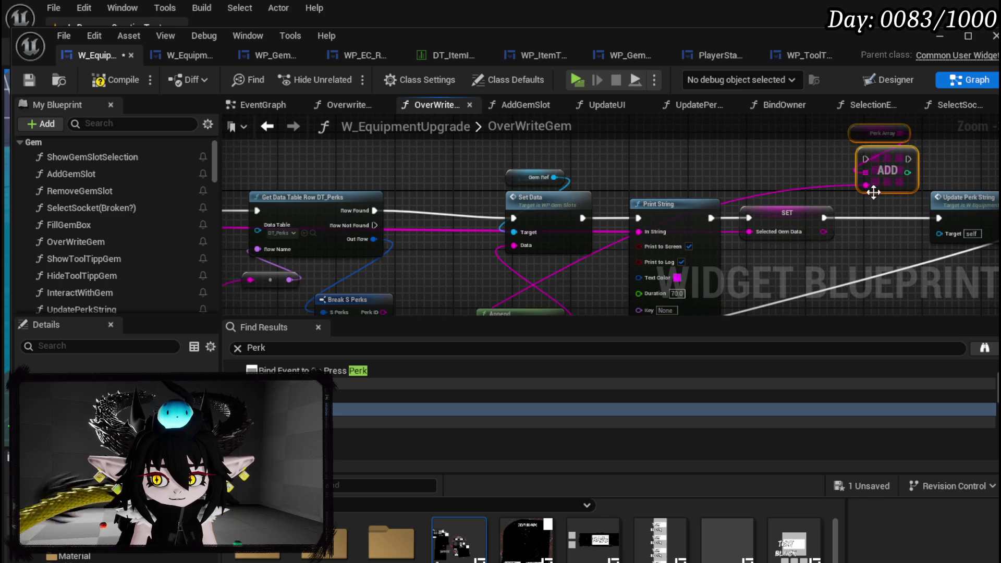
pyautogui.moveTo(898, 143); pyautogui.dragTo(898, 144)
pyautogui.moveTo(885, 212)
pyautogui.mouseDown()
pyautogui.moveTo(586, 224)
pyautogui.moveTo(438, 205)
pyautogui.mouseUp()
pyautogui.scroll(-4, 527, 176)
pyautogui.moveTo(443, 161)
pyautogui.mouseDown()
pyautogui.moveTo(534, 215)
pyautogui.moveTo(721, 225)
pyautogui.mouseUp()
pyautogui.moveTo(512, 204); pyautogui.dragTo(659, 203)
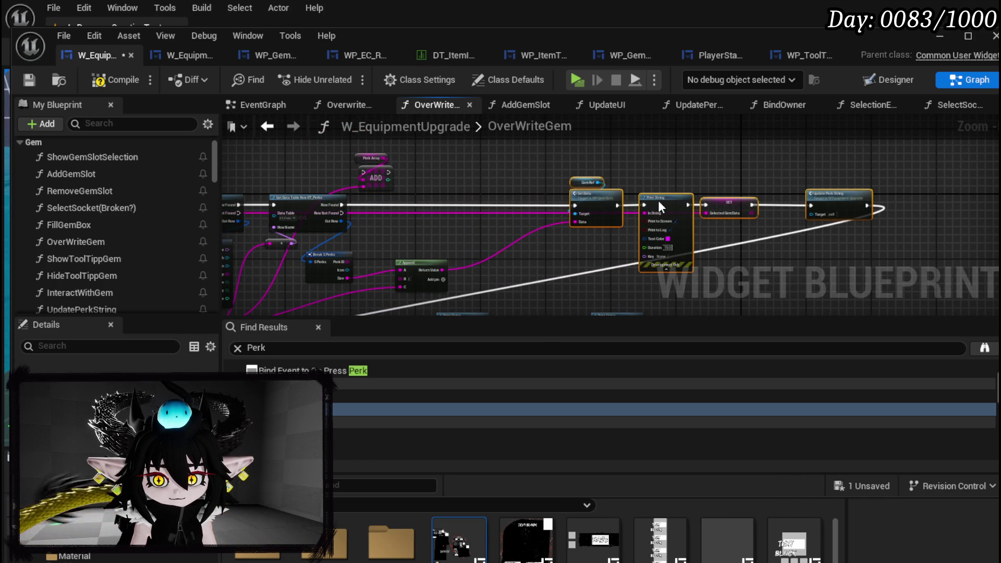
pyautogui.scroll(3, 514, 232)
# Step: Add a Perk Array REMOVE node feeding into ADD, then compile and save the blueprint
pyautogui.moveTo(458, 162); pyautogui.dragTo(553, 177)
pyautogui.write('Remove')
pyautogui.press('Return')
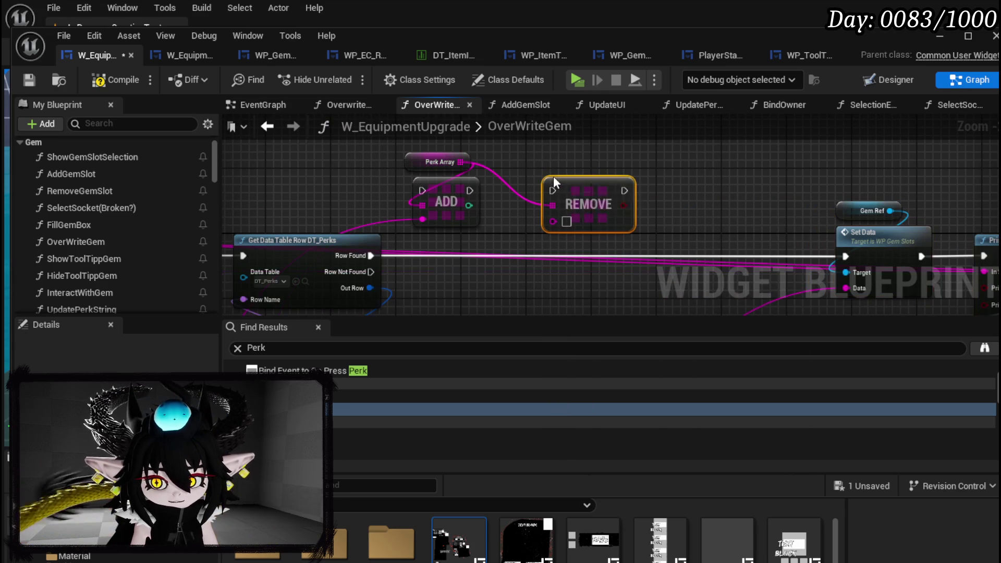
pyautogui.click(483, 224)
pyautogui.moveTo(449, 193)
pyautogui.mouseDown()
pyautogui.moveTo(709, 191)
pyautogui.moveTo(627, 189)
pyautogui.moveTo(659, 191)
pyautogui.moveTo(611, 217)
pyautogui.mouseUp()
pyautogui.keyDown('ctrl'); pyautogui.click(587, 205); pyautogui.keyUp('ctrl')
pyautogui.moveTo(441, 162); pyautogui.dragTo(498, 161)
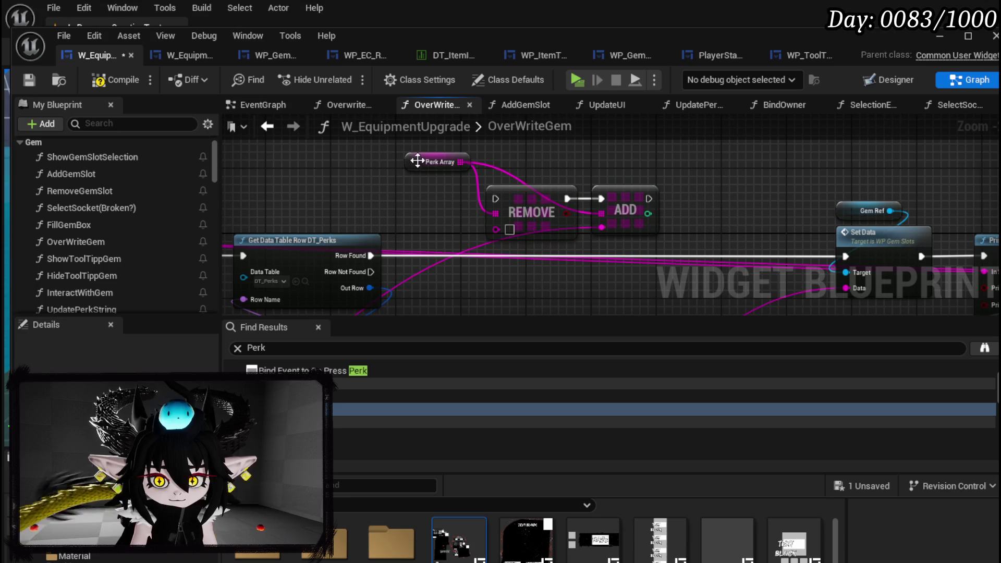
pyautogui.click(403, 177)
pyautogui.click(116, 79)
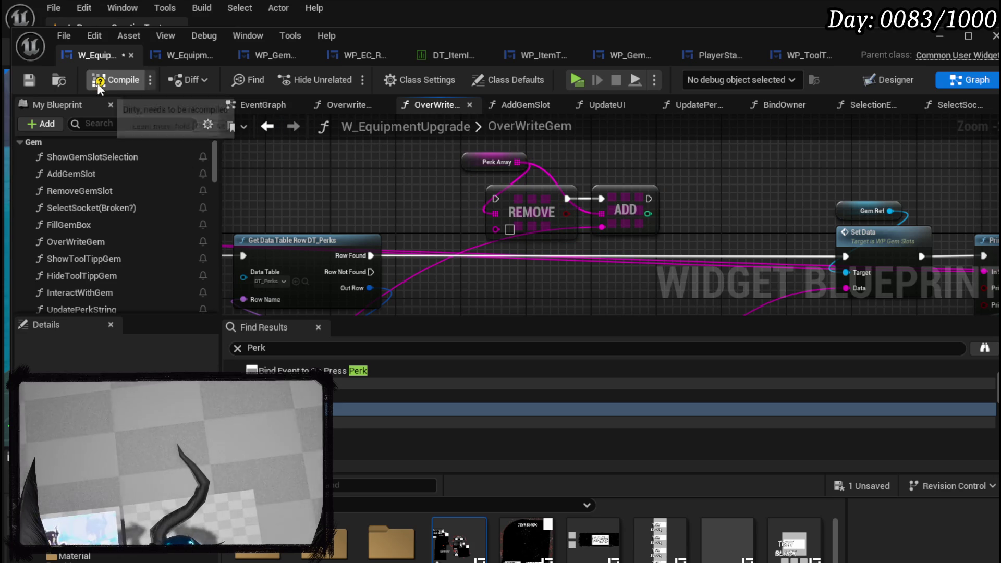
pyautogui.click(28, 79)
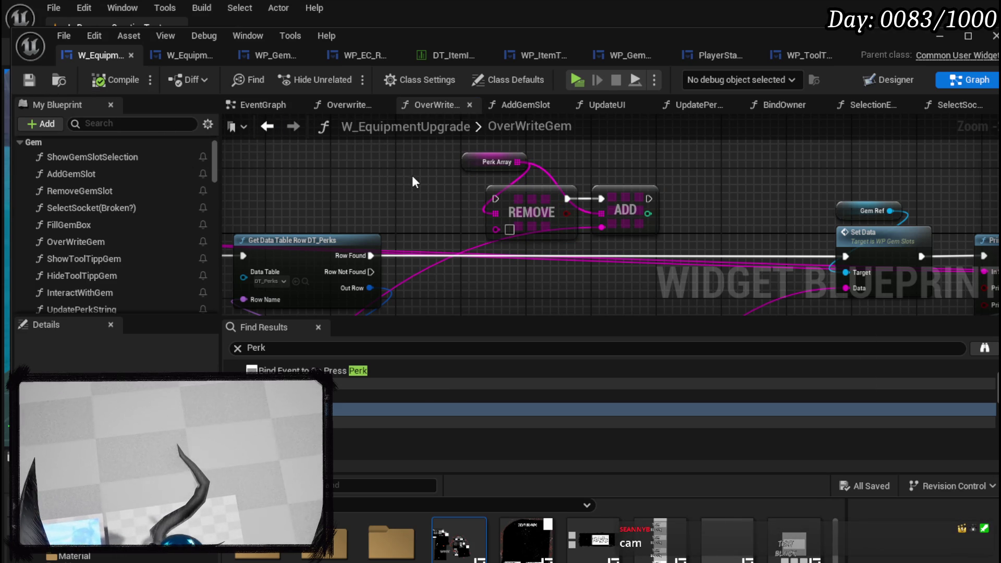
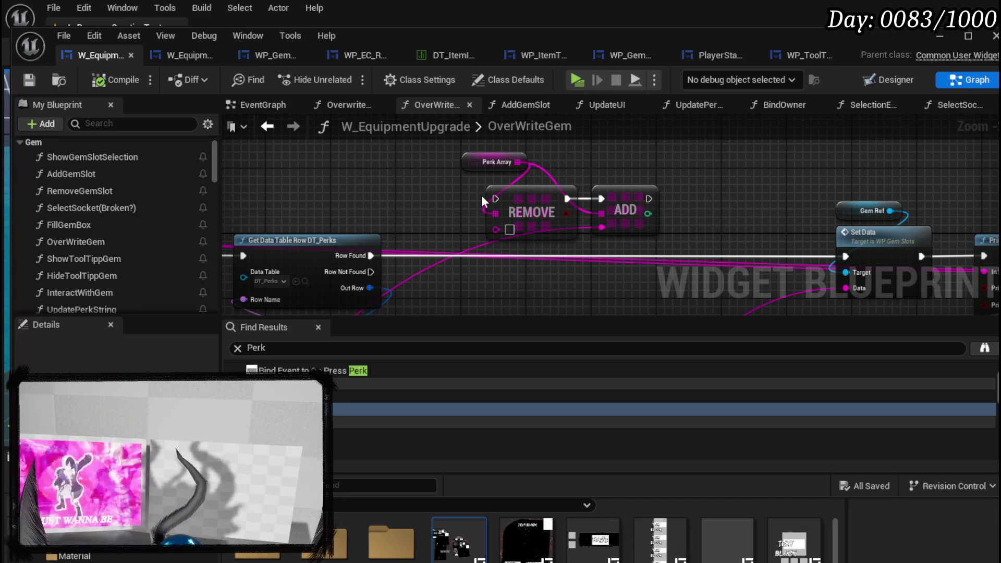
# Step: Look over the REMOVE and ADD nodes in OverWriteGem, then bring up the AddGemSlot function graph
pyautogui.moveTo(481, 195); pyautogui.dragTo(551, 149)
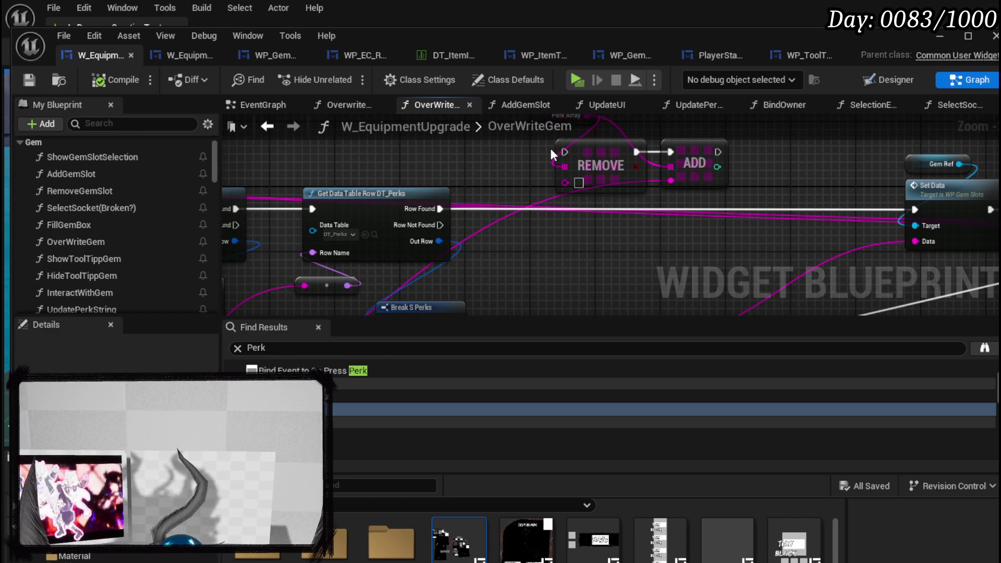
pyautogui.moveTo(551, 148); pyautogui.dragTo(539, 186)
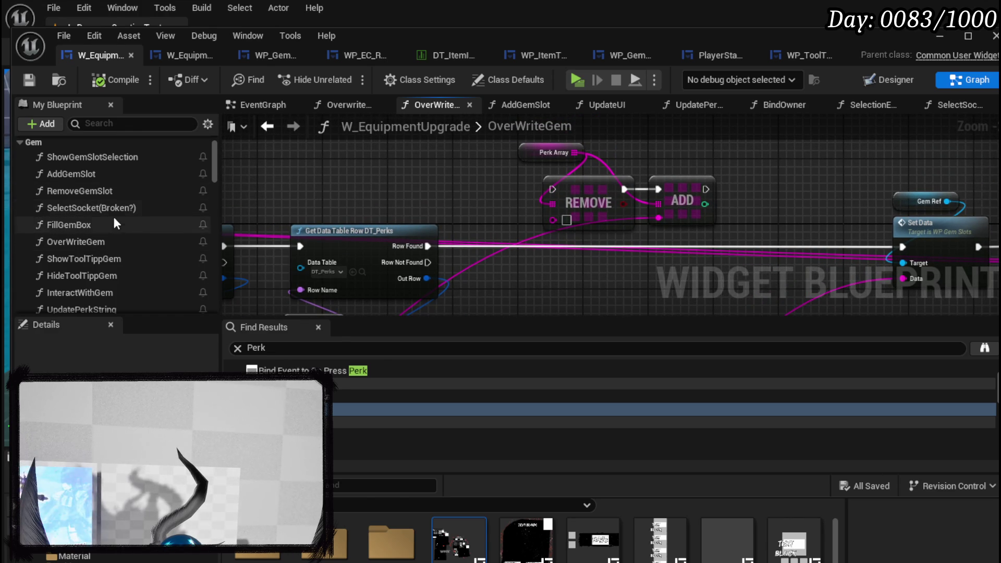
pyautogui.scroll(-2, 127, 232)
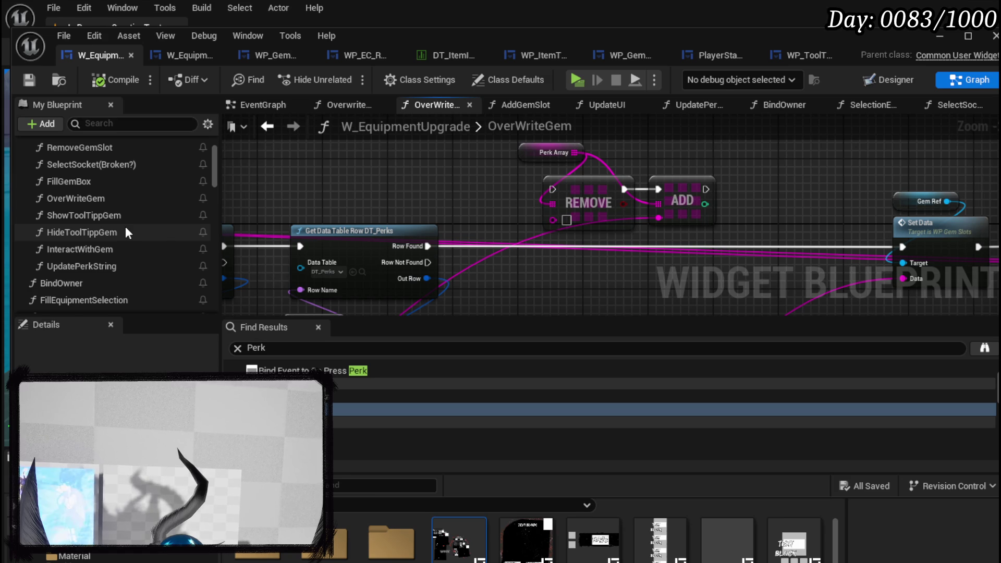
pyautogui.scroll(-3, 126, 229)
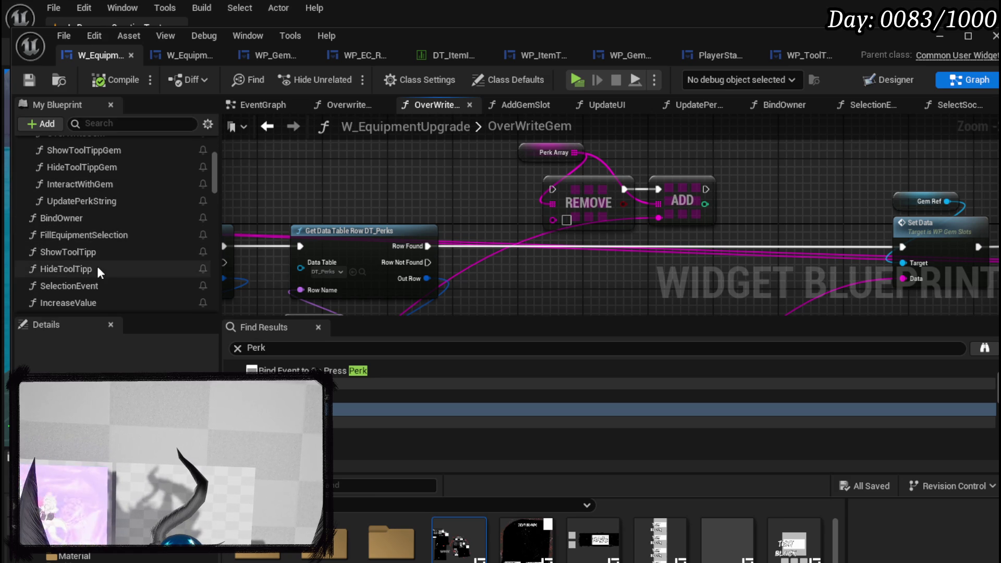
pyautogui.scroll(-2, 114, 193)
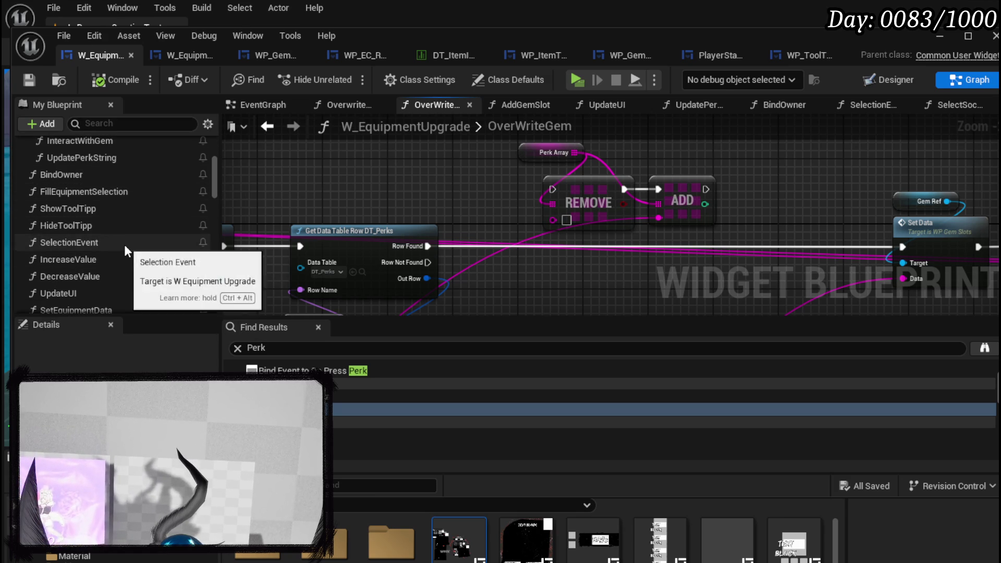
pyautogui.scroll(9, 124, 245)
pyautogui.scroll(-3, 89, 249)
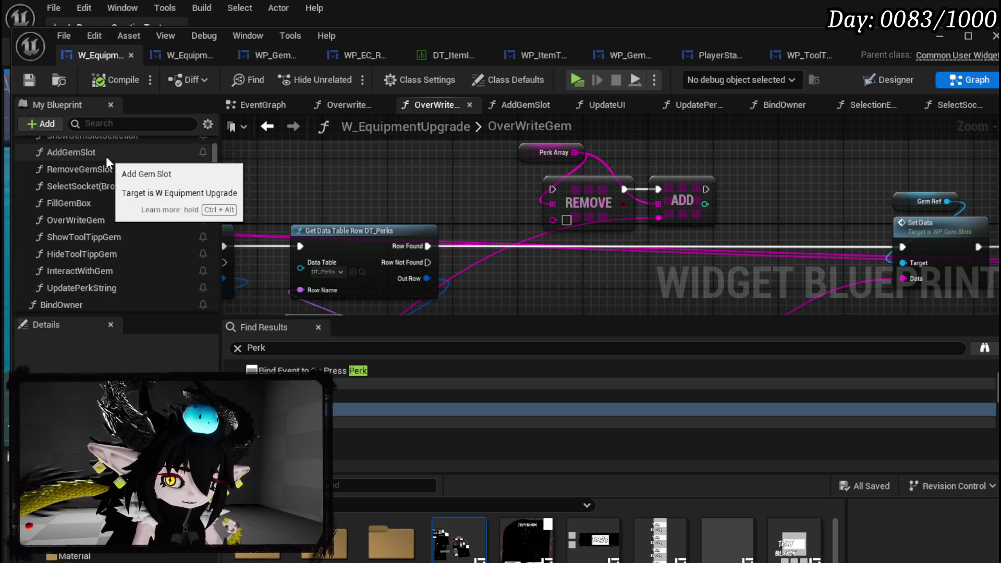
pyautogui.doubleClick(106, 156)
pyautogui.moveTo(521, 194)
pyautogui.mouseDown()
pyautogui.moveTo(332, 209)
pyautogui.moveTo(391, 204)
pyautogui.moveTo(552, 139)
pyautogui.moveTo(631, 224)
pyautogui.moveTo(294, 220)
pyautogui.moveTo(437, 201)
pyautogui.moveTo(808, 292)
pyautogui.mouseUp()
# Step: Move the ADD, Create Adjust Socket and Update UI nodes to the right in AddGemSlot
pyautogui.click(415, 201)
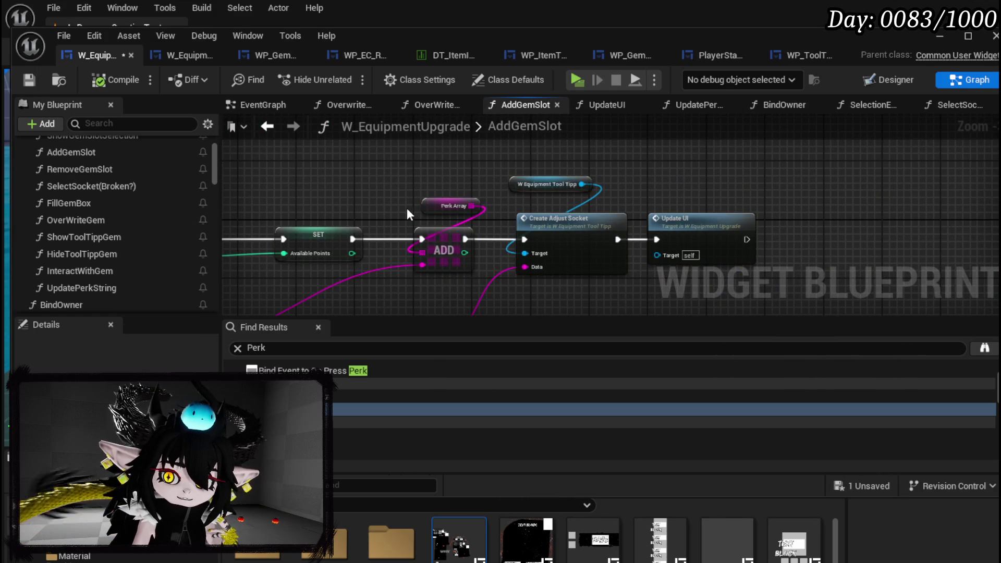
pyautogui.moveTo(407, 208); pyautogui.dragTo(771, 136)
pyautogui.moveTo(471, 286)
pyautogui.mouseDown()
pyautogui.moveTo(403, 246)
pyautogui.moveTo(403, 260)
pyautogui.moveTo(470, 223)
pyautogui.moveTo(321, 269)
pyautogui.mouseUp()
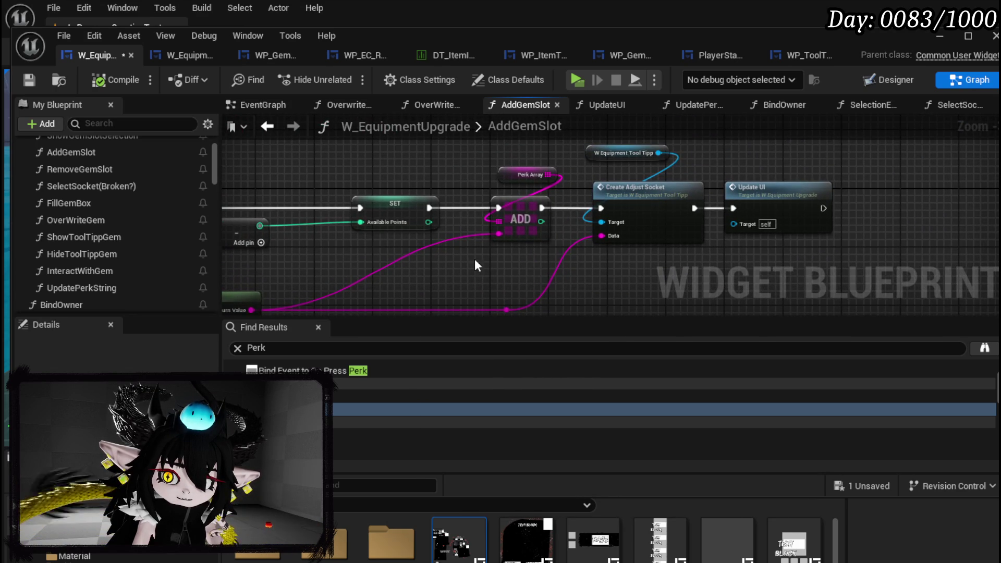
pyautogui.moveTo(480, 265); pyautogui.dragTo(830, 147)
pyautogui.moveTo(671, 195); pyautogui.dragTo(716, 195)
pyautogui.moveTo(490, 183); pyautogui.dragTo(713, 166)
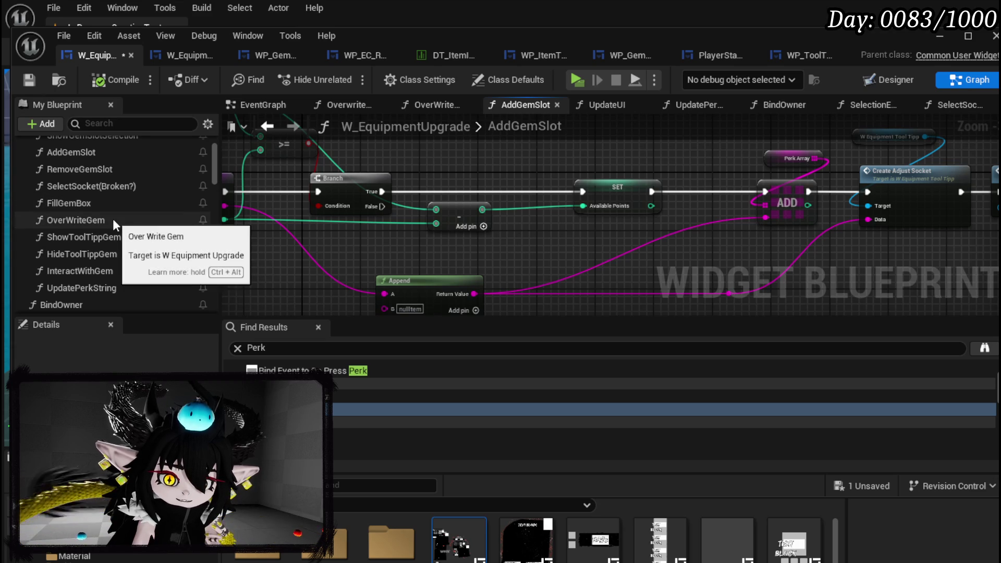
# Step: Open the ShowGemSlotSelection function graph from My Blueprint
pyautogui.scroll(1, 113, 218)
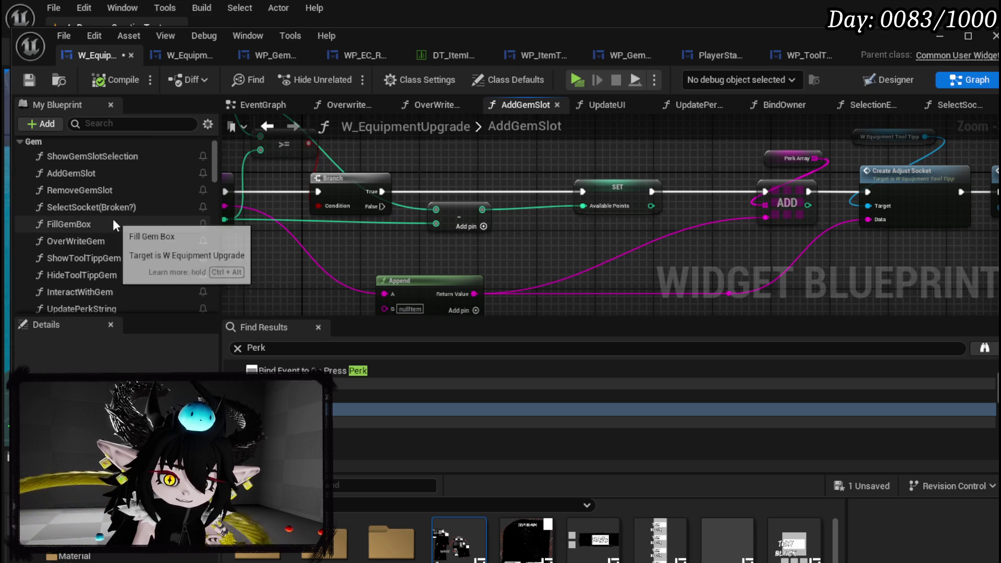
pyautogui.doubleClick(117, 159)
pyautogui.scroll(3, 271, 228)
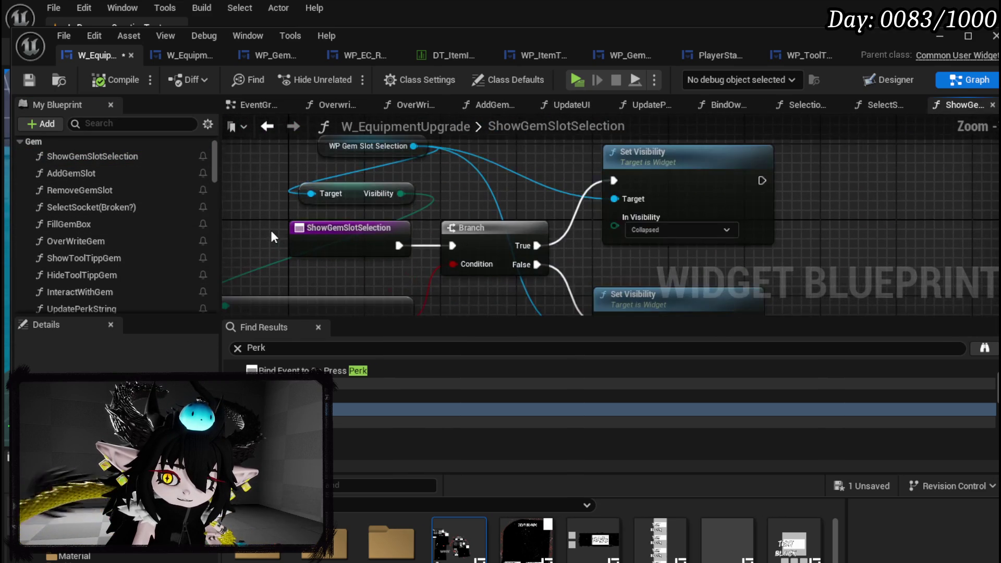
# Step: Put a breakpoint on the ShowGemSlotSelection node and save the blueprint
pyautogui.rightClick(374, 239)
pyautogui.click(417, 528)
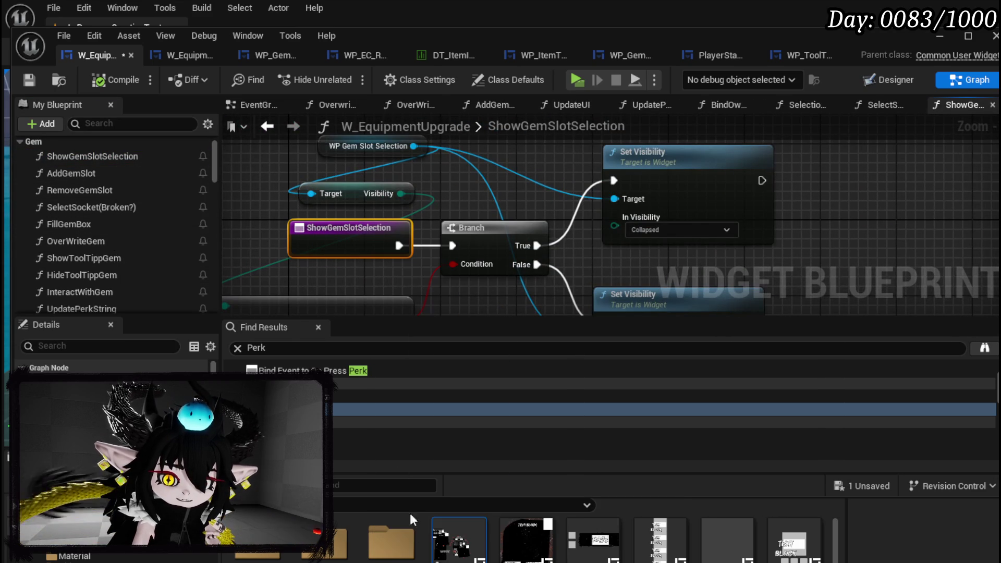
pyautogui.click(29, 79)
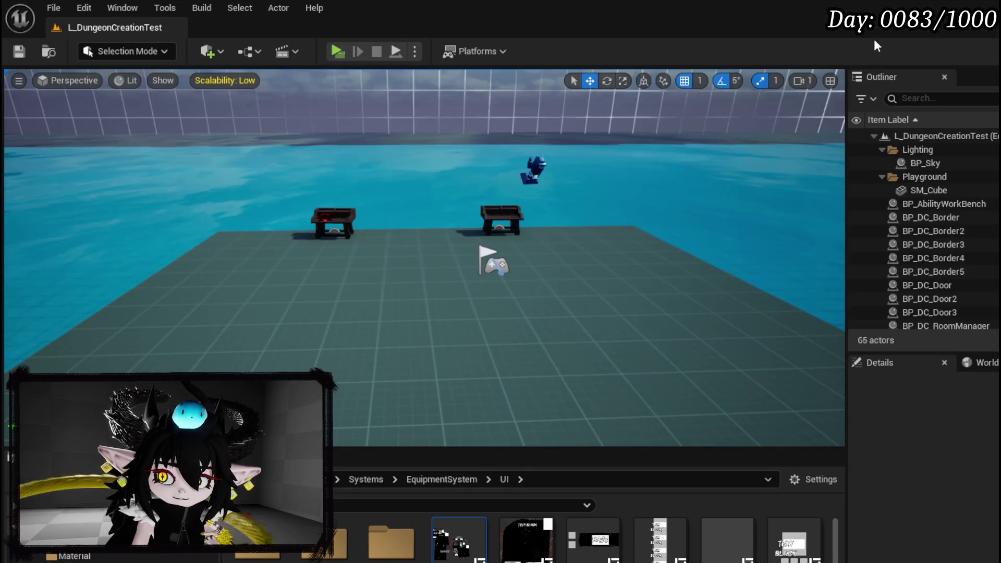
# Step: Play-test buying a third gem slot for IRON_LEGS, resuming past the breakpoint, then stop the session
pyautogui.click(351, 58)
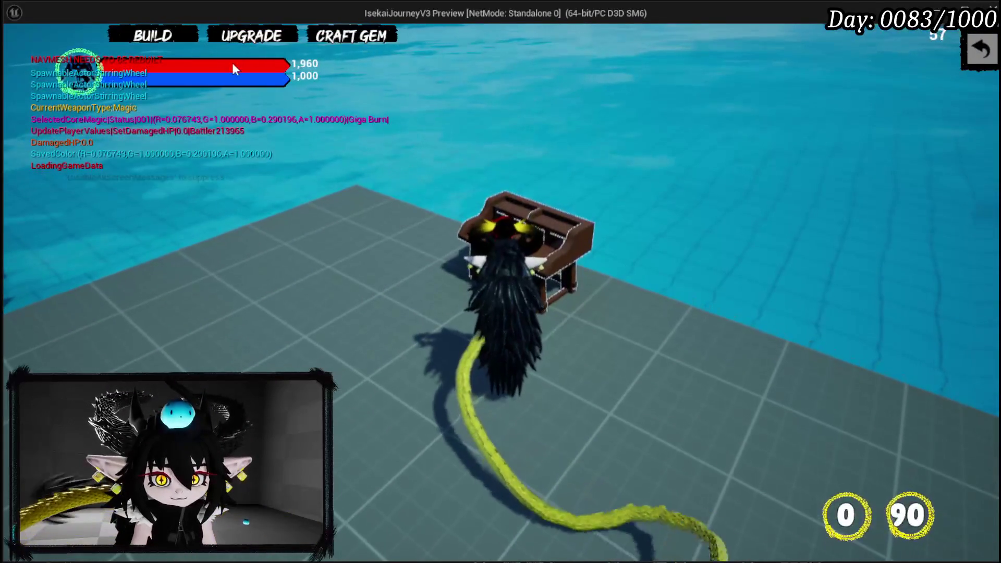
pyautogui.press('e')
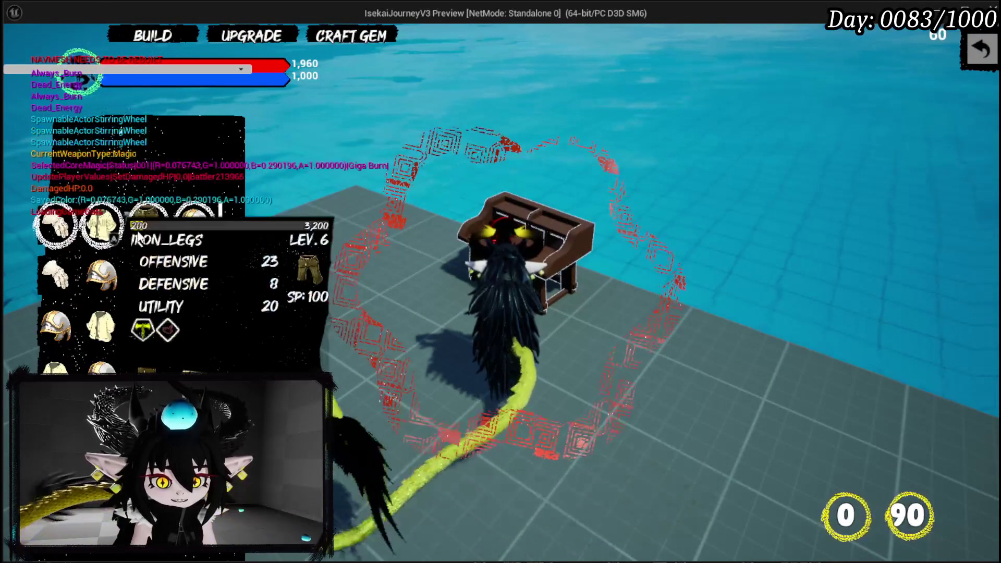
pyautogui.click(139, 238)
pyautogui.click(560, 343)
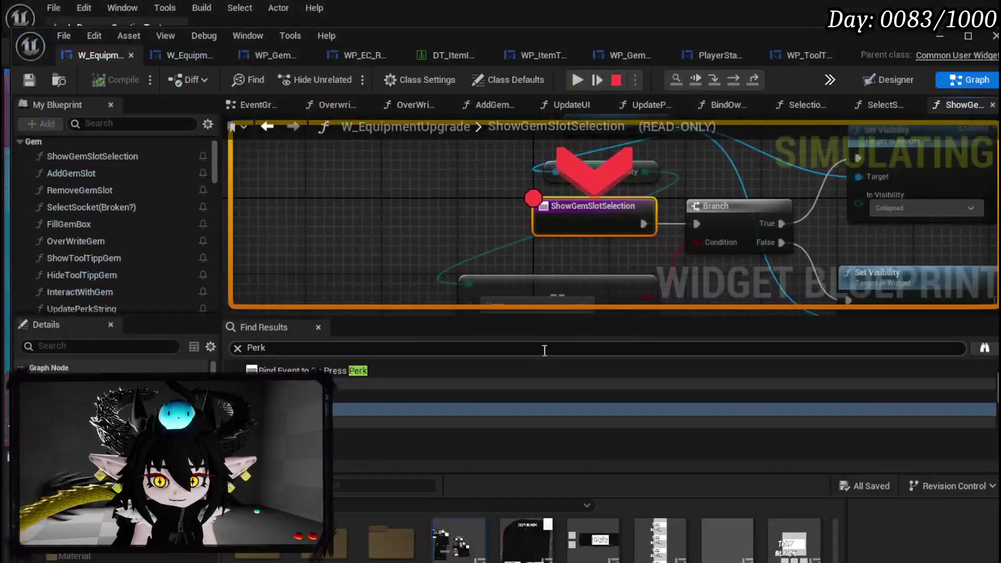
pyautogui.click(578, 79)
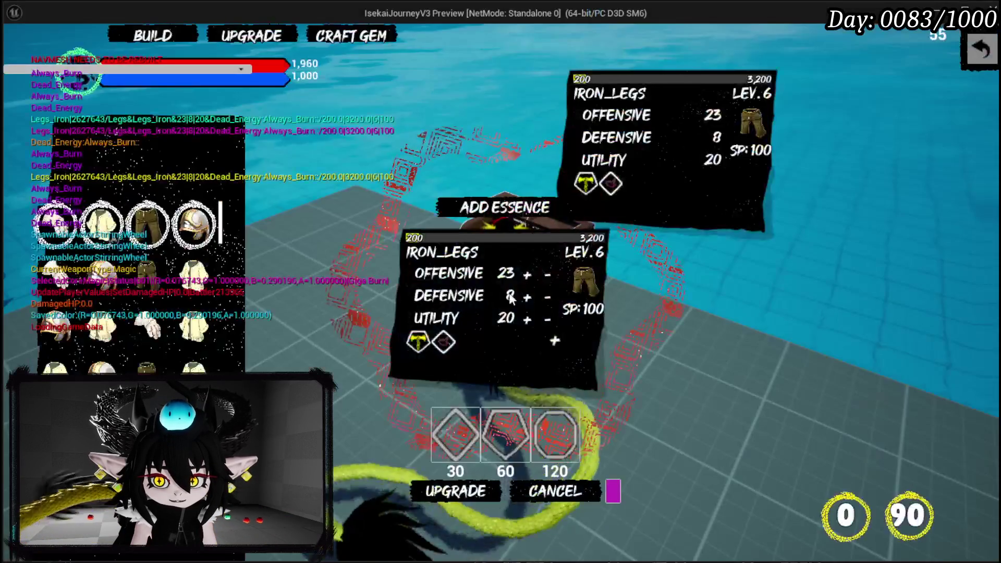
pyautogui.click(437, 430)
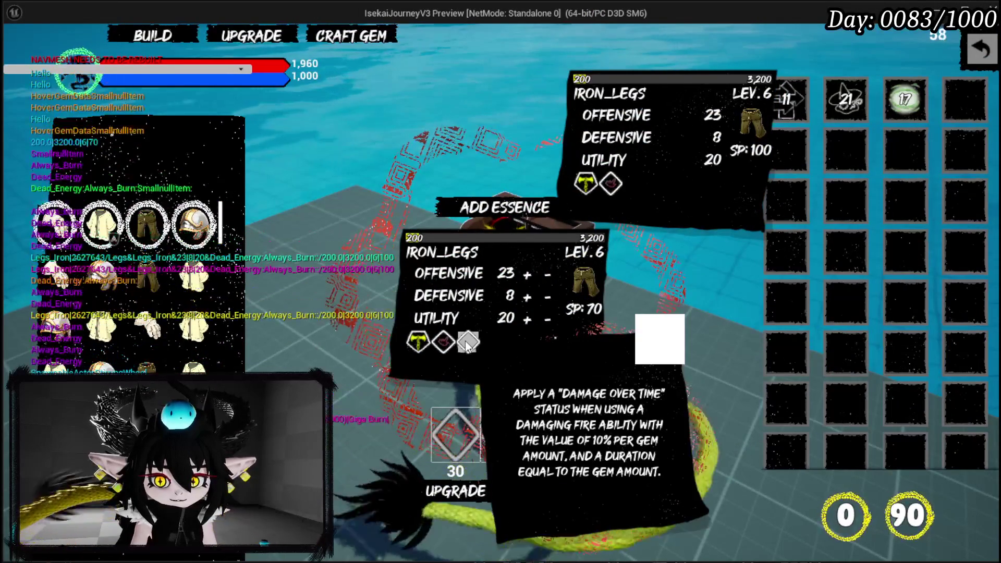
pyautogui.click(467, 346)
pyautogui.press('Escape')
pyautogui.rightClick(397, 239)
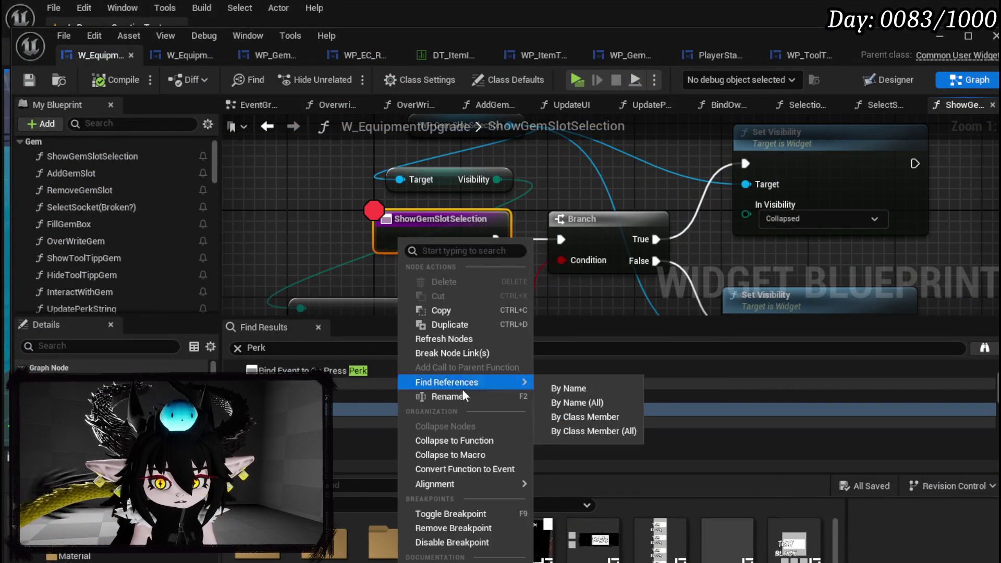
# Step: Remove the breakpoint from the ShowGemSlotSelection node
pyautogui.click(456, 528)
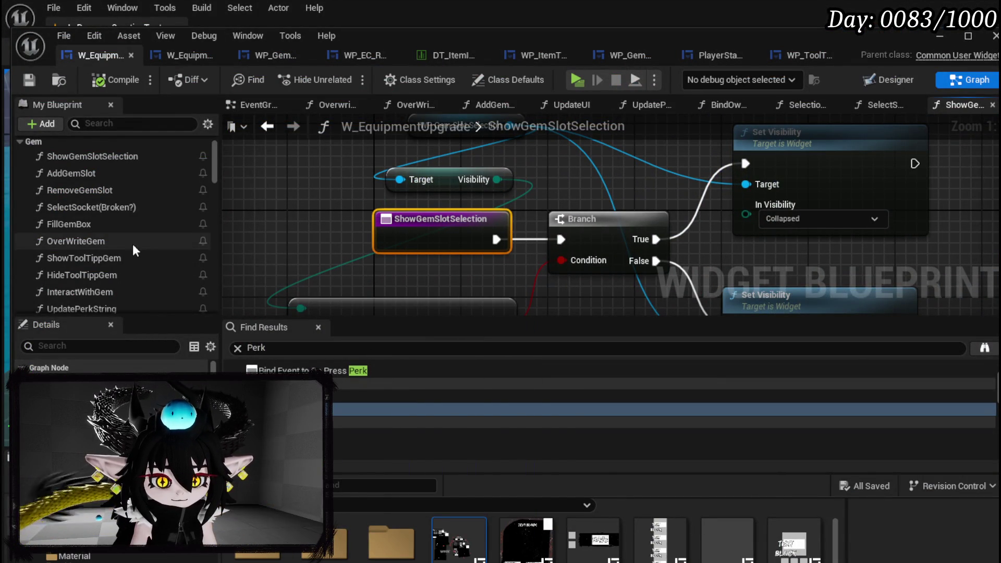
pyautogui.scroll(3, 71, 185)
pyautogui.scroll(-5, 73, 198)
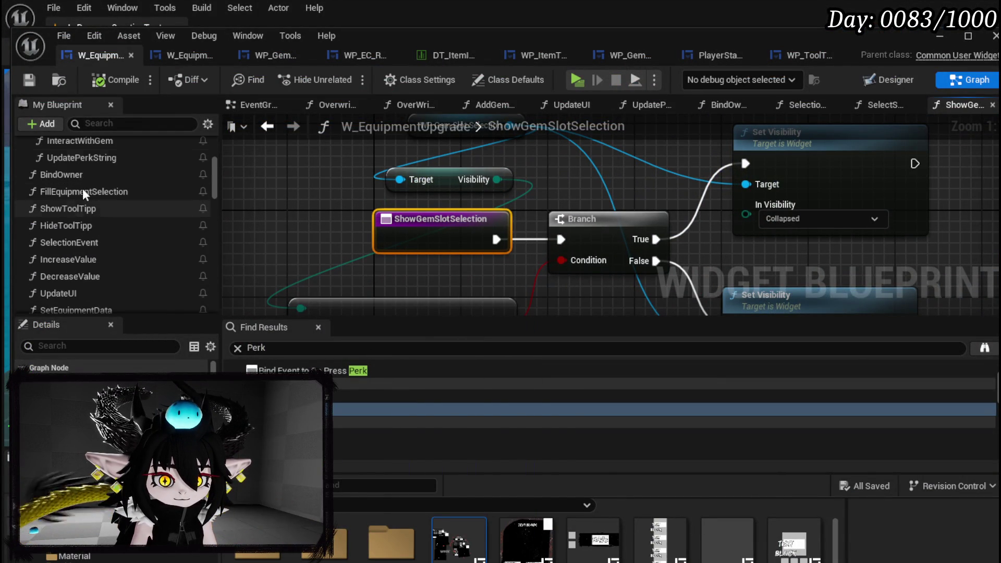
# Step: Open the BindOwner graph and view its Create Event and Bind Event nodes
pyautogui.doubleClick(78, 175)
pyautogui.scroll(3, 445, 223)
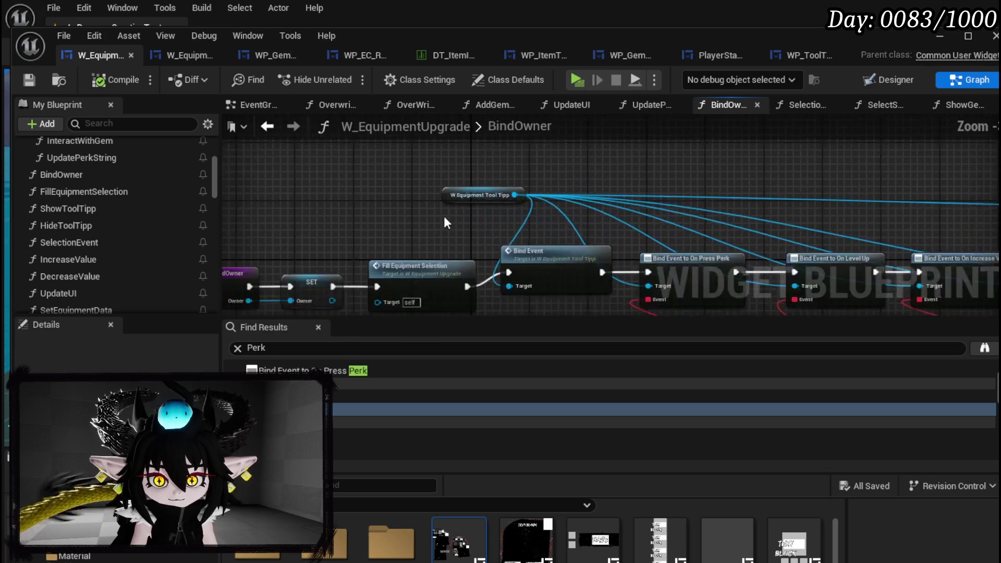
pyautogui.moveTo(558, 225)
pyautogui.mouseDown()
pyautogui.moveTo(360, 185)
pyautogui.moveTo(515, 184)
pyautogui.mouseUp()
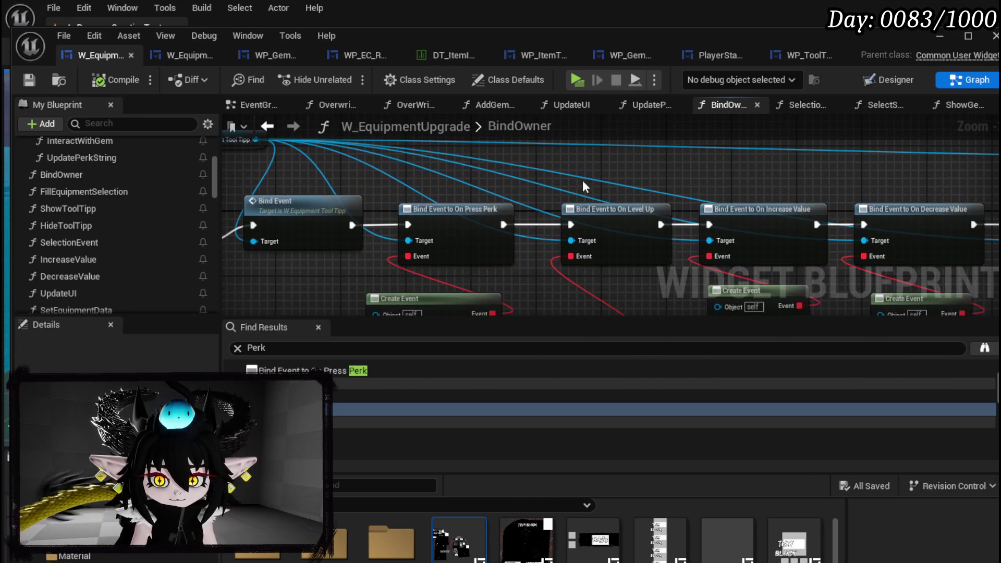
pyautogui.moveTo(466, 205); pyautogui.dragTo(461, 136)
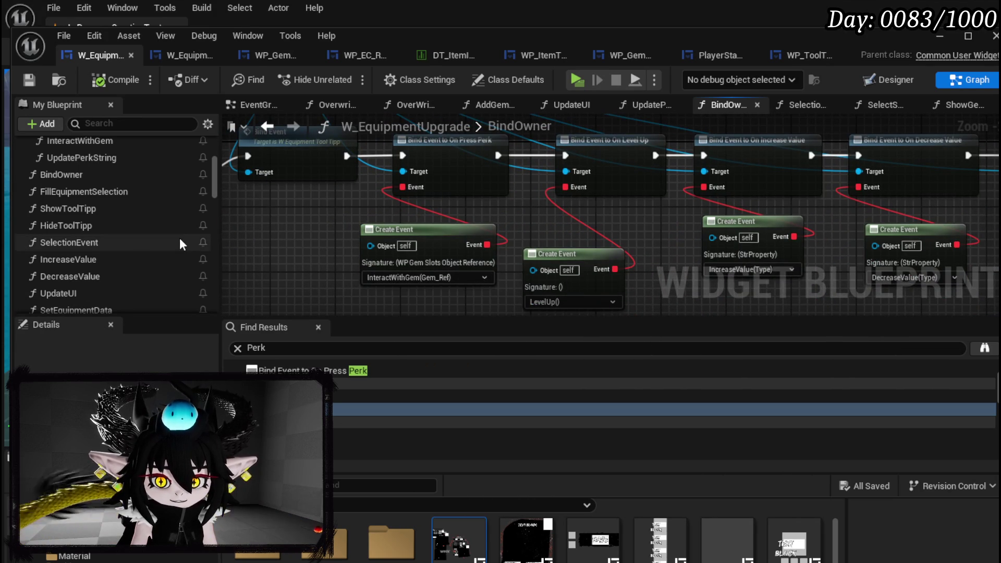
pyautogui.scroll(-3, 68, 268)
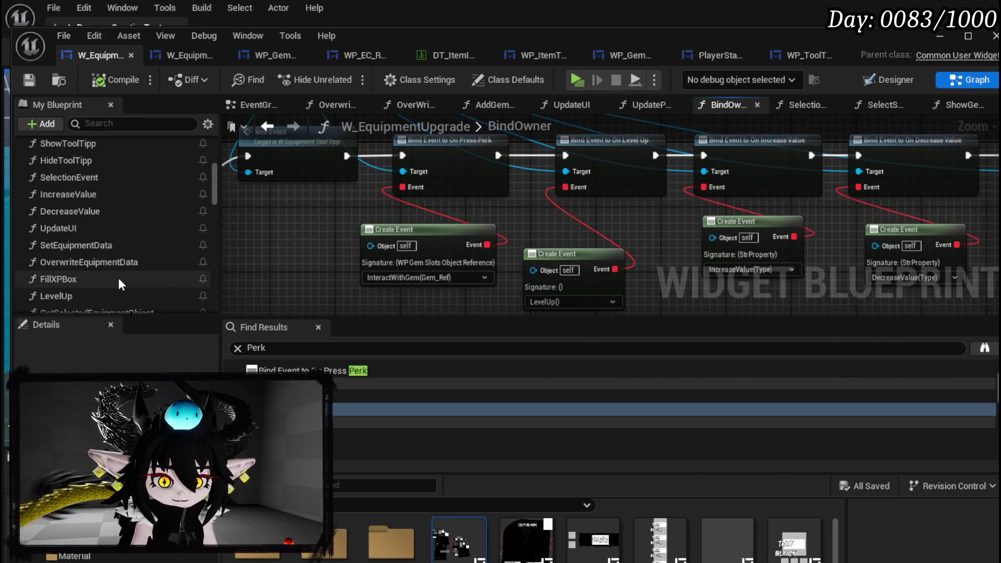
pyautogui.scroll(5, 118, 277)
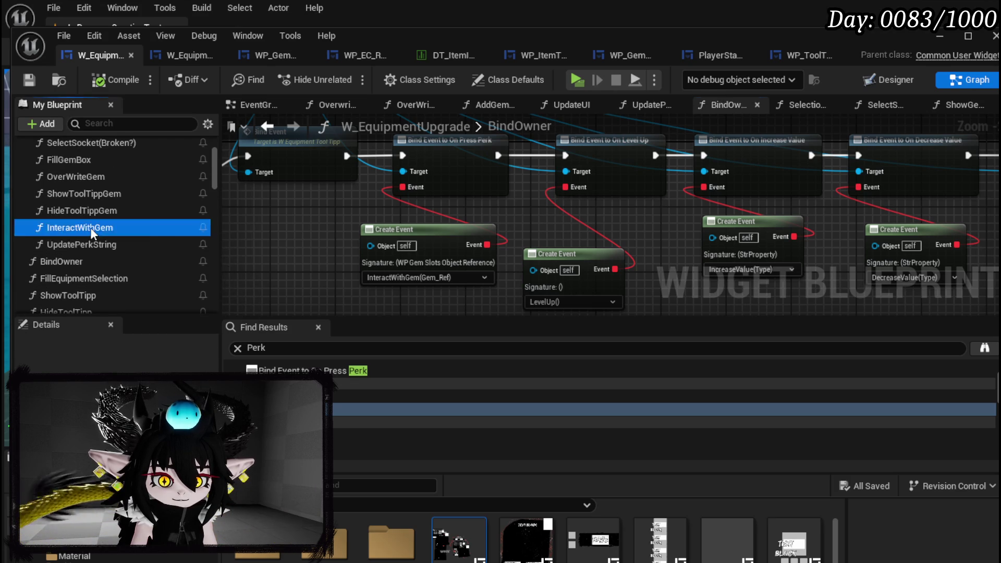
# Step: Open InteractWithGem and shift the data table, Fill Gem Box and Break S Perks nodes right
pyautogui.doubleClick(90, 228)
pyautogui.moveTo(331, 264); pyautogui.dragTo(458, 268)
pyautogui.moveTo(489, 230)
pyautogui.mouseDown()
pyautogui.moveTo(419, 225)
pyautogui.moveTo(444, 226)
pyautogui.mouseUp()
pyautogui.moveTo(510, 252); pyautogui.dragTo(306, 245)
pyautogui.moveTo(365, 289); pyautogui.dragTo(850, 135)
pyautogui.moveTo(482, 166); pyautogui.dragTo(610, 166)
pyautogui.moveTo(291, 230); pyautogui.dragTo(398, 233)
# Step: Add a Print String after the SET node that prints its Data value
pyautogui.rightClick(369, 220)
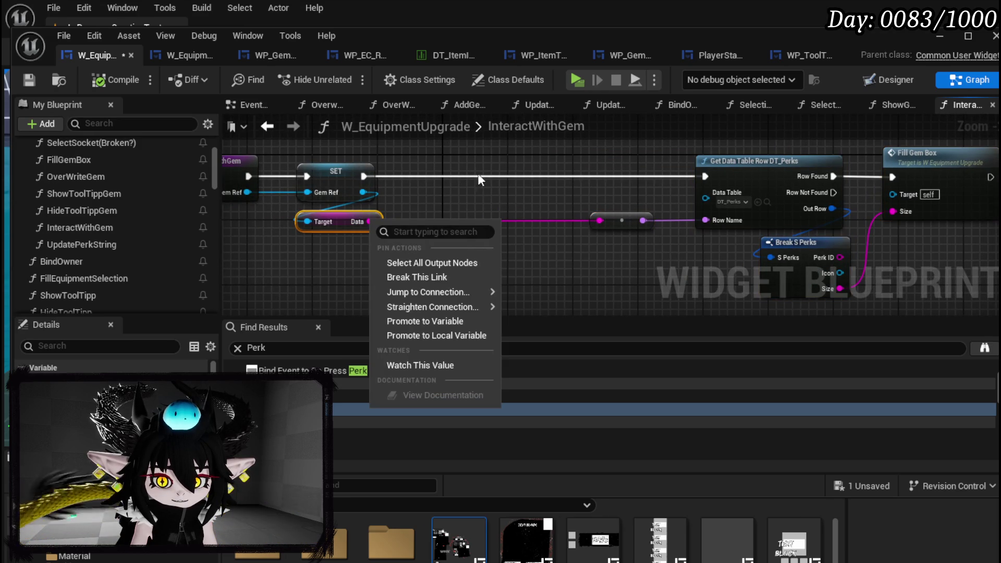
pyautogui.moveTo(367, 177); pyautogui.dragTo(464, 187)
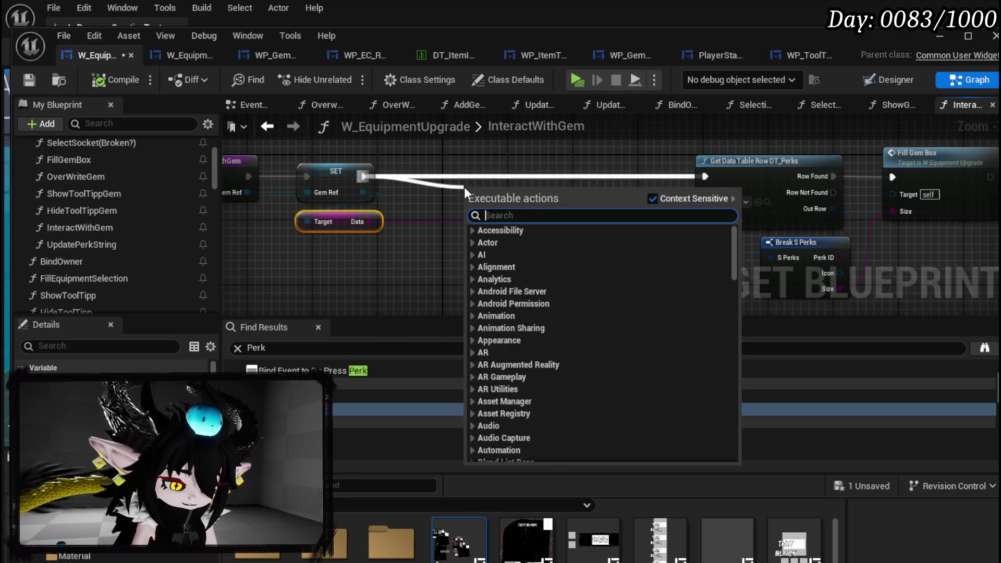
pyautogui.write('print str')
pyautogui.press('Return')
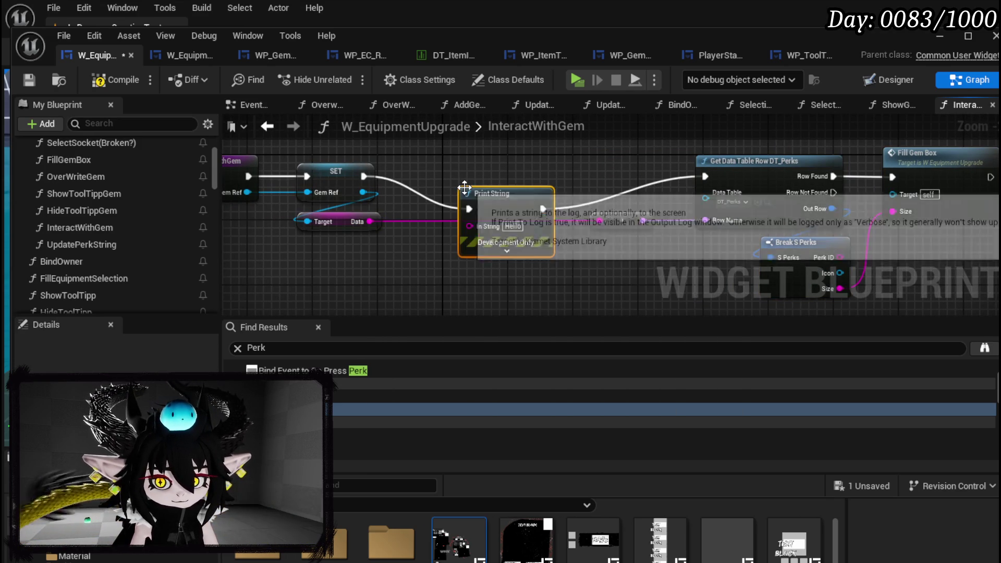
pyautogui.moveTo(369, 221); pyautogui.dragTo(470, 192)
# Step: Compile and save the equipment upgrade widget, then open the FillGemBox graph
pyautogui.click(104, 78)
pyautogui.click(30, 78)
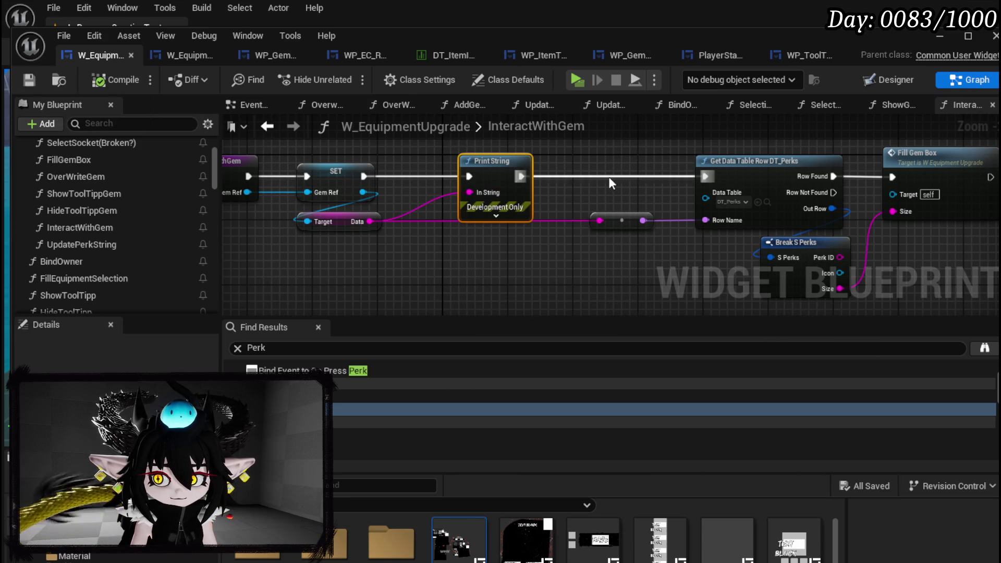
pyautogui.doubleClick(923, 155)
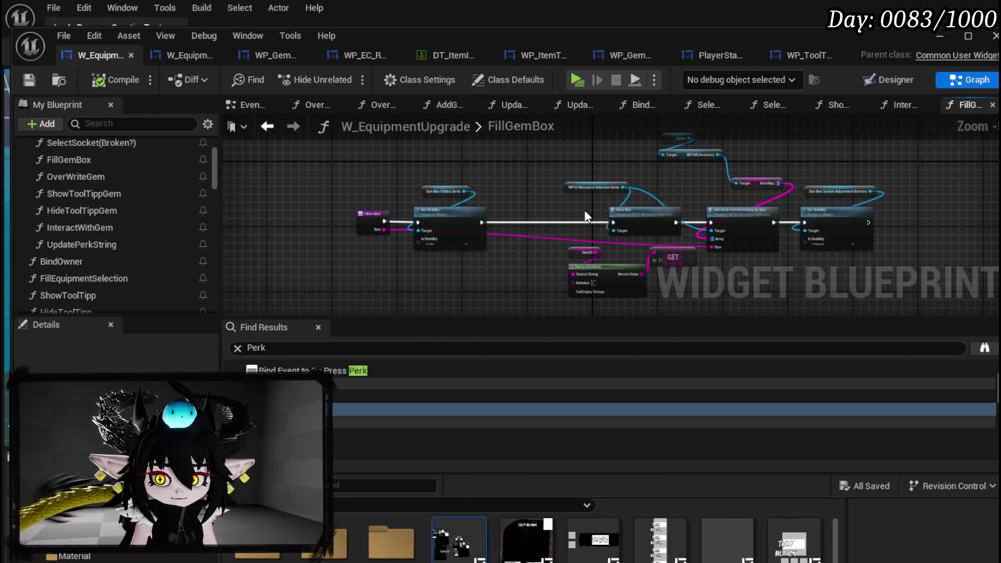
# Step: Play-test applying 30 essence to Iron Legs at the workbench and view its new gem slot
pyautogui.click(940, 37)
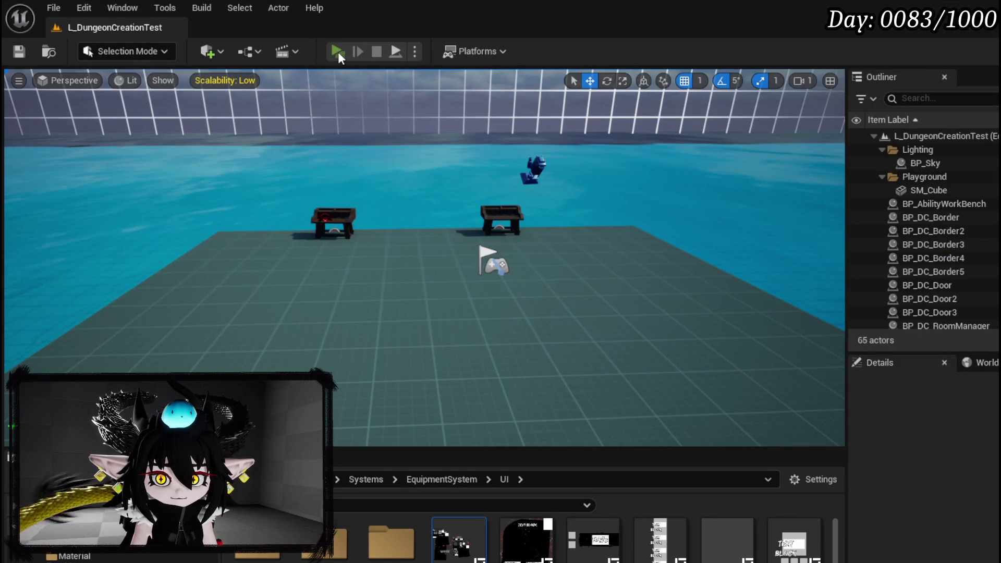
pyautogui.hotkey('alt', 'p')
pyautogui.press('w')
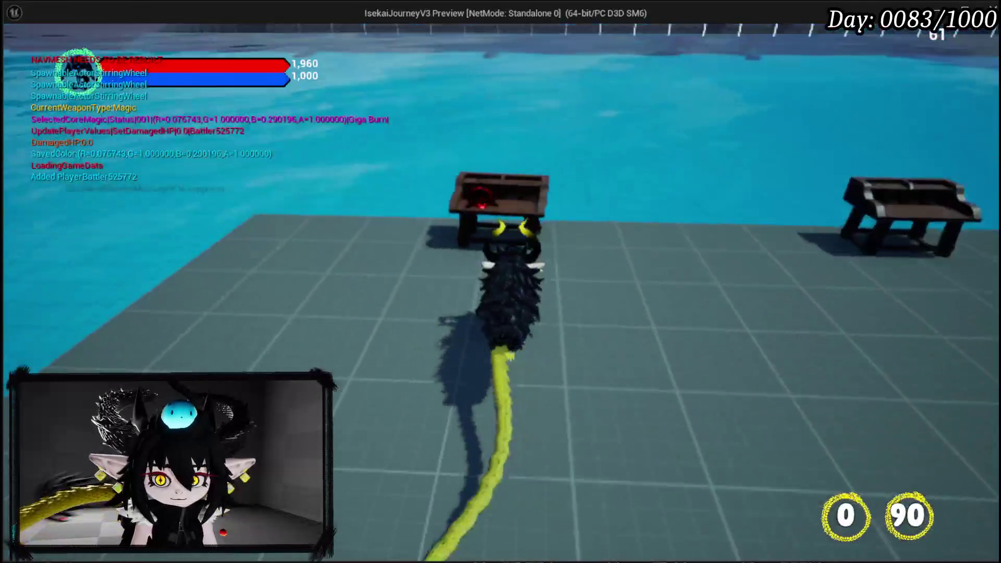
pyautogui.click(240, 34)
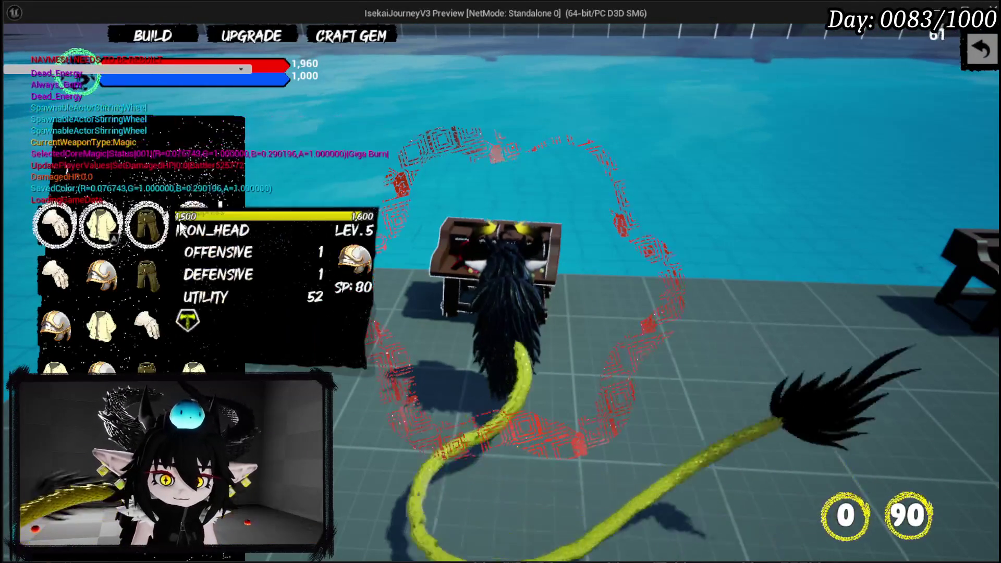
pyautogui.click(148, 222)
pyautogui.click(556, 339)
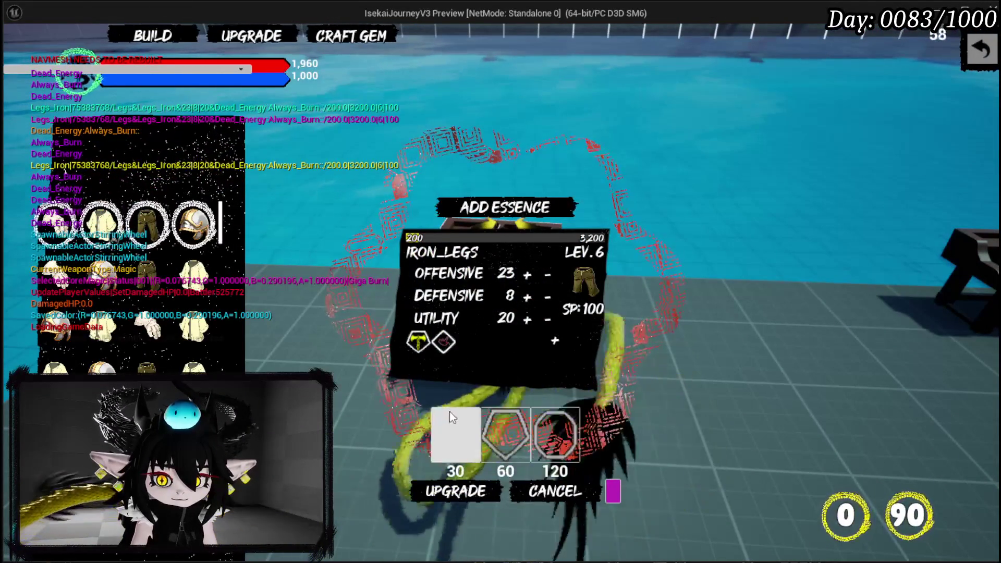
pyautogui.click(457, 430)
pyautogui.click(472, 347)
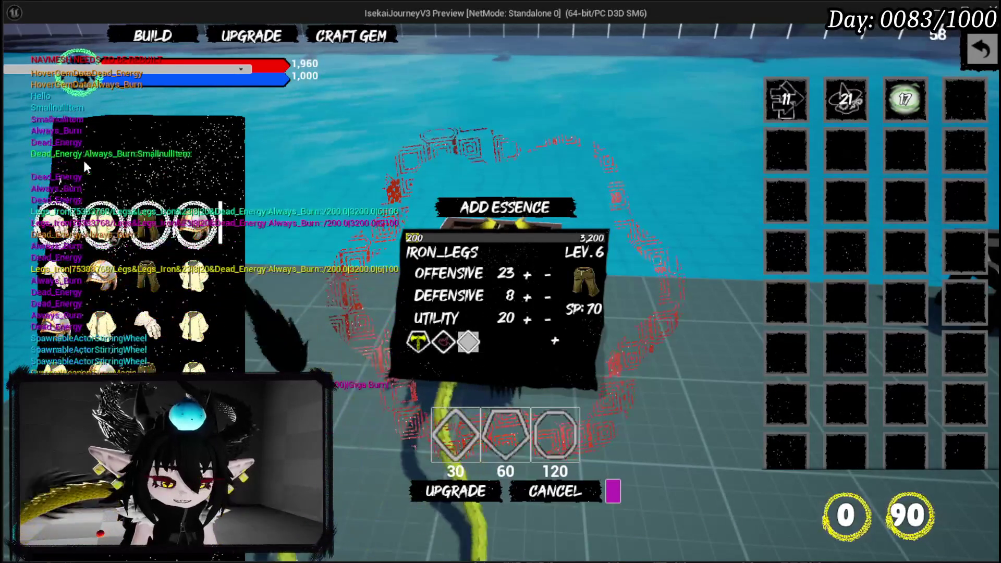
# Step: Stop the play-test, save all packages, and return to the equipment upgrade Blueprint
pyautogui.press('Escape')
pyautogui.hotkey('ctrl', 's')
pyautogui.hotkey('alt', 'Tab')
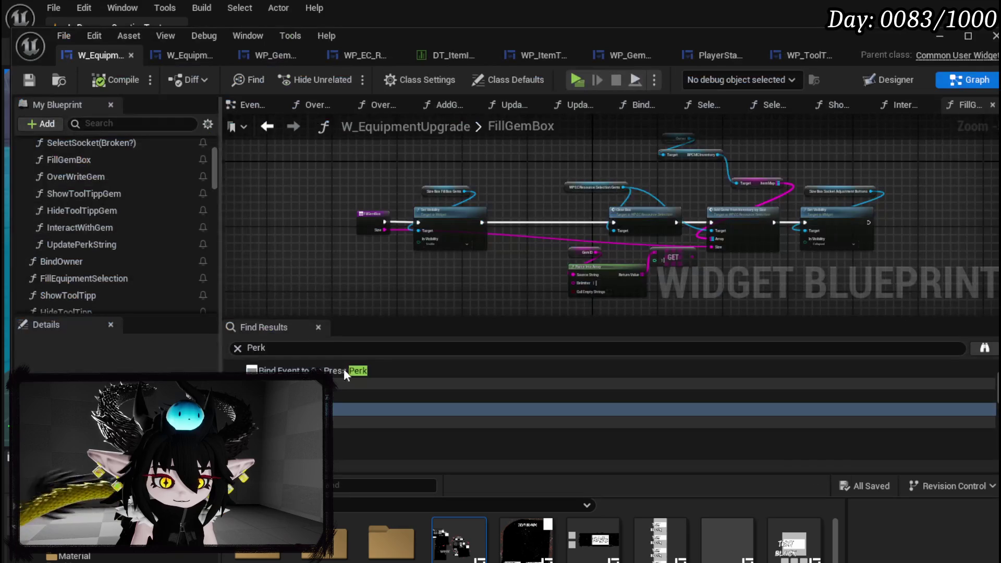
# Step: In InteractWithGem, feed a SelectedSlot Get node into the Print String
pyautogui.scroll(4, 501, 241)
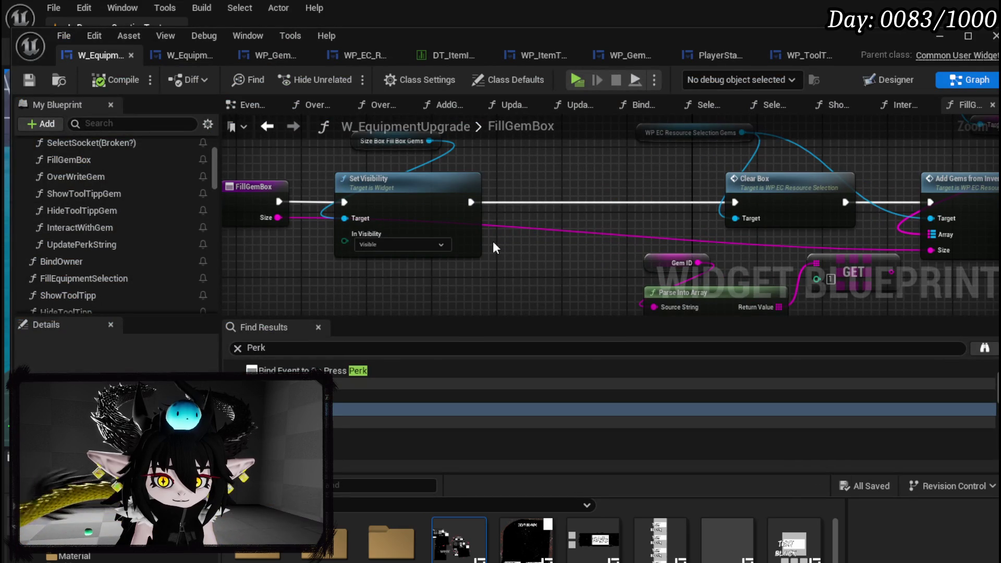
pyautogui.doubleClick(87, 229)
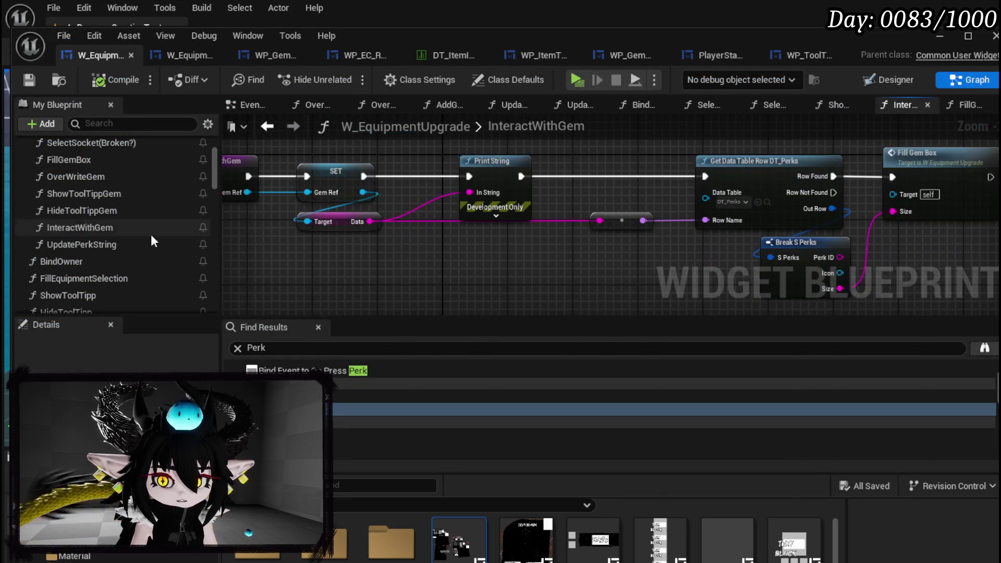
pyautogui.scroll(-3, 126, 274)
pyautogui.scroll(-10, 125, 272)
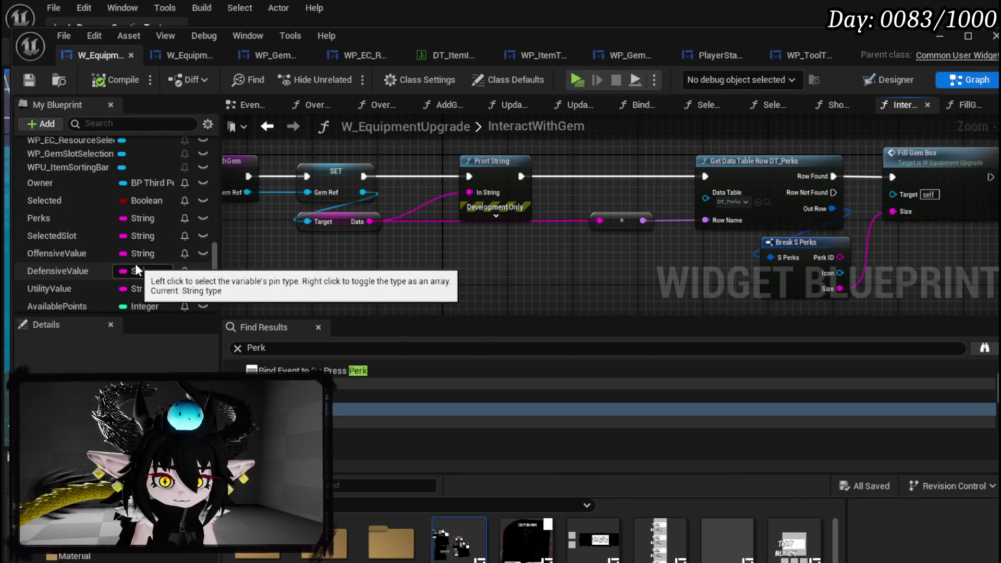
pyautogui.scroll(-5, 196, 264)
pyautogui.scroll(-5, 196, 264)
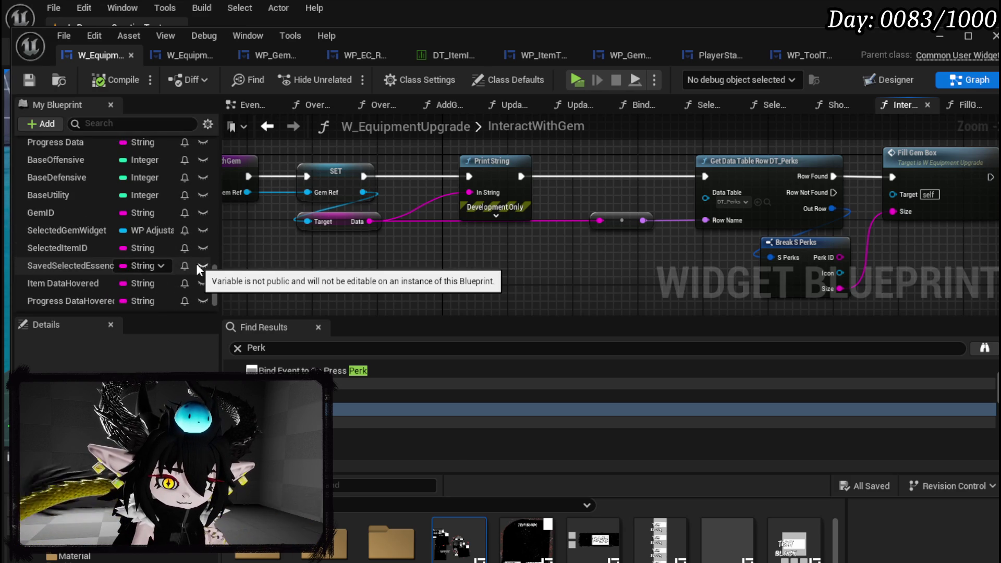
pyautogui.scroll(-2, 196, 264)
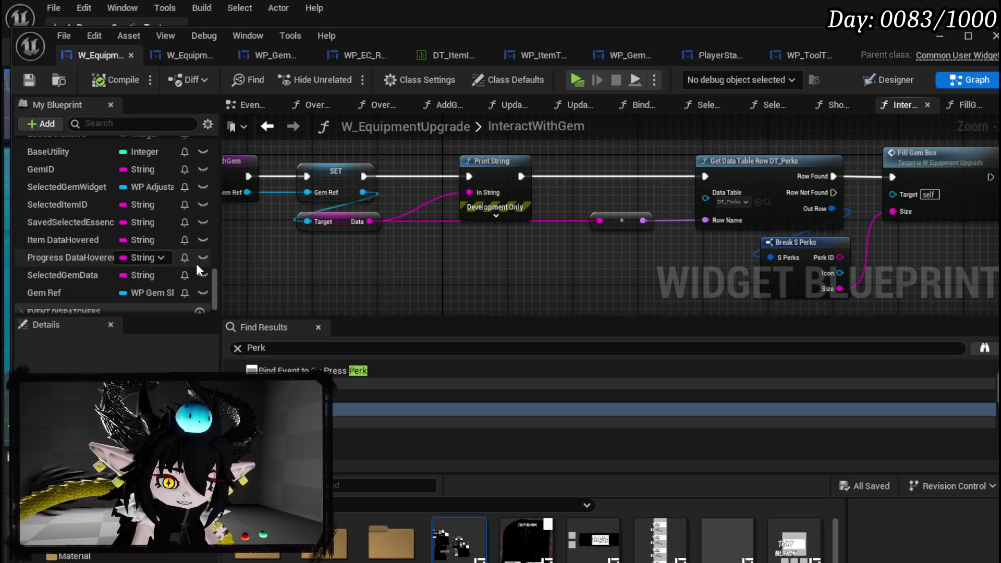
pyautogui.scroll(6, 196, 264)
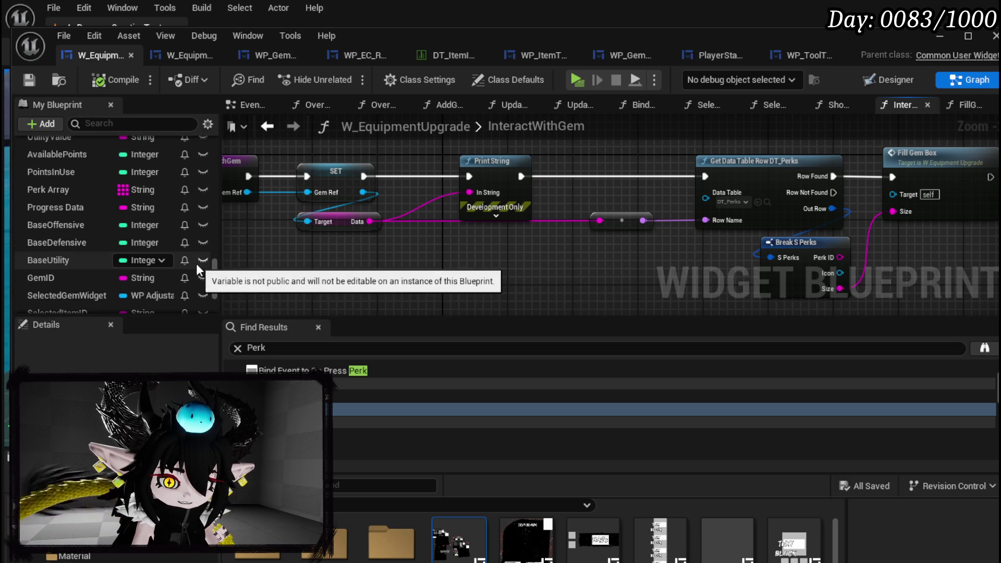
pyautogui.scroll(5, 196, 264)
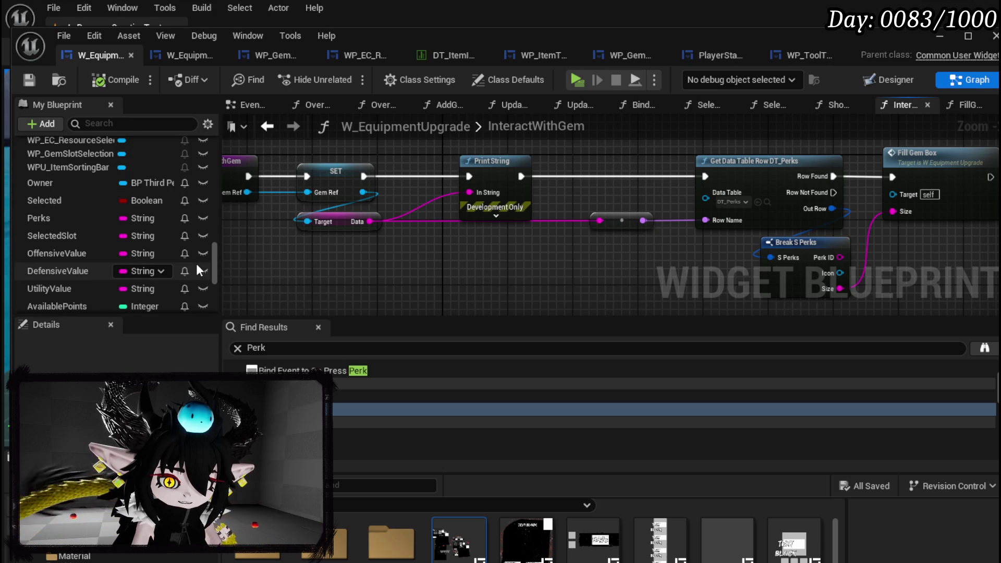
pyautogui.click(62, 236)
pyautogui.moveTo(60, 236)
pyautogui.mouseDown()
pyautogui.moveTo(424, 244)
pyautogui.moveTo(412, 250)
pyautogui.moveTo(469, 193)
pyautogui.mouseUp()
pyautogui.click(428, 276)
# Step: Set the Print String text colour to magenta
pyautogui.click(495, 216)
pyautogui.click(510, 244)
pyautogui.click(632, 309)
pyautogui.click(470, 334)
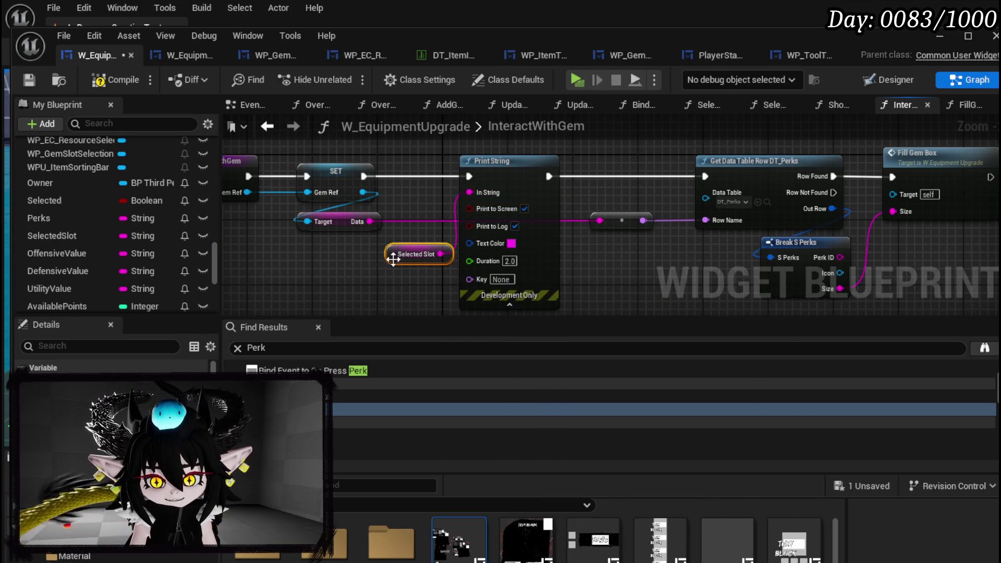
# Step: Search for SelectedSlot and jump to its Selected Slot append nodes in UpdateUI
pyautogui.write('Se')
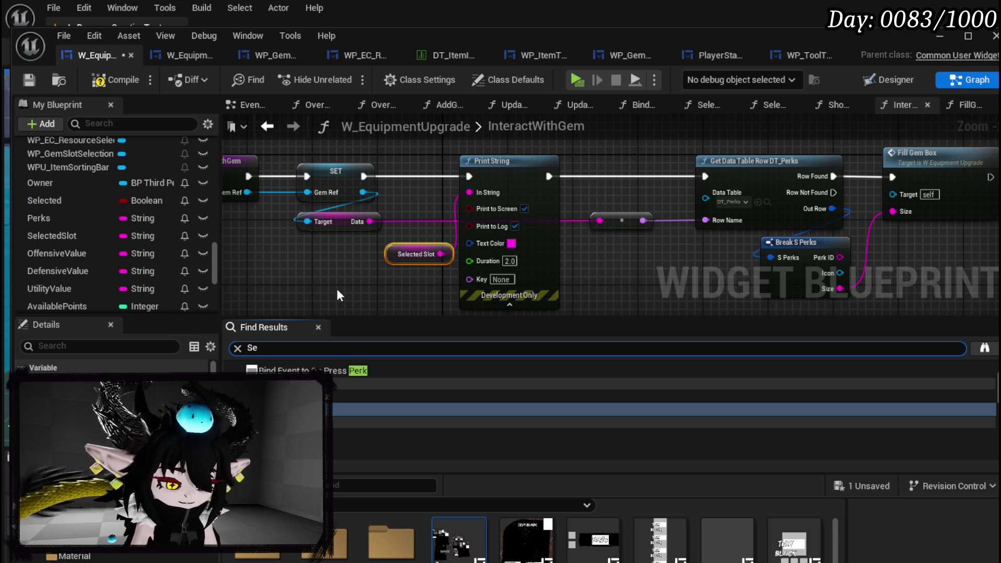
pyautogui.write('lectedSlot')
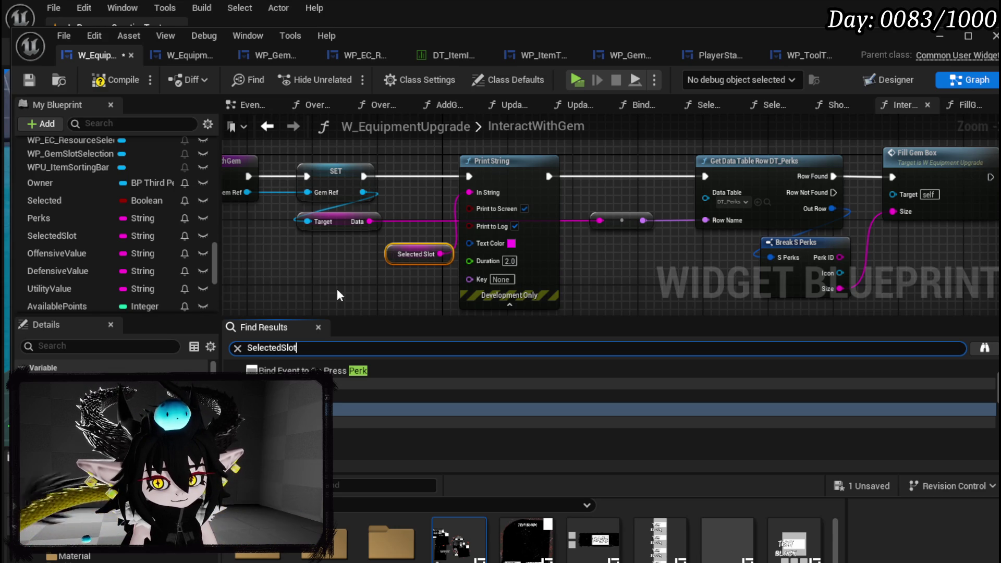
pyautogui.doubleClick(345, 383)
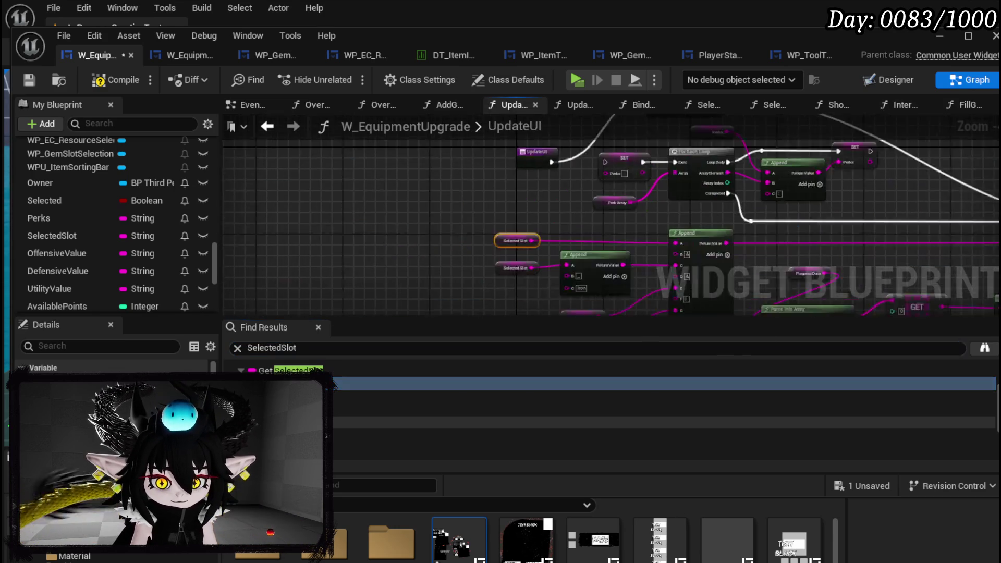
pyautogui.scroll(-2, 543, 193)
pyautogui.moveTo(544, 194); pyautogui.dragTo(341, 207)
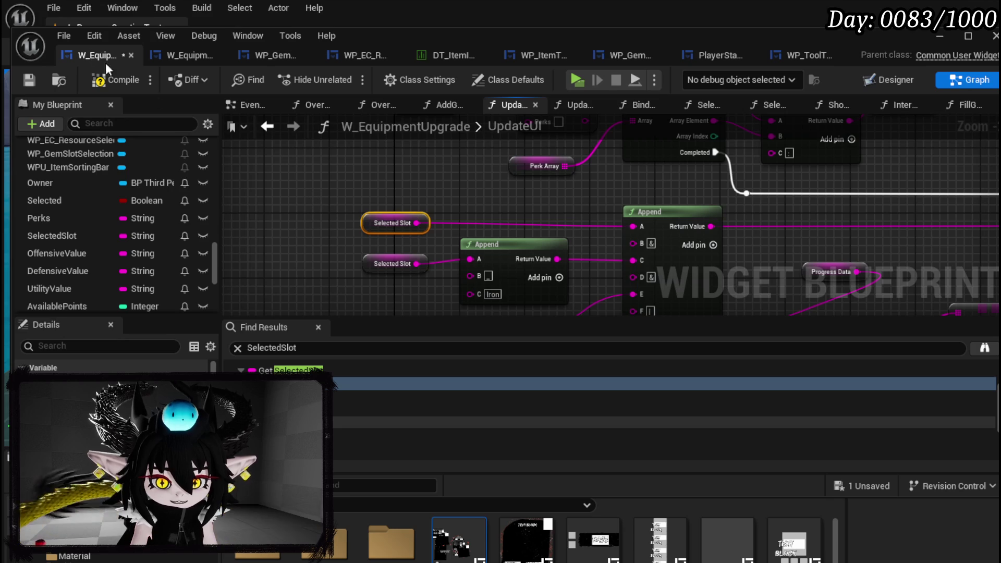
# Step: Compile the equipment upgrade widget with F7 and review the search results
pyautogui.press('F7')
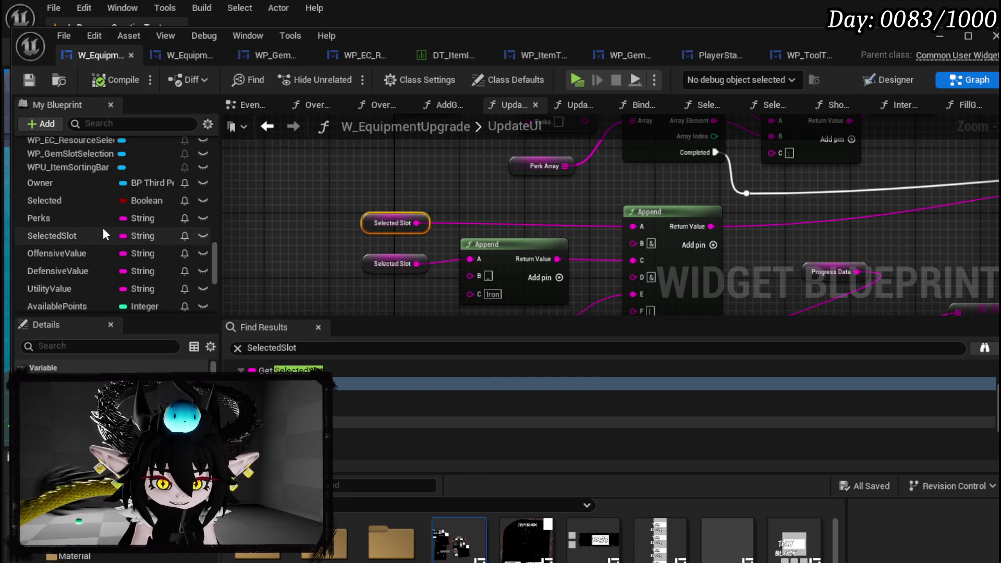
pyautogui.scroll(-1, 134, 232)
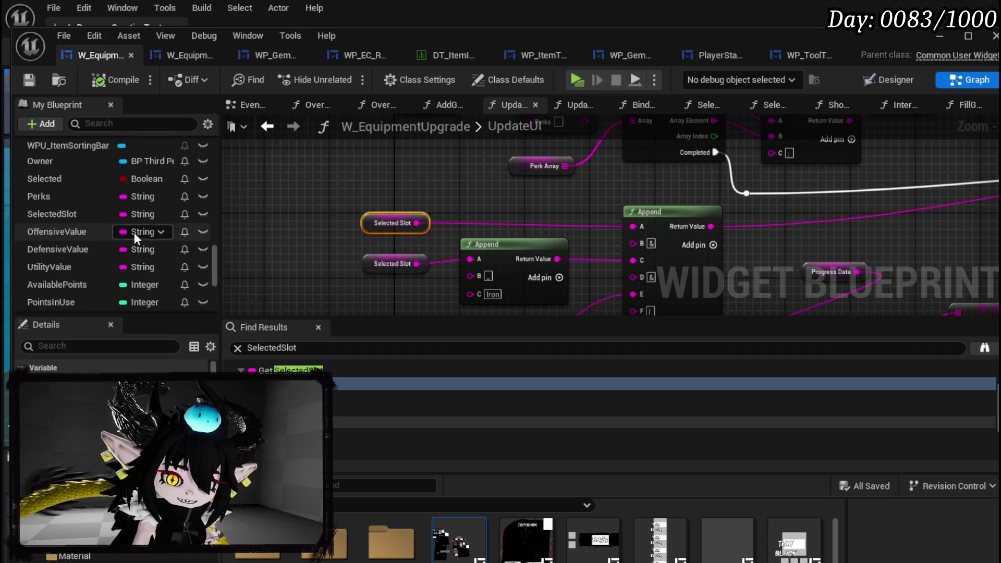
pyautogui.scroll(-2, 136, 236)
pyautogui.scroll(-4, 95, 274)
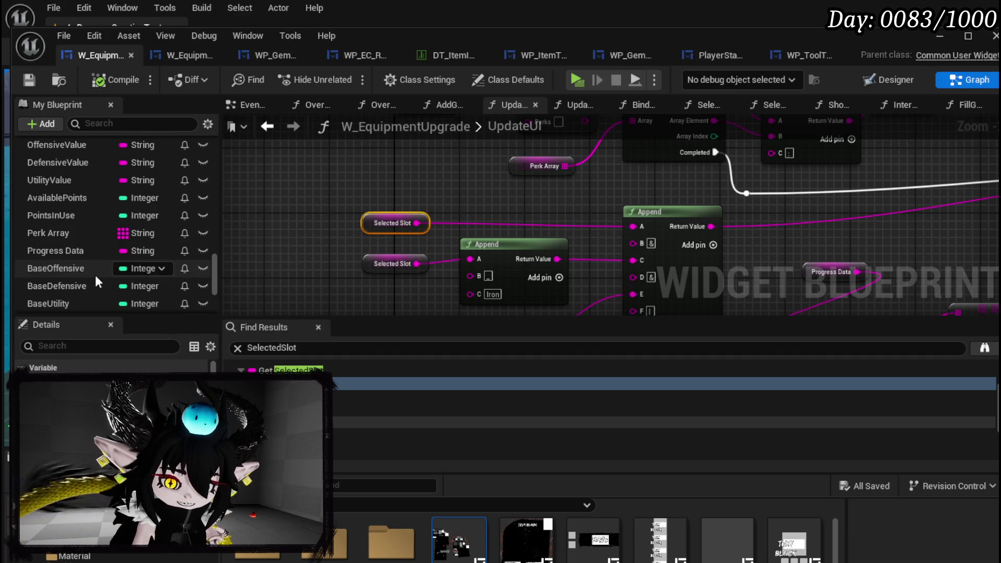
pyautogui.scroll(-2, 118, 260)
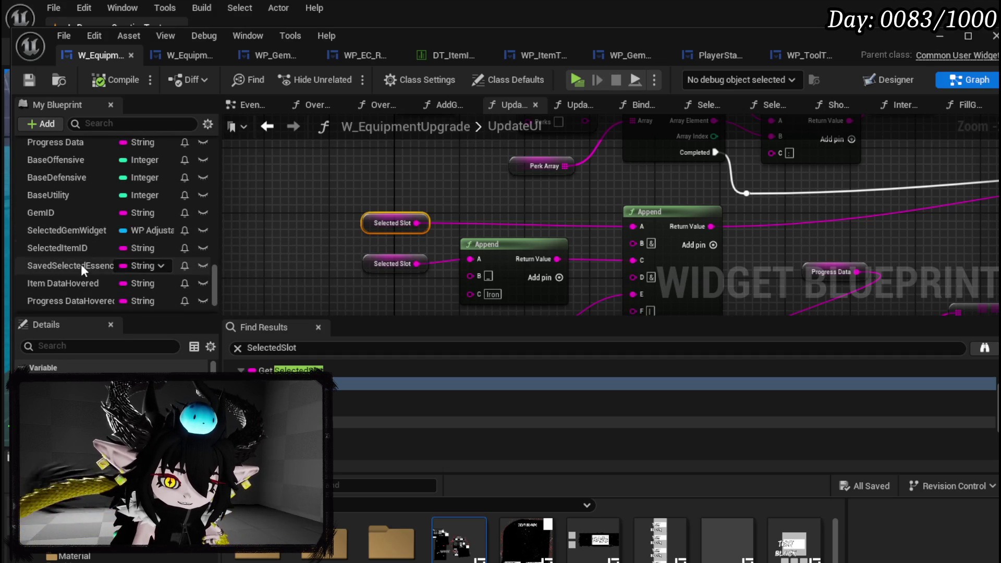
pyautogui.scroll(-2, 91, 278)
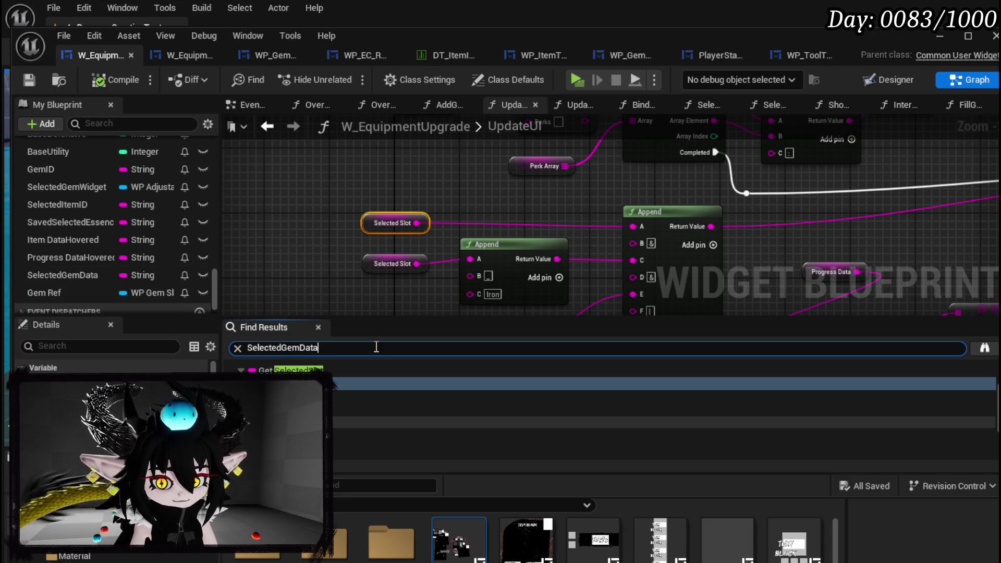
# Step: Find the SET Selected Gem Data node and wire Print String straight into Update Perk String
pyautogui.press('Return')
pyautogui.doubleClick(329, 398)
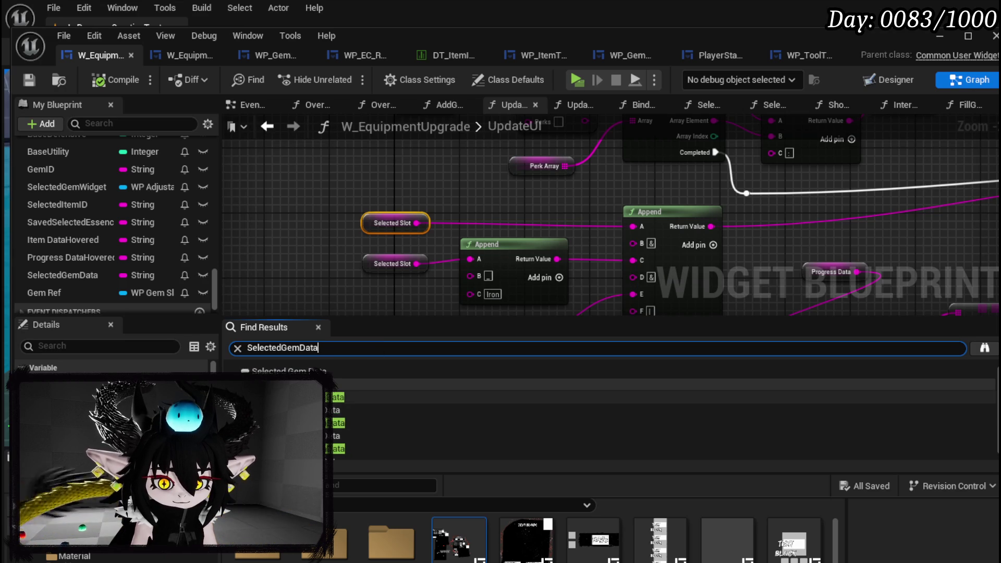
pyautogui.scroll(-2, 610, 219)
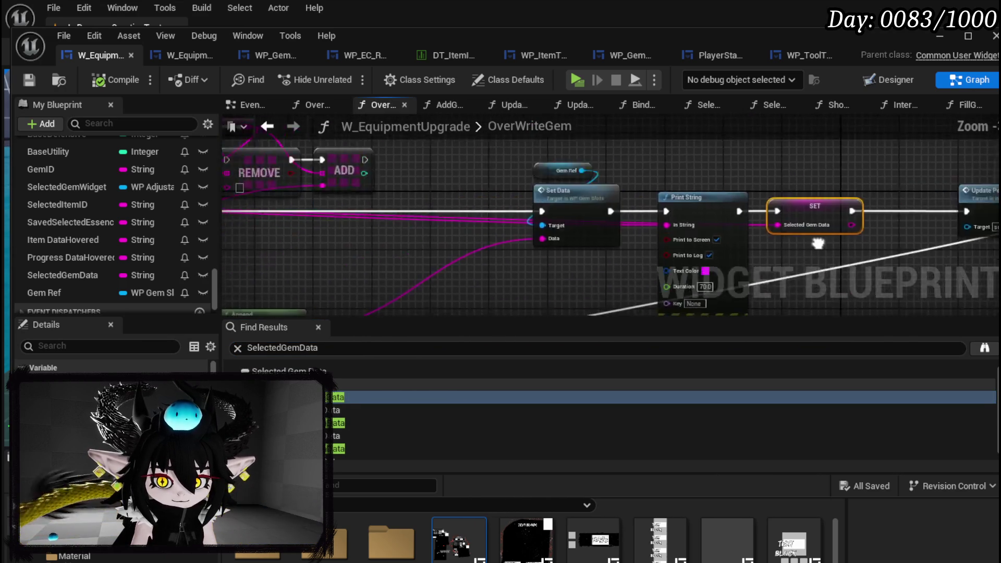
pyautogui.moveTo(440, 236)
pyautogui.mouseDown()
pyautogui.moveTo(595, 236)
pyautogui.moveTo(186, 236)
pyautogui.moveTo(793, 221)
pyautogui.moveTo(799, 156)
pyautogui.mouseUp()
pyautogui.moveTo(696, 231); pyautogui.dragTo(927, 232)
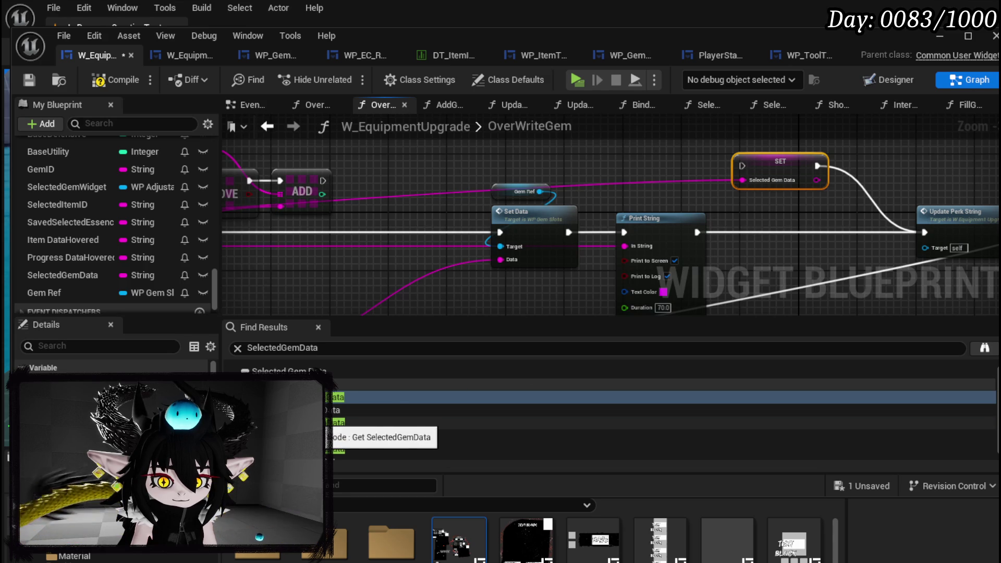
# Step: Check the remaining SelectedGemData references, then save the widget and return to InteractWithGem
pyautogui.click(351, 423)
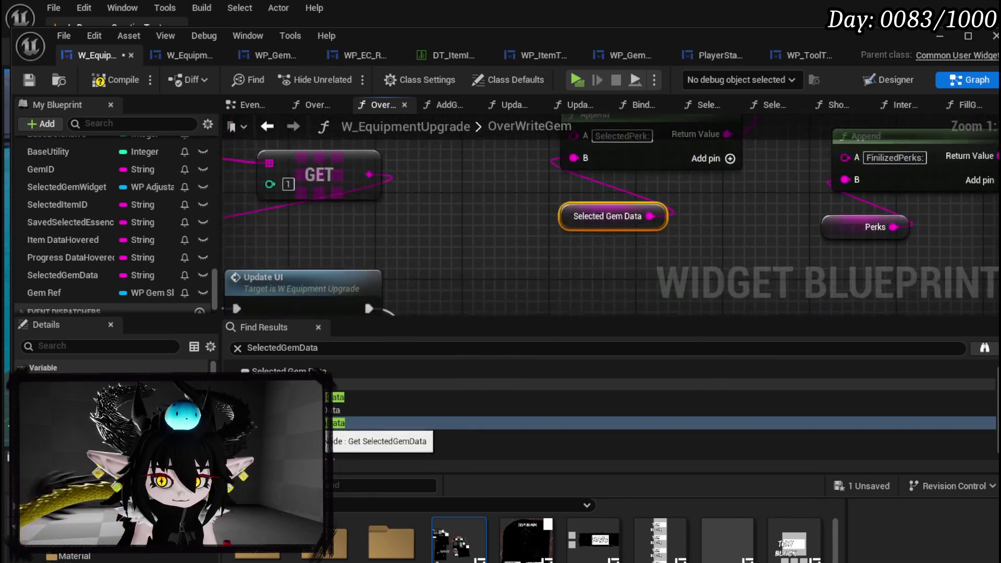
pyautogui.scroll(-5, 487, 251)
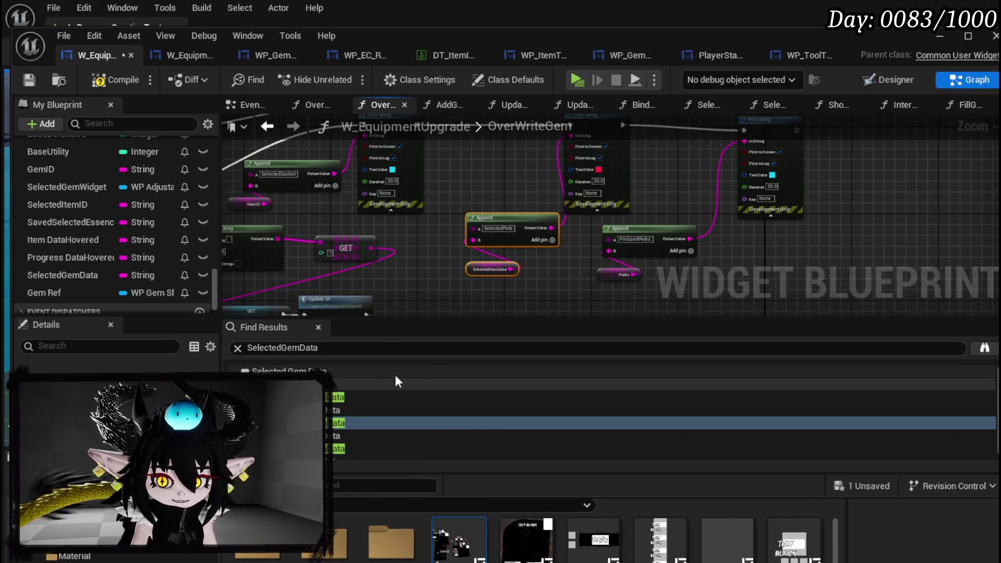
pyautogui.scroll(-1, 419, 412)
pyautogui.click(397, 441)
pyautogui.scroll(4, 570, 219)
pyautogui.moveTo(365, 312)
pyautogui.mouseDown()
pyautogui.moveTo(616, 285)
pyautogui.moveTo(465, 298)
pyautogui.mouseUp()
pyautogui.moveTo(549, 299); pyautogui.dragTo(483, 258)
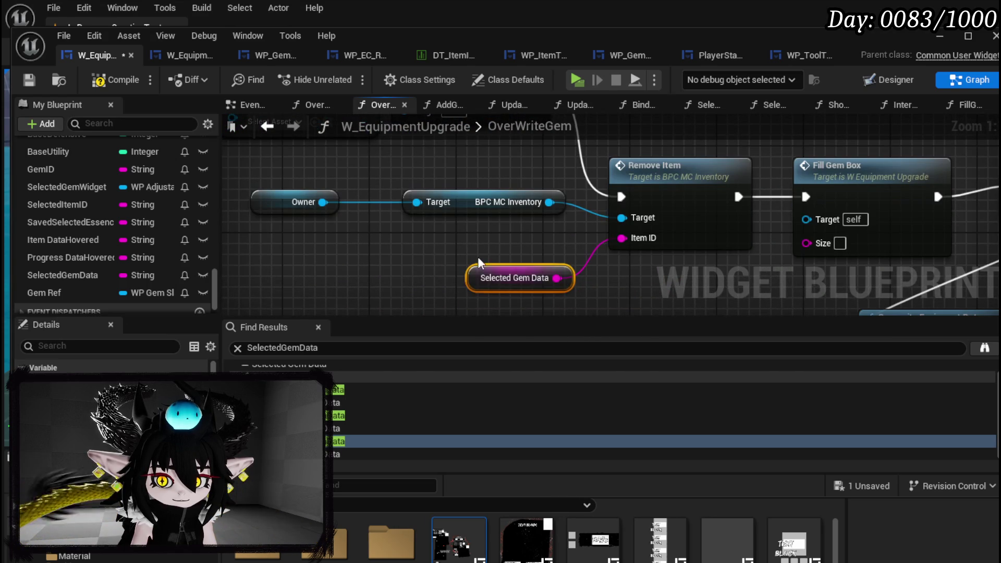
pyautogui.scroll(-5, 560, 290)
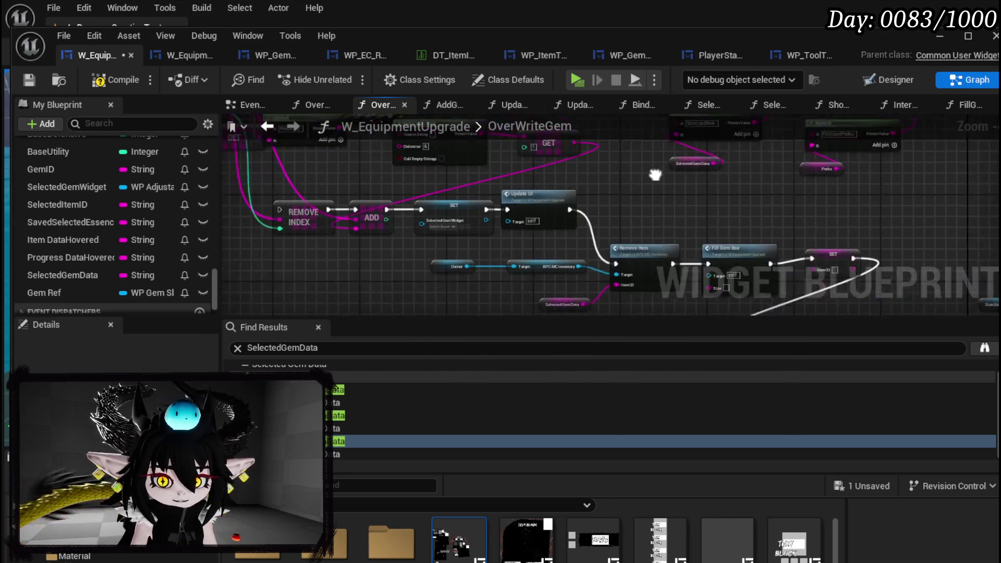
pyautogui.moveTo(591, 165)
pyautogui.mouseDown()
pyautogui.moveTo(569, 187)
pyautogui.moveTo(577, 198)
pyautogui.moveTo(590, 188)
pyautogui.mouseUp()
pyautogui.hotkey('ctrl', 's')
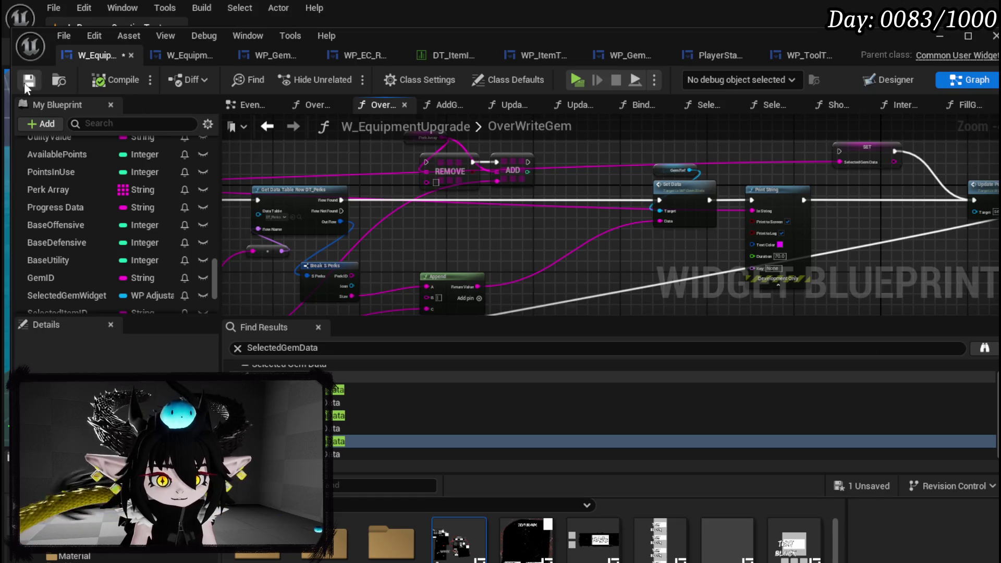
pyautogui.click(895, 105)
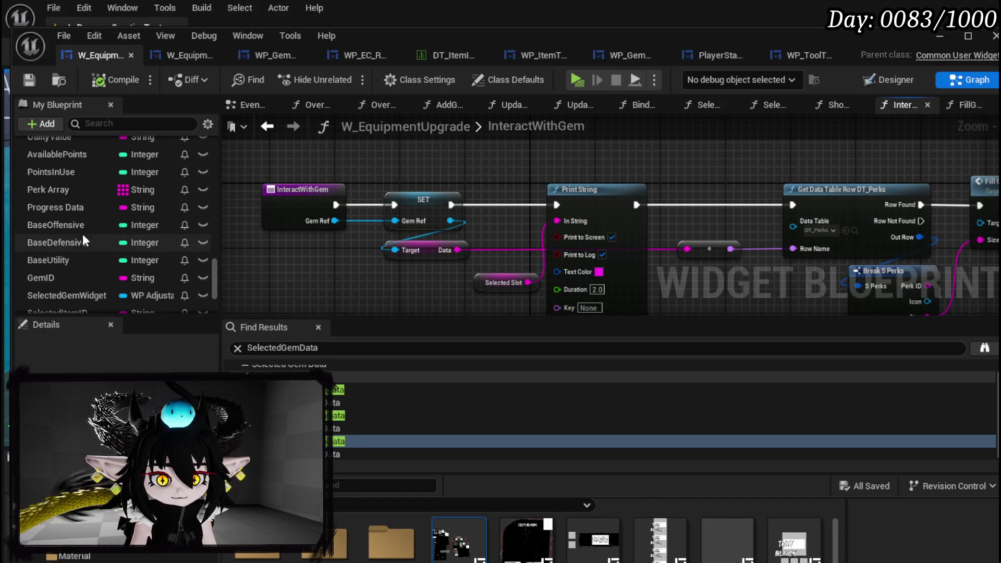
# Step: Replace the Print String in InteractWithGem with a SET SelectedGemData node
pyautogui.scroll(-2, 79, 276)
pyautogui.scroll(-5, 77, 278)
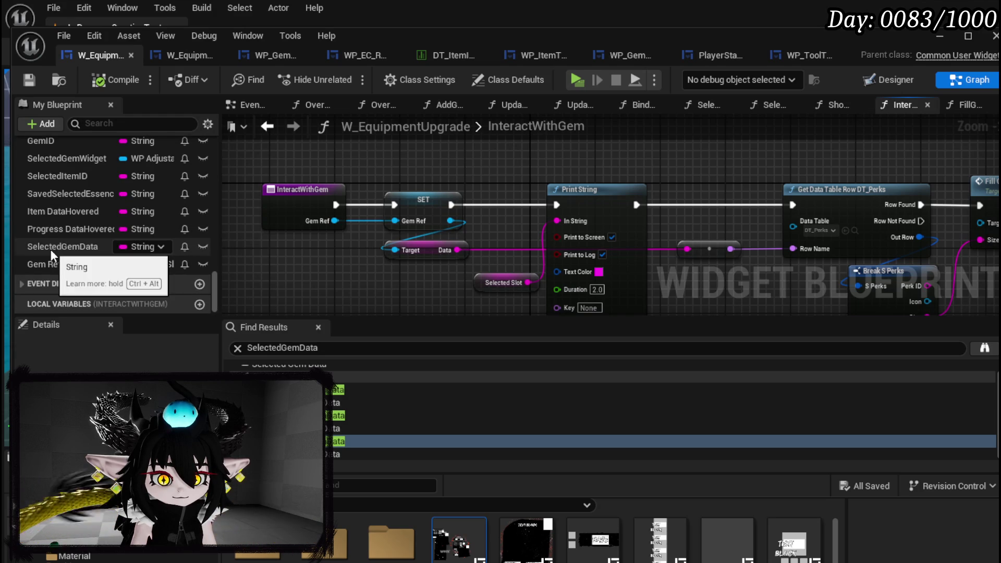
pyautogui.click(57, 255)
pyautogui.moveTo(59, 255)
pyautogui.mouseDown()
pyautogui.moveTo(511, 155)
pyautogui.moveTo(501, 172)
pyautogui.moveTo(580, 202)
pyautogui.mouseUp()
pyautogui.click(509, 191)
pyautogui.click(624, 257)
pyautogui.press('Delete')
pyautogui.click(501, 266)
# Step: Chain the SET SelectedGemData between the first SET and Get Data Table Row, fed by Data
pyautogui.moveTo(452, 204)
pyautogui.mouseDown()
pyautogui.moveTo(524, 218)
pyautogui.moveTo(572, 198)
pyautogui.moveTo(804, 204)
pyautogui.mouseUp()
pyautogui.moveTo(458, 250)
pyautogui.mouseDown()
pyautogui.moveTo(553, 238)
pyautogui.moveTo(533, 221)
pyautogui.mouseUp()
pyautogui.click(549, 176)
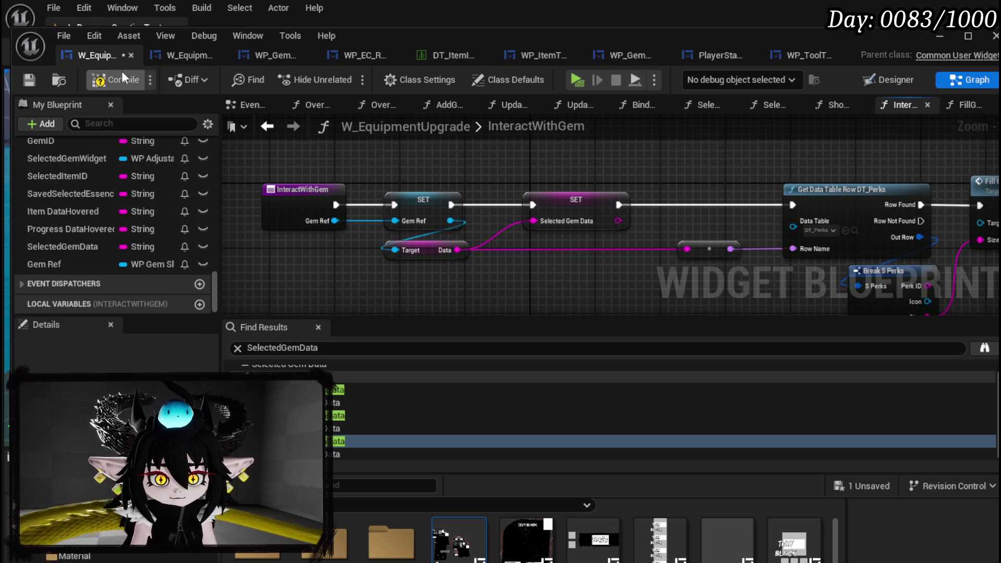
# Step: Compile the widget blueprint and check the Designer and Graph views
pyautogui.click(27, 80)
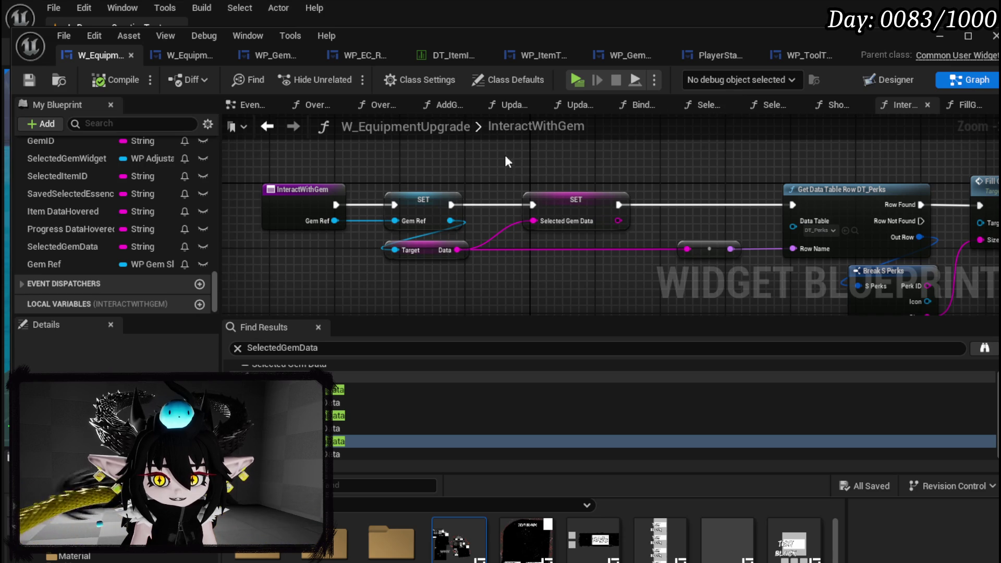
pyautogui.moveTo(629, 234); pyautogui.dragTo(629, 234)
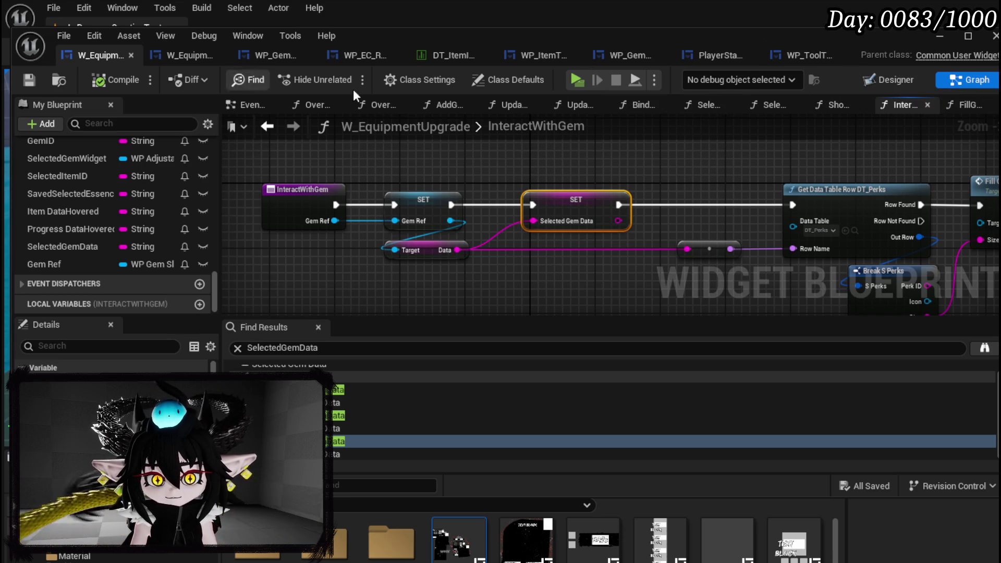
pyautogui.click(900, 79)
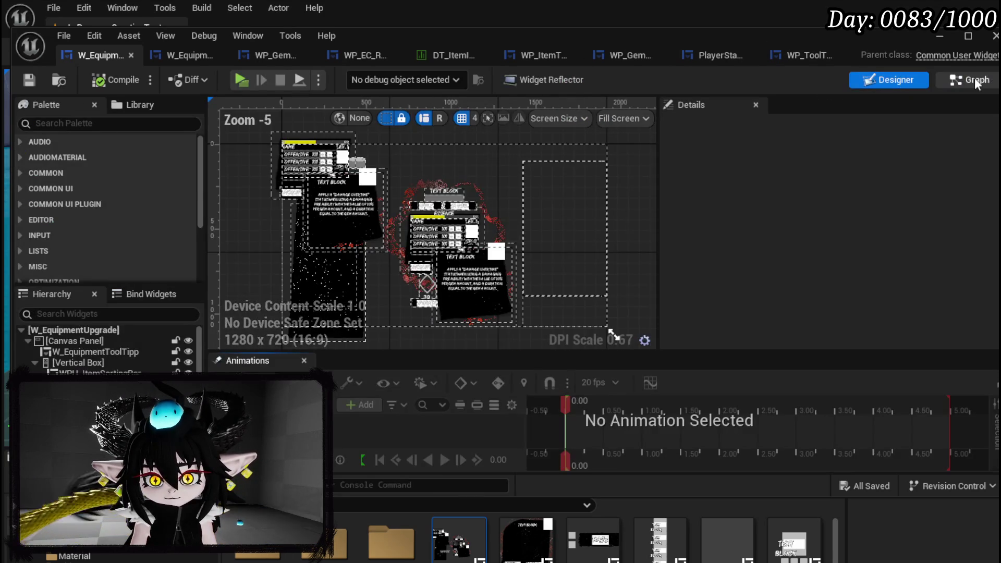
pyautogui.click(968, 79)
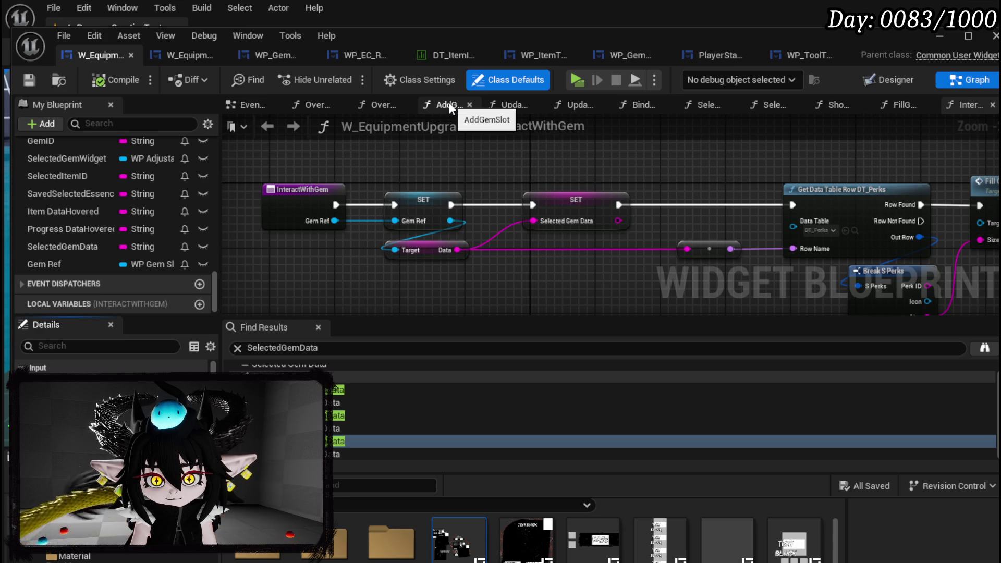
# Step: In the OverWriteGem graph, add a Selected Gem Data getter and wire ADD into Set Data
pyautogui.click(376, 105)
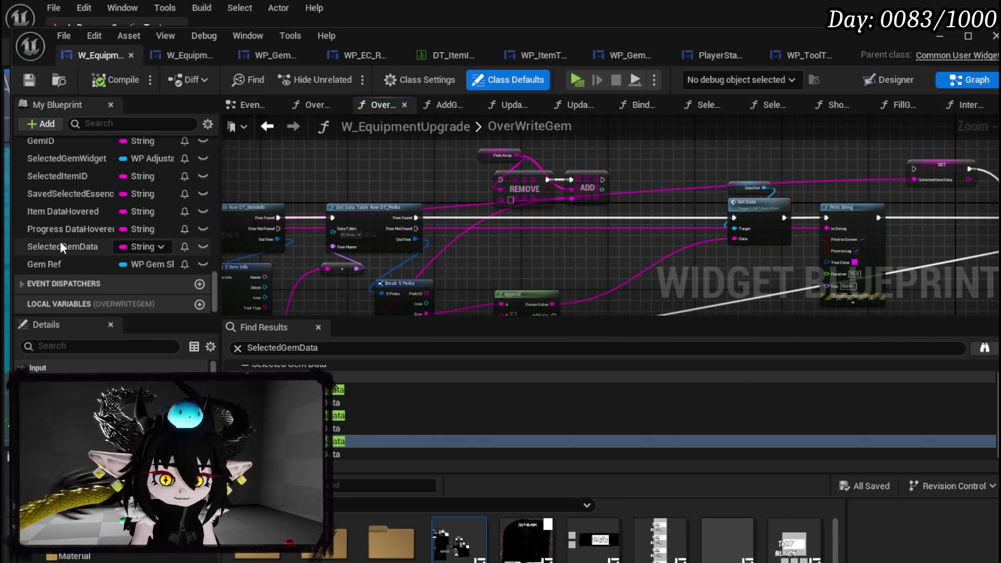
pyautogui.moveTo(137, 248)
pyautogui.mouseDown()
pyautogui.moveTo(428, 164)
pyautogui.moveTo(425, 193)
pyautogui.mouseUp()
pyautogui.click(470, 201)
pyautogui.scroll(3, 461, 175)
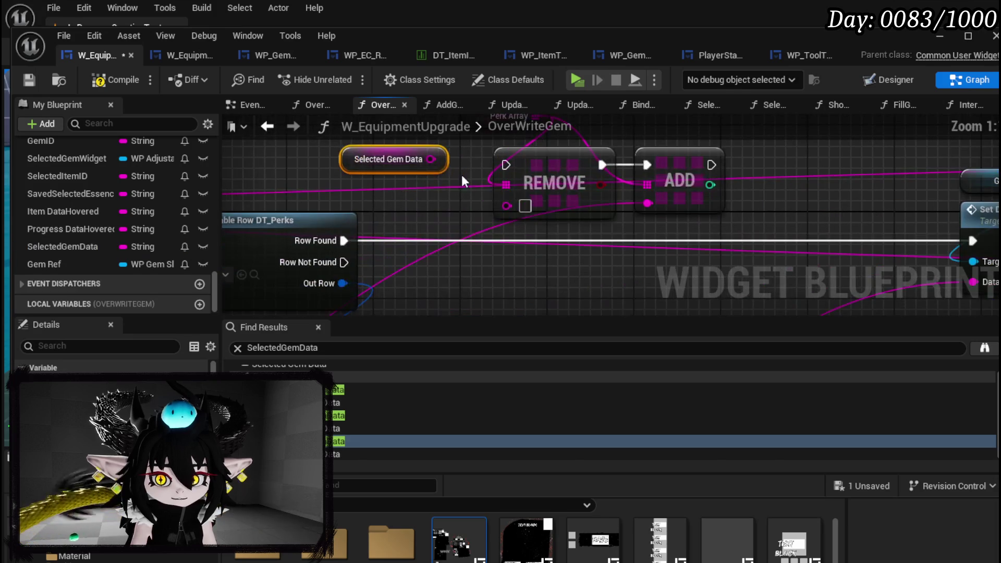
pyautogui.moveTo(503, 262); pyautogui.dragTo(616, 269)
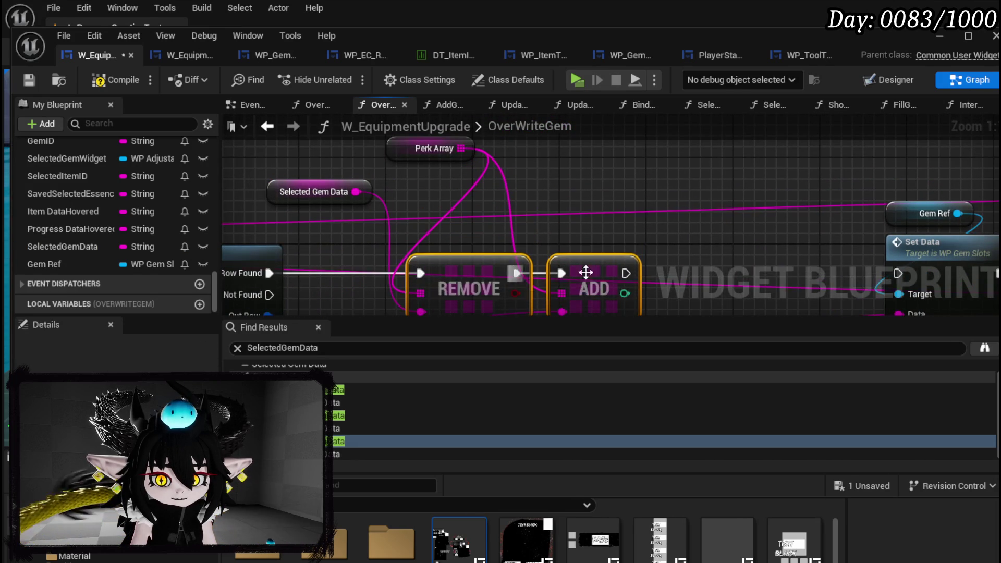
pyautogui.moveTo(499, 262); pyautogui.dragTo(771, 262)
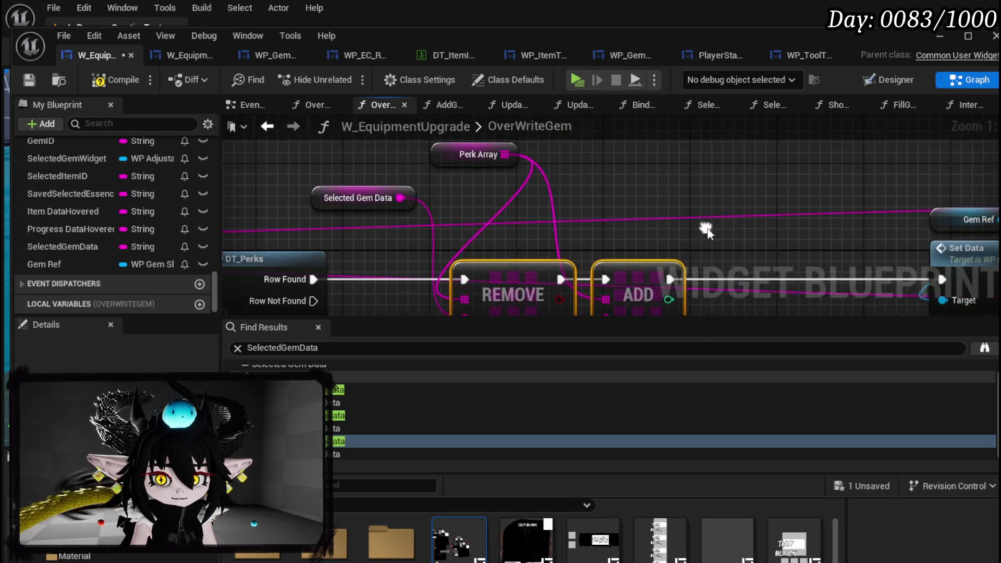
pyautogui.moveTo(459, 151)
pyautogui.mouseDown()
pyautogui.moveTo(493, 188)
pyautogui.moveTo(489, 200)
pyautogui.mouseUp()
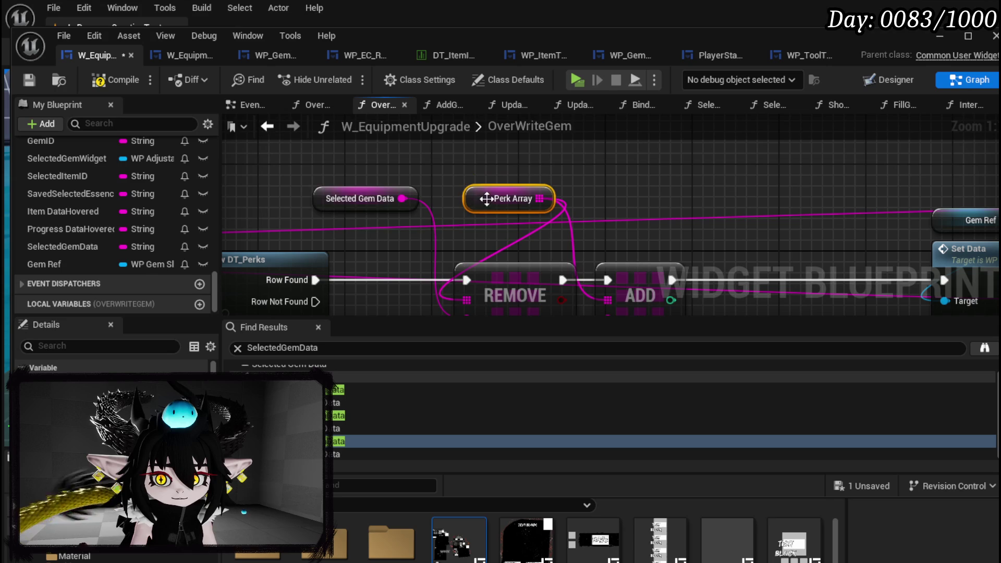
# Step: Put the SET node on the execution line and route Print String straight to Update Perk String
pyautogui.moveTo(346, 202); pyautogui.dragTo(378, 203)
pyautogui.scroll(-2, 671, 182)
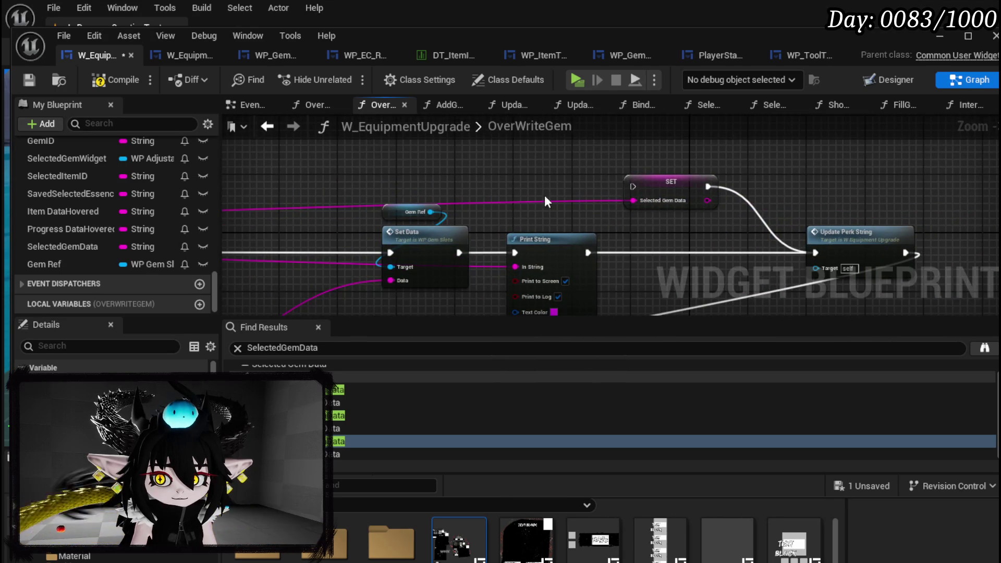
pyautogui.moveTo(652, 183)
pyautogui.mouseDown()
pyautogui.moveTo(653, 250)
pyautogui.moveTo(634, 253)
pyautogui.mouseUp()
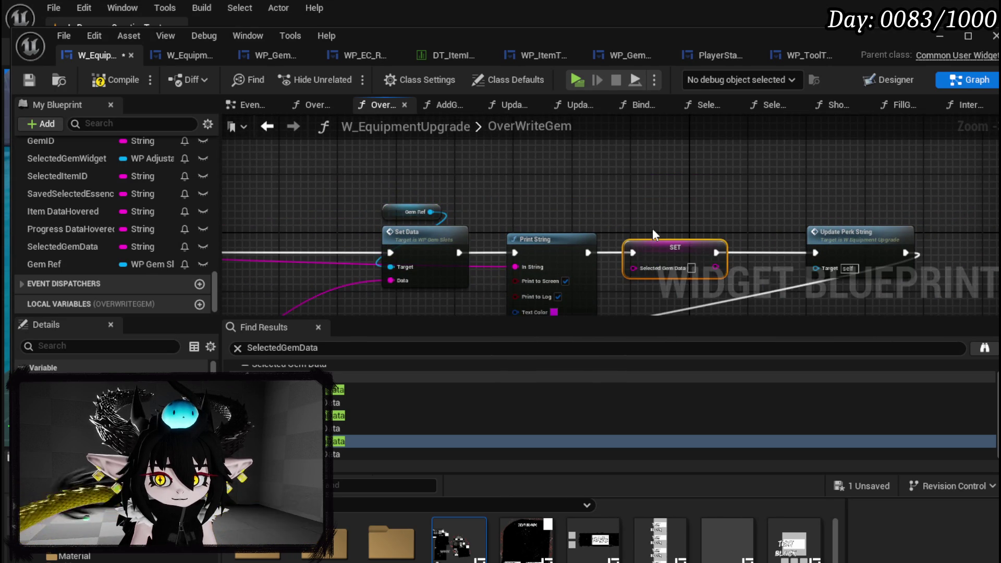
pyautogui.moveTo(479, 209); pyautogui.dragTo(709, 209)
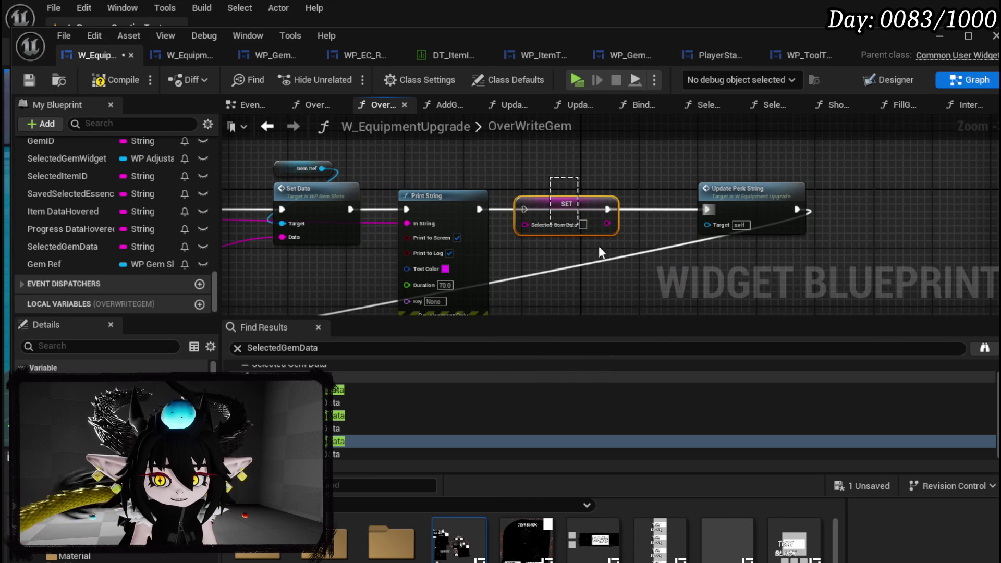
pyautogui.scroll(-4, 612, 255)
pyautogui.scroll(5, 530, 200)
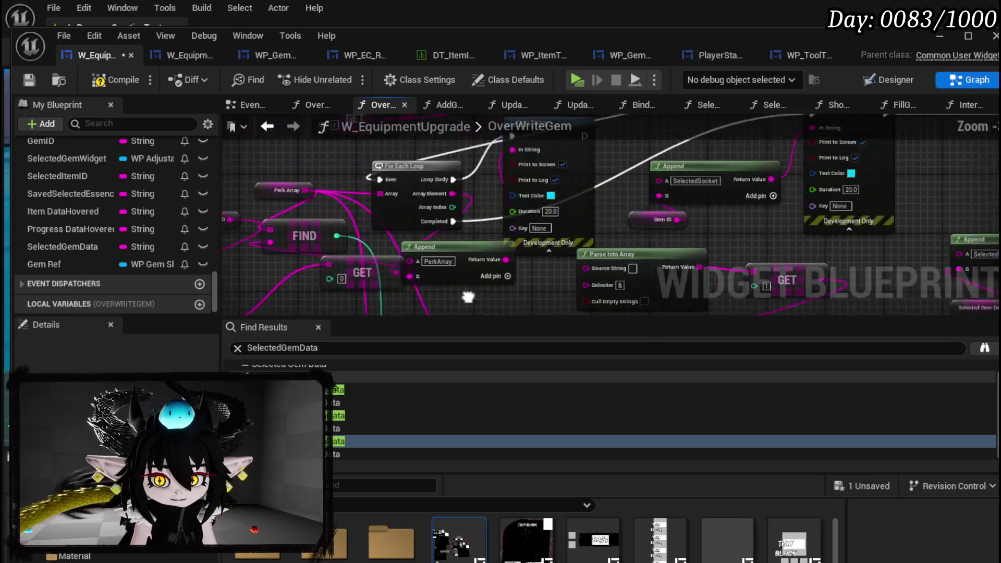
pyautogui.moveTo(459, 201)
pyautogui.mouseDown()
pyautogui.moveTo(488, 214)
pyautogui.moveTo(515, 204)
pyautogui.moveTo(402, 346)
pyautogui.moveTo(514, 103)
pyautogui.moveTo(504, 224)
pyautogui.moveTo(676, 271)
pyautogui.mouseUp()
pyautogui.moveTo(556, 255); pyautogui.dragTo(589, 292)
pyautogui.moveTo(599, 282)
pyautogui.mouseDown()
pyautogui.moveTo(408, 284)
pyautogui.moveTo(546, 259)
pyautogui.mouseUp()
# Step: Delete the Remove Index, GET and ADD nodes
pyautogui.click(469, 281)
pyautogui.press('Delete')
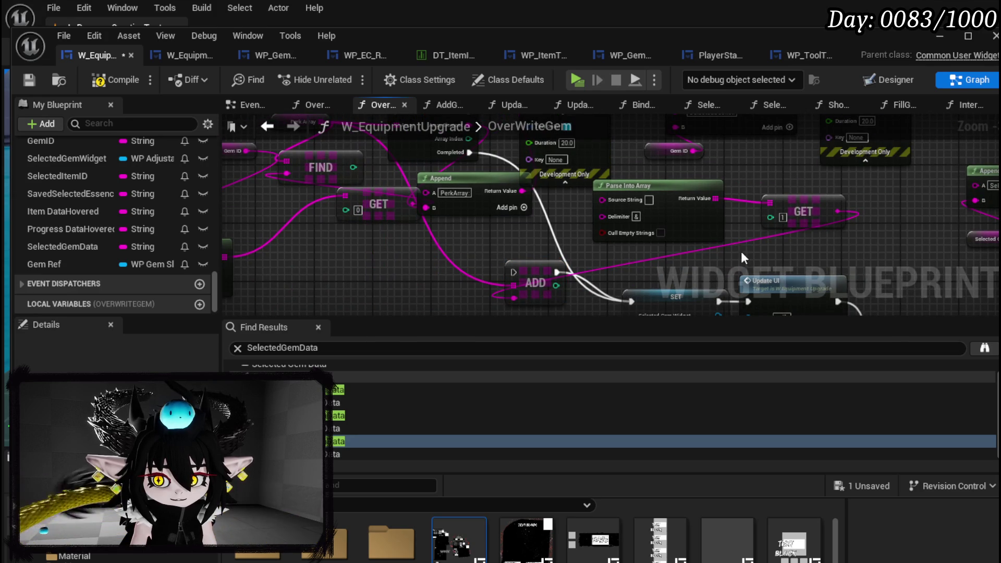
pyautogui.press('Delete')
pyautogui.click(533, 282)
pyautogui.press('Delete')
# Step: Delete the FIND, GET, Gem ID and Parse Into Array nodes
pyautogui.moveTo(663, 194)
pyautogui.mouseDown()
pyautogui.moveTo(767, 194)
pyautogui.moveTo(290, 265)
pyautogui.mouseUp()
pyautogui.moveTo(568, 212)
pyautogui.mouseDown()
pyautogui.moveTo(546, 281)
pyautogui.moveTo(777, 233)
pyautogui.mouseUp()
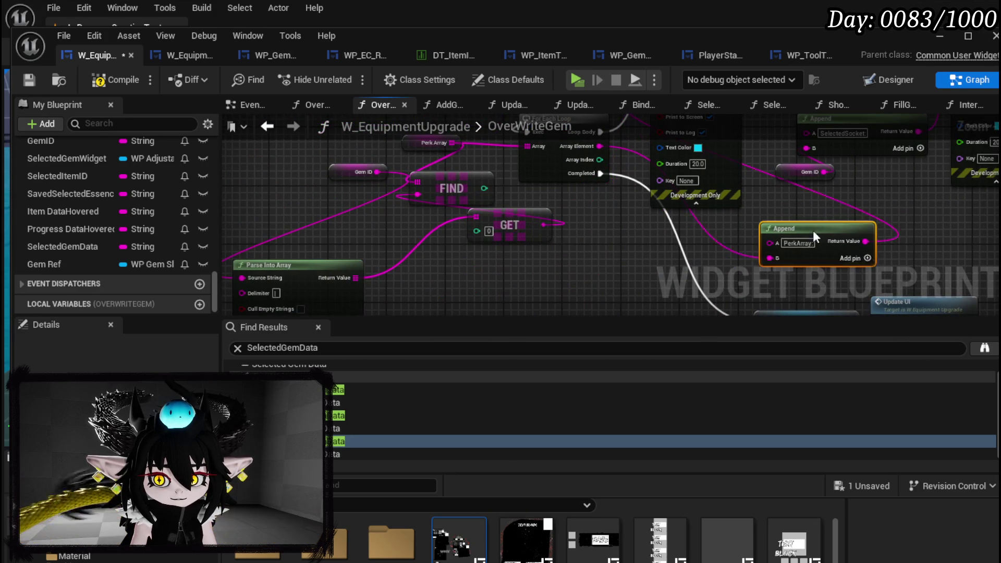
pyautogui.click(437, 191)
pyautogui.press('Delete')
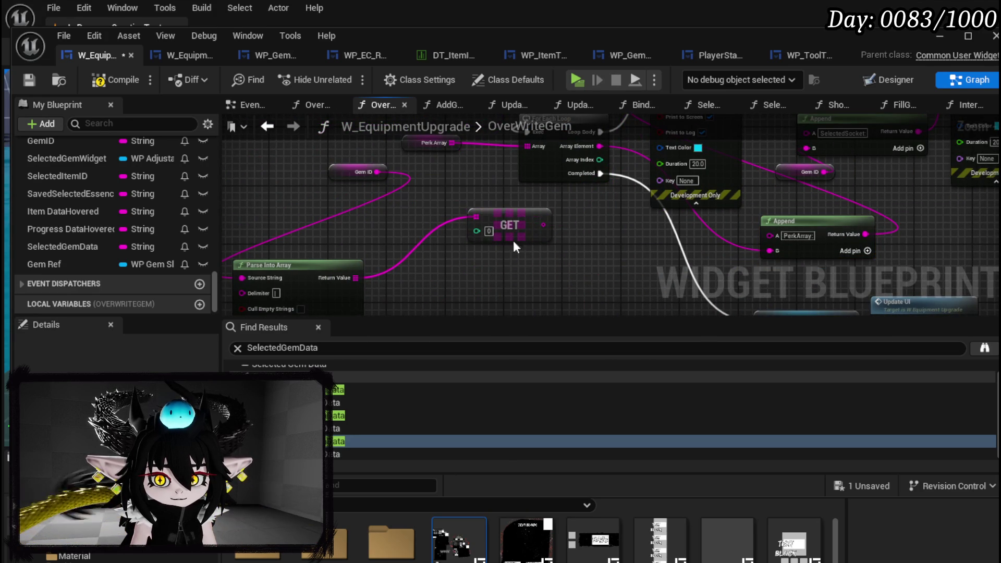
pyautogui.click(506, 230)
pyautogui.press('Delete')
pyautogui.click(372, 192)
pyautogui.press('Delete')
pyautogui.click(313, 224)
pyautogui.press('Delete')
pyautogui.click(452, 197)
# Step: Select the SET node with the Owner, Target, Remove Item and Selected Gem Data group
pyautogui.scroll(-2, 581, 265)
pyautogui.moveTo(581, 265)
pyautogui.mouseDown()
pyautogui.moveTo(324, 253)
pyautogui.moveTo(330, 211)
pyautogui.moveTo(515, 196)
pyautogui.moveTo(504, 195)
pyautogui.moveTo(547, 184)
pyautogui.moveTo(493, 207)
pyautogui.mouseUp()
pyautogui.scroll(2, 493, 208)
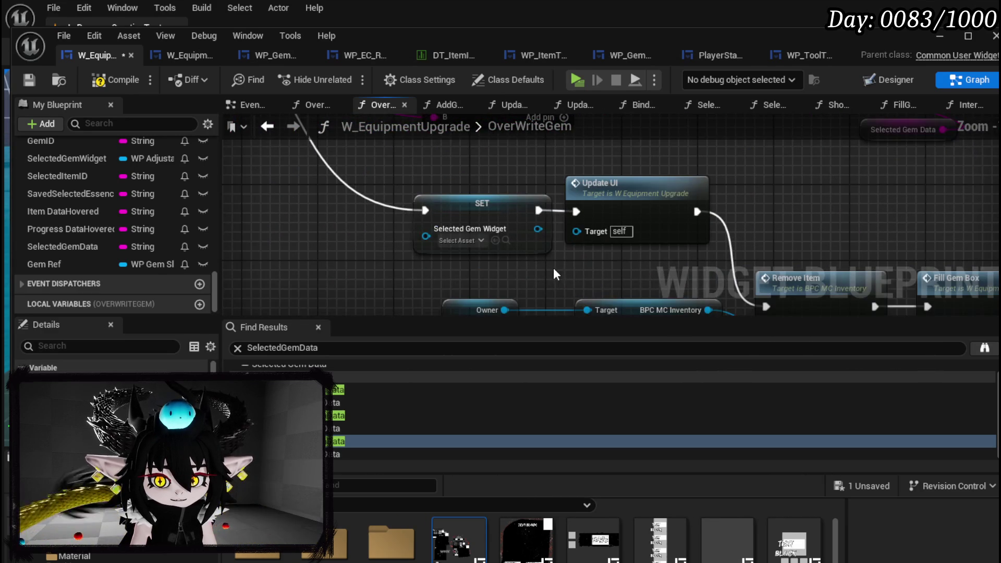
pyautogui.moveTo(506, 271); pyautogui.dragTo(559, 270)
pyautogui.moveTo(410, 267); pyautogui.dragTo(554, 198)
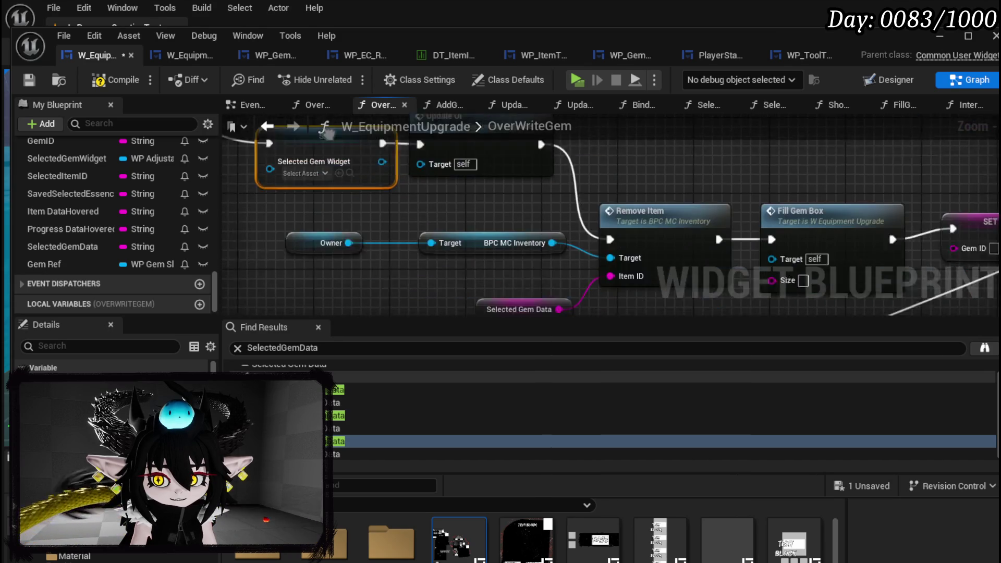
pyautogui.moveTo(313, 290)
pyautogui.mouseDown()
pyautogui.moveTo(622, 167)
pyautogui.moveTo(642, 188)
pyautogui.mouseUp()
pyautogui.moveTo(537, 334); pyautogui.dragTo(459, 283)
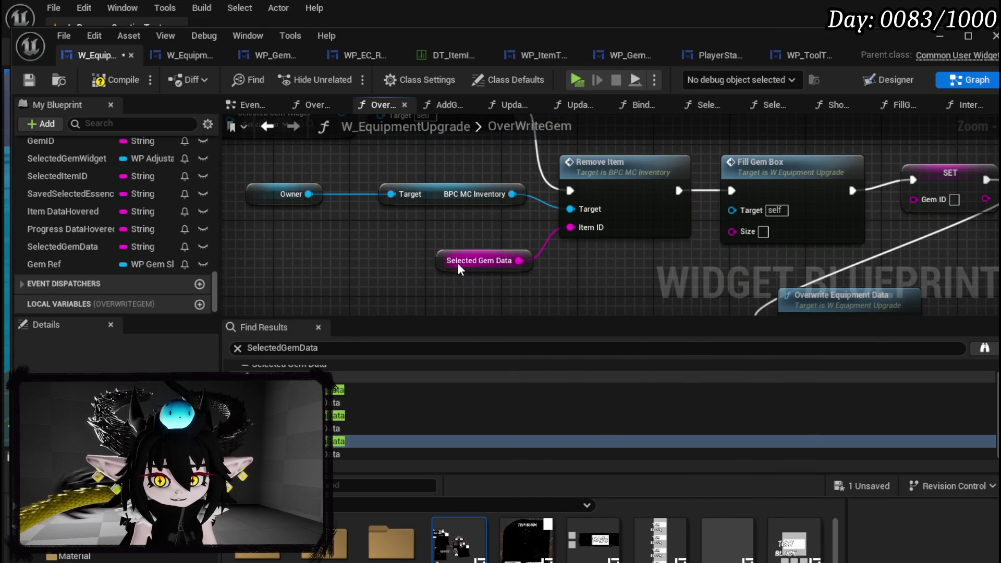
pyautogui.moveTo(396, 289); pyautogui.dragTo(480, 227)
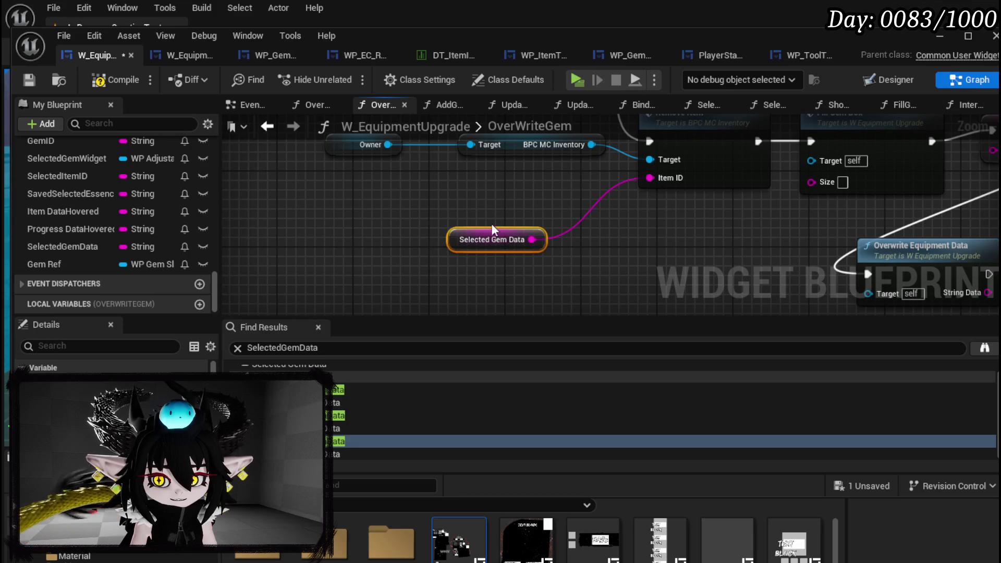
# Step: Feed Remove Item's Item ID from an Append of 'Gem&' and Selected Gem Data
pyautogui.moveTo(473, 205); pyautogui.dragTo(474, 191)
pyautogui.write('append')
pyautogui.press('Return')
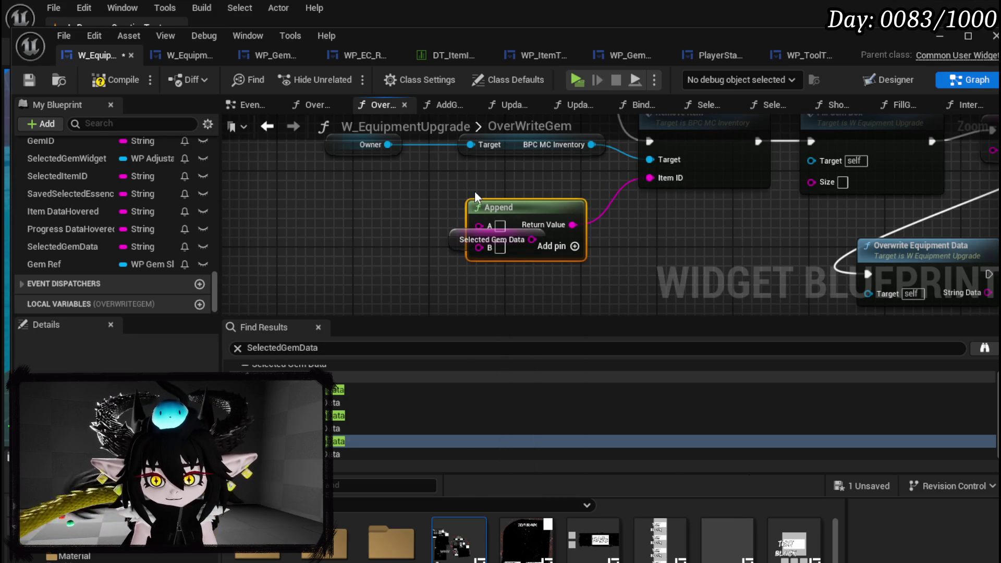
pyautogui.moveTo(598, 199); pyautogui.dragTo(588, 232)
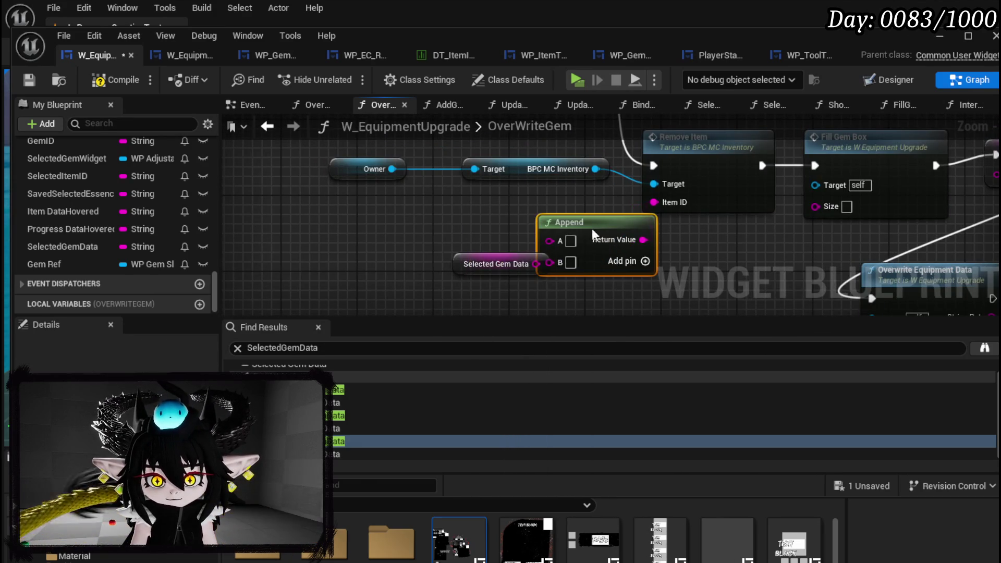
pyautogui.moveTo(488, 293)
pyautogui.mouseDown()
pyautogui.moveTo(550, 262)
pyautogui.moveTo(483, 235)
pyautogui.mouseUp()
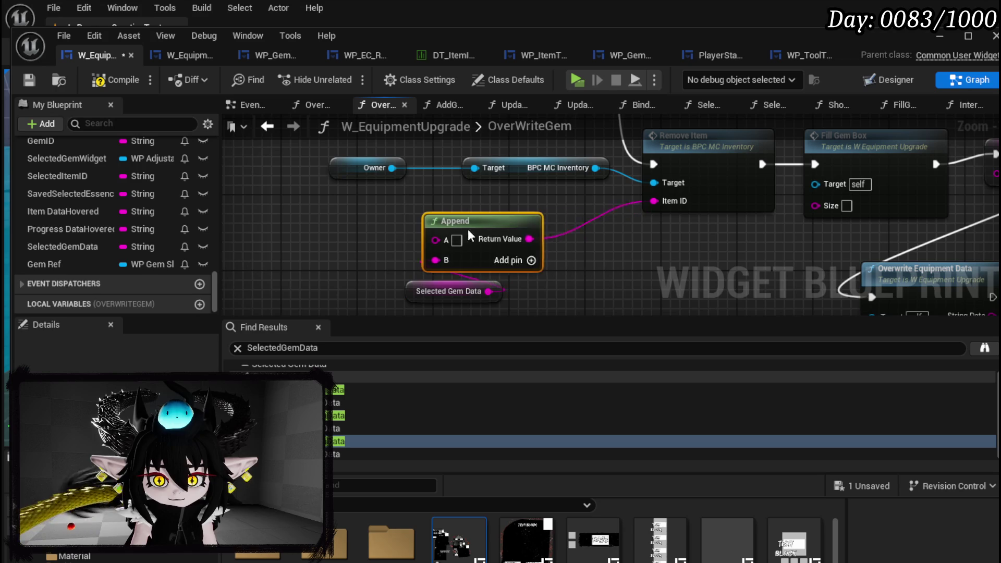
pyautogui.write('Gem')
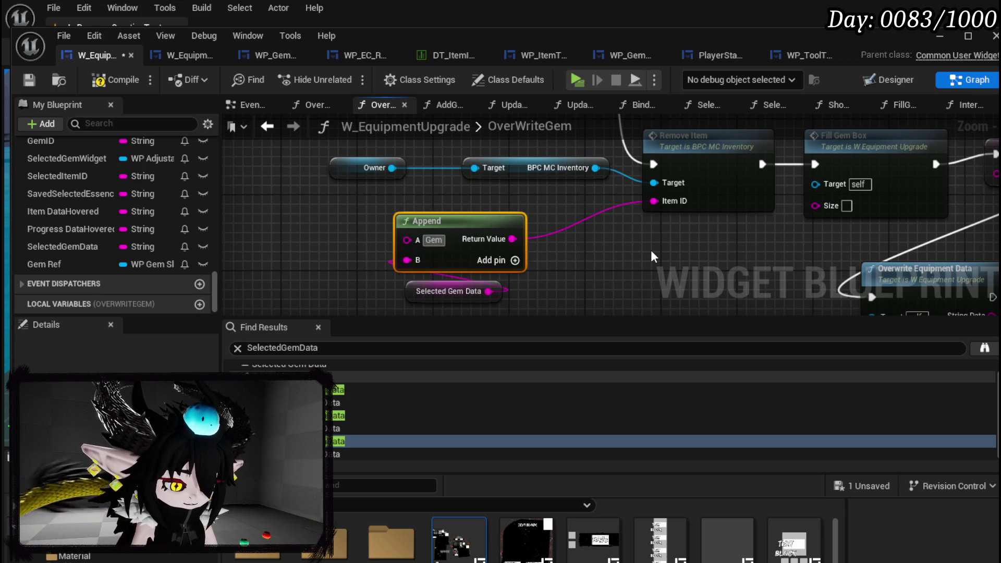
pyautogui.write('&')
pyautogui.click(649, 248)
# Step: Place the SET node beside Fill Gem Box and link Remove Item to Overwrite Equipment Data
pyautogui.moveTo(649, 249)
pyautogui.mouseDown()
pyautogui.moveTo(489, 244)
pyautogui.moveTo(296, 271)
pyautogui.moveTo(267, 231)
pyautogui.mouseUp()
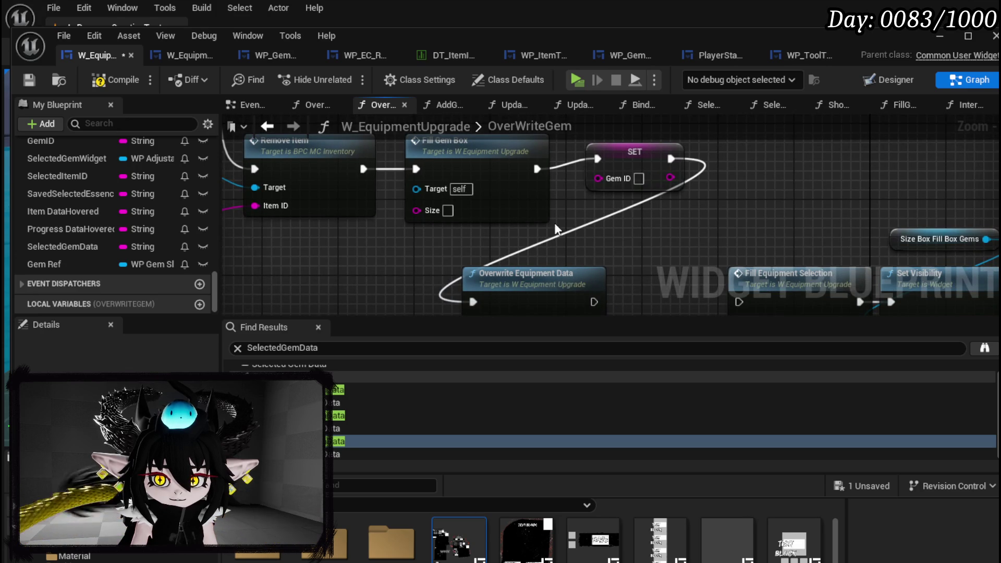
pyautogui.moveTo(636, 168); pyautogui.dragTo(689, 153)
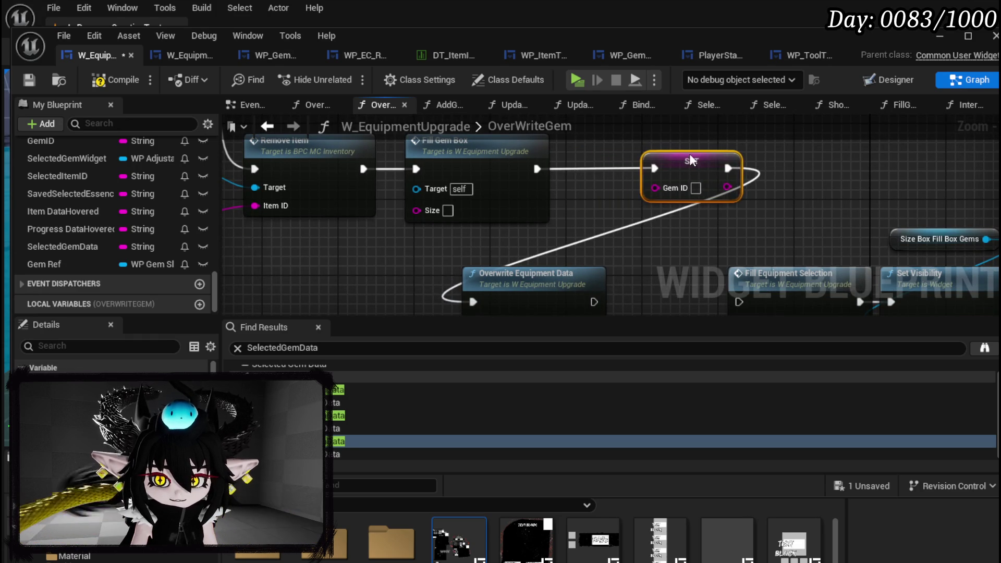
pyautogui.scroll(-2, 689, 153)
pyautogui.moveTo(430, 225); pyautogui.dragTo(414, 241)
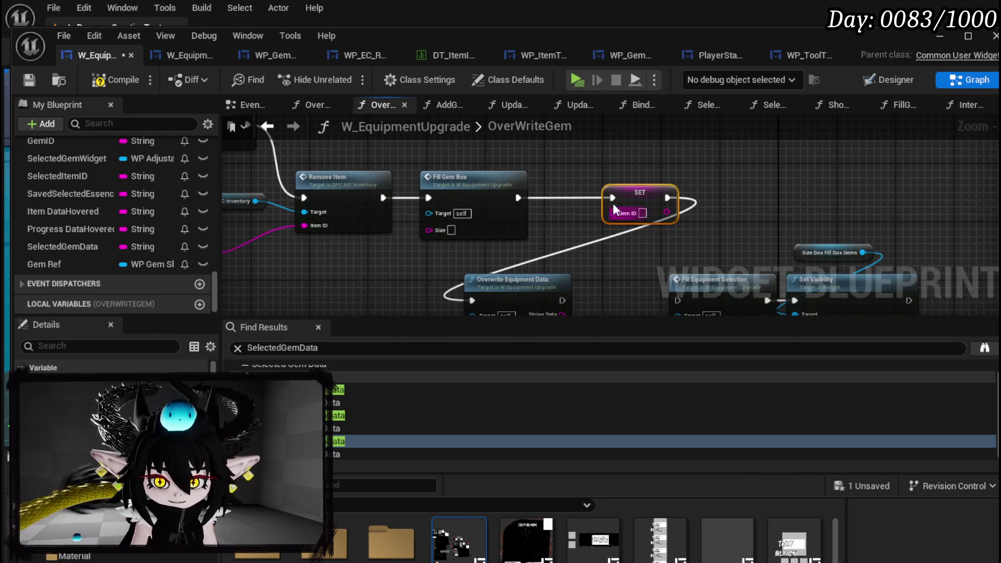
pyautogui.moveTo(591, 201); pyautogui.dragTo(598, 157)
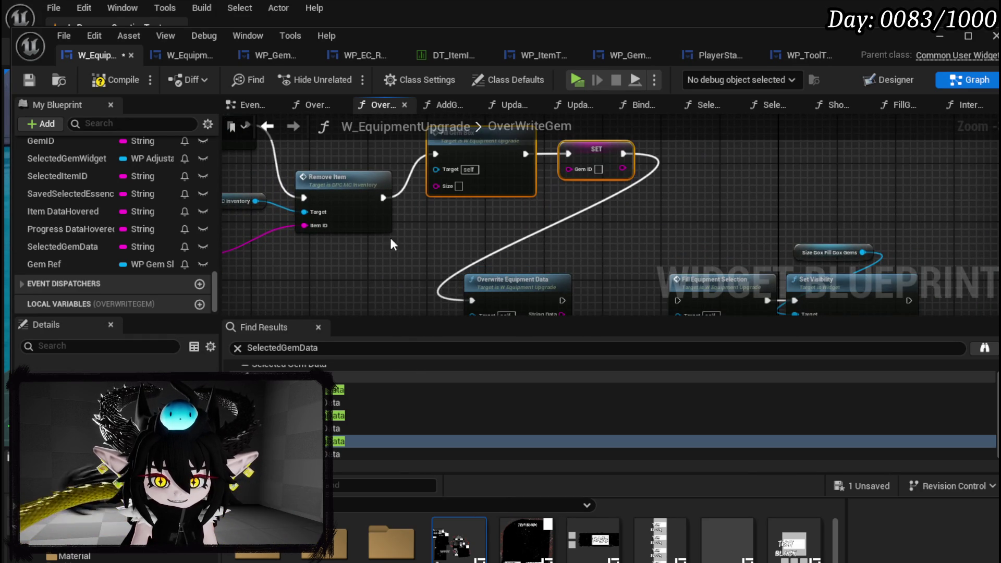
pyautogui.moveTo(382, 200)
pyautogui.mouseDown()
pyautogui.moveTo(492, 264)
pyautogui.moveTo(373, 230)
pyautogui.mouseUp()
pyautogui.click(460, 176)
# Step: Nudge Fill Gem Box and review the Append, SET and Print String areas
pyautogui.moveTo(461, 177)
pyautogui.mouseDown()
pyautogui.moveTo(454, 201)
pyautogui.moveTo(433, 168)
pyautogui.moveTo(689, 224)
pyautogui.mouseUp()
pyautogui.moveTo(408, 280); pyautogui.dragTo(472, 423)
pyautogui.moveTo(524, 343)
pyautogui.mouseDown()
pyautogui.moveTo(592, 291)
pyautogui.moveTo(558, 277)
pyautogui.mouseUp()
pyautogui.moveTo(604, 214); pyautogui.dragTo(620, 243)
pyautogui.moveTo(471, 202); pyautogui.dragTo(730, 272)
pyautogui.moveTo(408, 248); pyautogui.dragTo(335, 302)
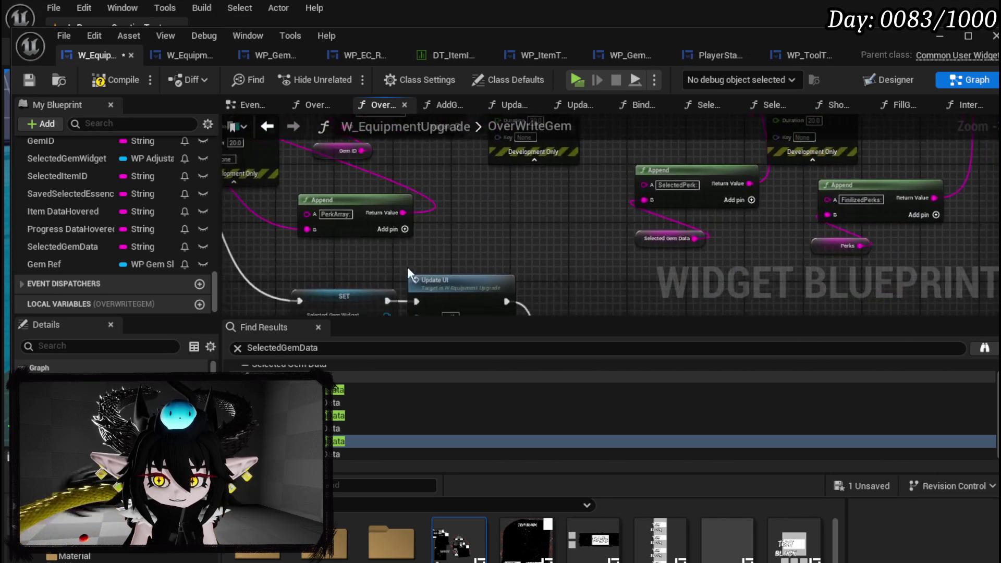
pyautogui.scroll(-3, 346, 279)
pyautogui.moveTo(585, 157)
pyautogui.mouseDown()
pyautogui.moveTo(574, 225)
pyautogui.moveTo(766, 203)
pyautogui.moveTo(781, 264)
pyautogui.moveTo(730, 199)
pyautogui.moveTo(557, 162)
pyautogui.mouseUp()
pyautogui.scroll(3, 495, 292)
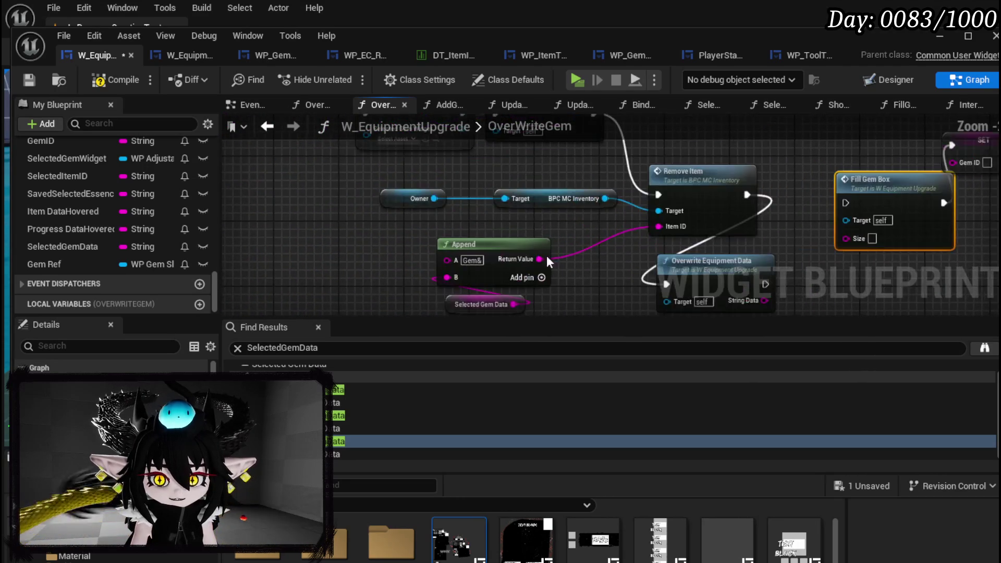
pyautogui.moveTo(457, 294); pyautogui.dragTo(457, 194)
pyautogui.scroll(-2, 449, 180)
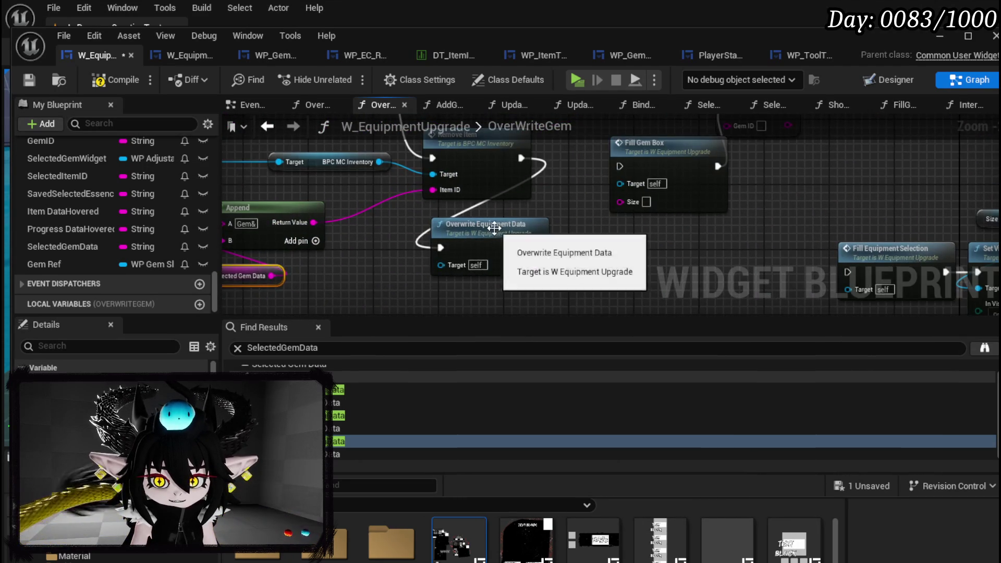
pyautogui.scroll(2, 543, 272)
pyautogui.moveTo(529, 223); pyautogui.dragTo(530, 230)
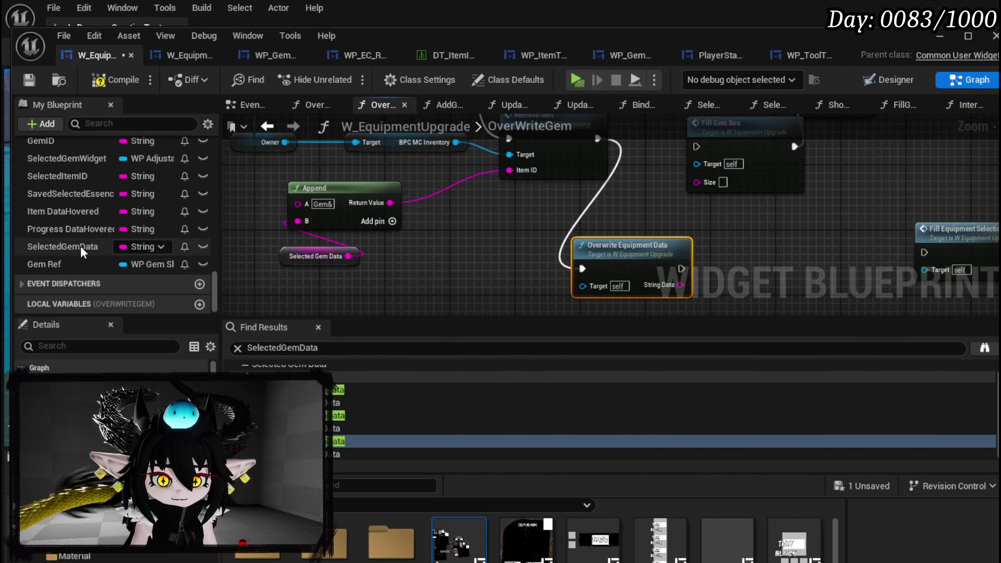
# Step: Add a SET Selected Gem Data node before Overwrite Equipment Data and save the blueprint
pyautogui.moveTo(81, 247)
pyautogui.mouseDown()
pyautogui.moveTo(67, 246)
pyautogui.moveTo(473, 230)
pyautogui.mouseUp()
pyautogui.click(495, 266)
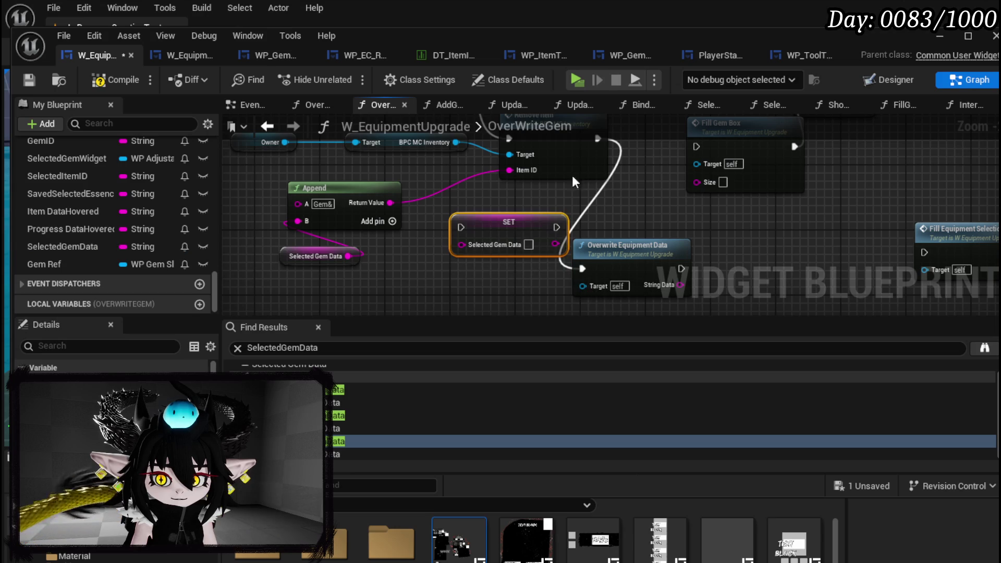
pyautogui.moveTo(564, 192); pyautogui.dragTo(555, 209)
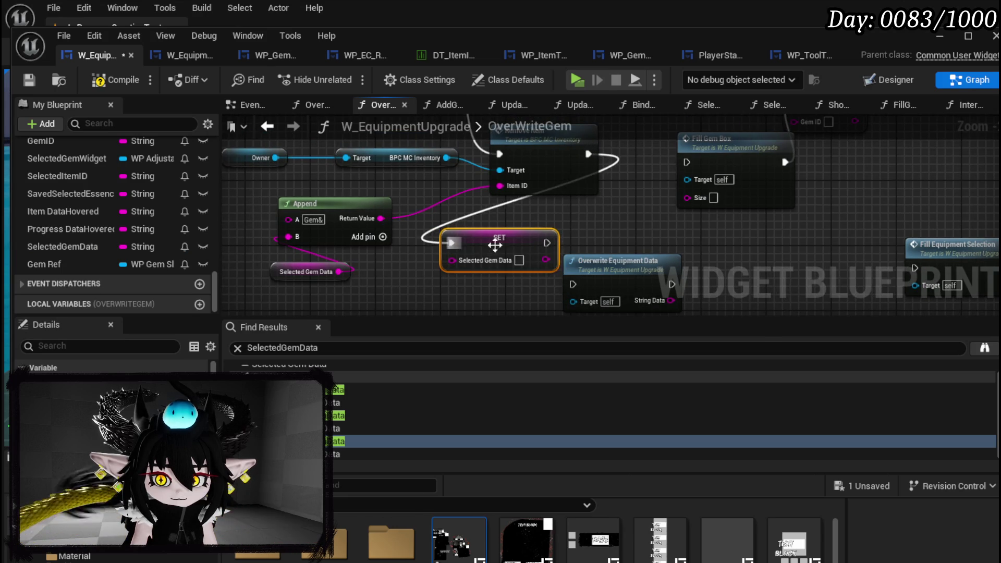
pyautogui.moveTo(539, 284); pyautogui.dragTo(571, 283)
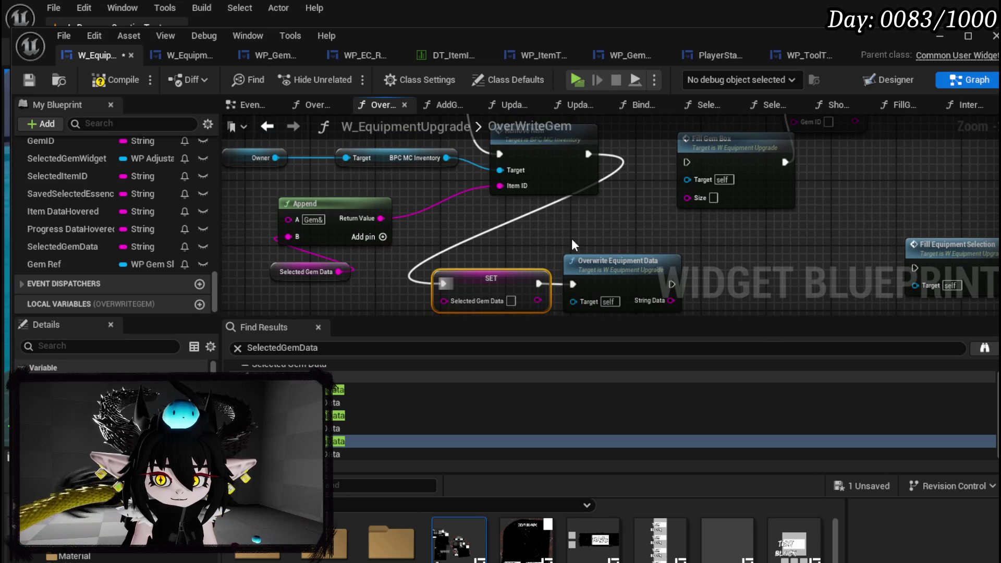
pyautogui.click(36, 83)
pyautogui.click(940, 36)
# Step: Start the play-test and open Iron Legs' essence upgrade from the crafting table
pyautogui.click(349, 54)
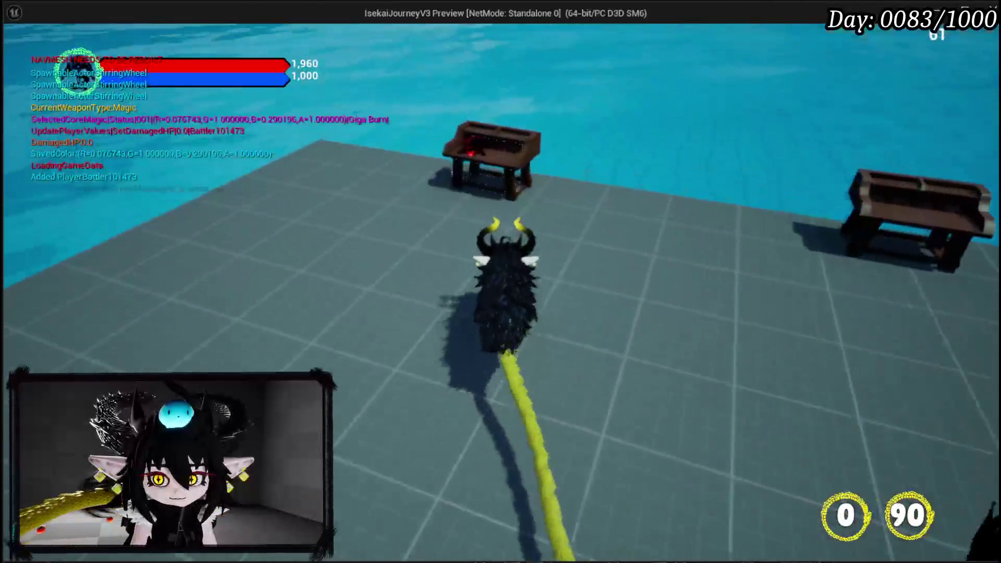
pyautogui.press('e')
pyautogui.click(255, 41)
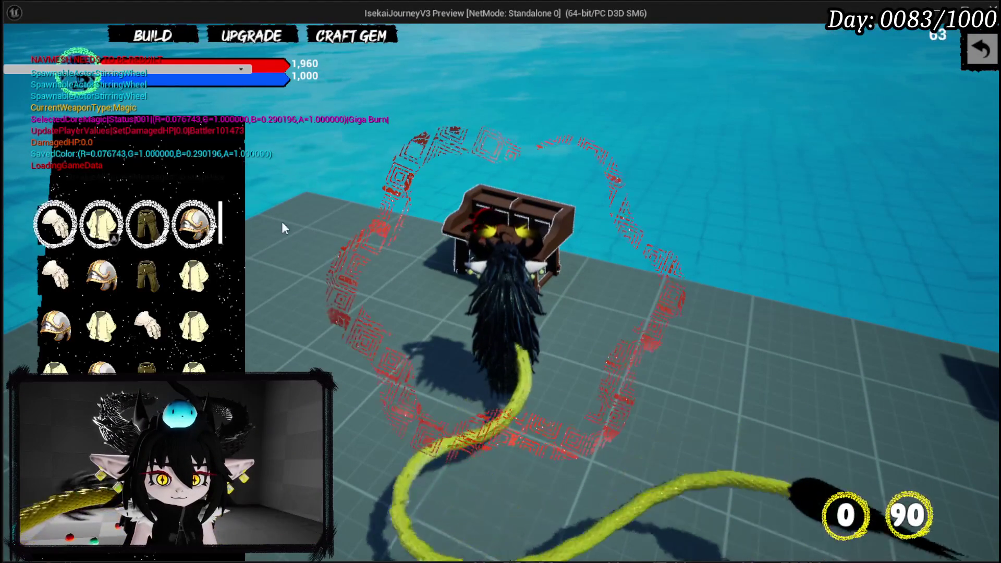
pyautogui.moveTo(152, 215)
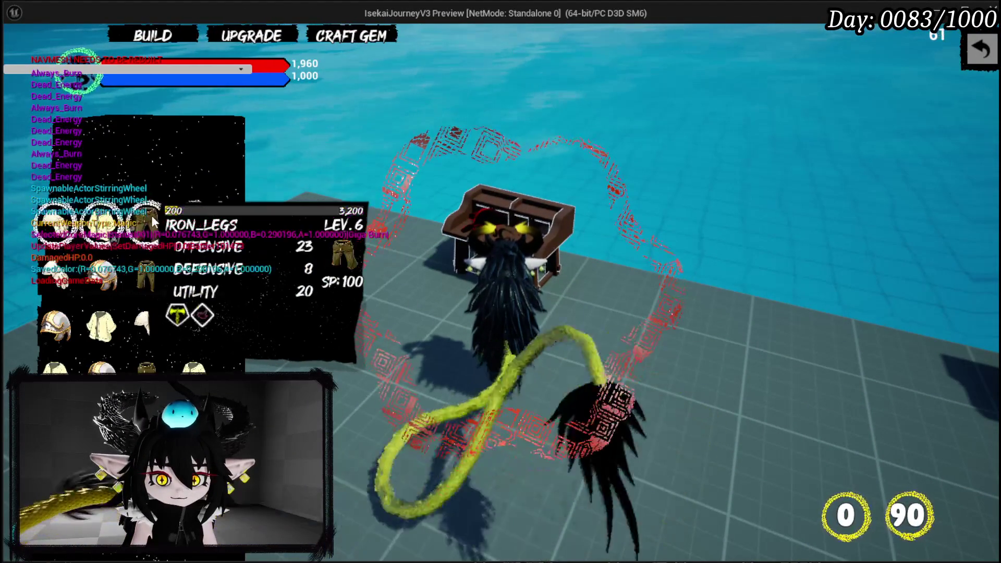
pyautogui.click(151, 215)
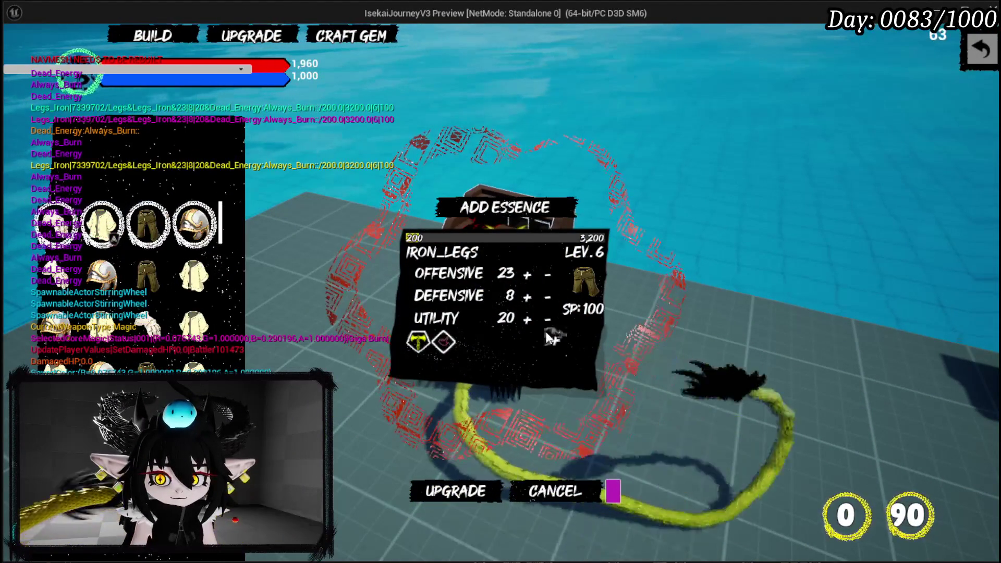
# Step: Add a third gem slot to Iron Legs, open its gem choices, and resume past the breakpoint
pyautogui.click(555, 340)
pyautogui.click(456, 436)
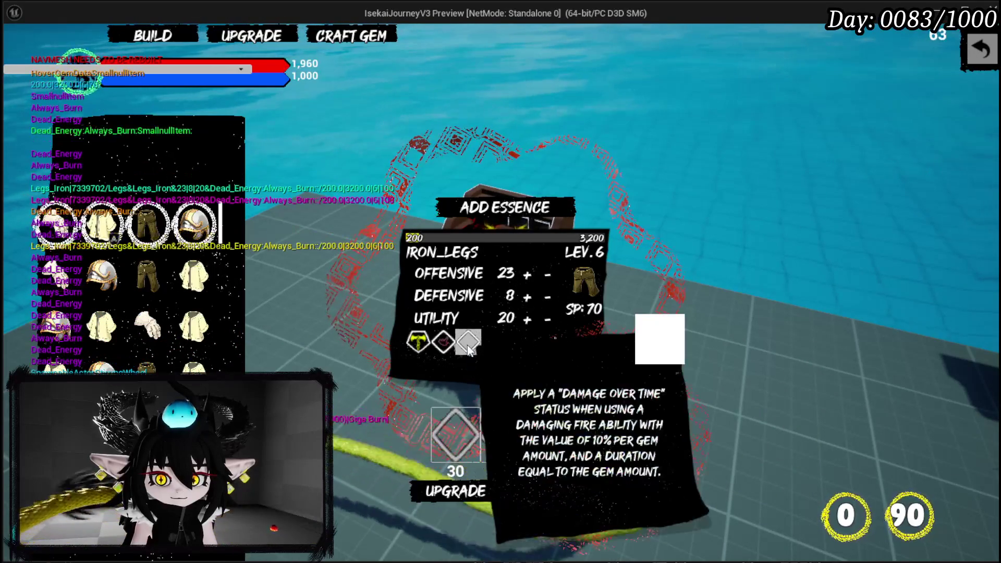
pyautogui.click(903, 98)
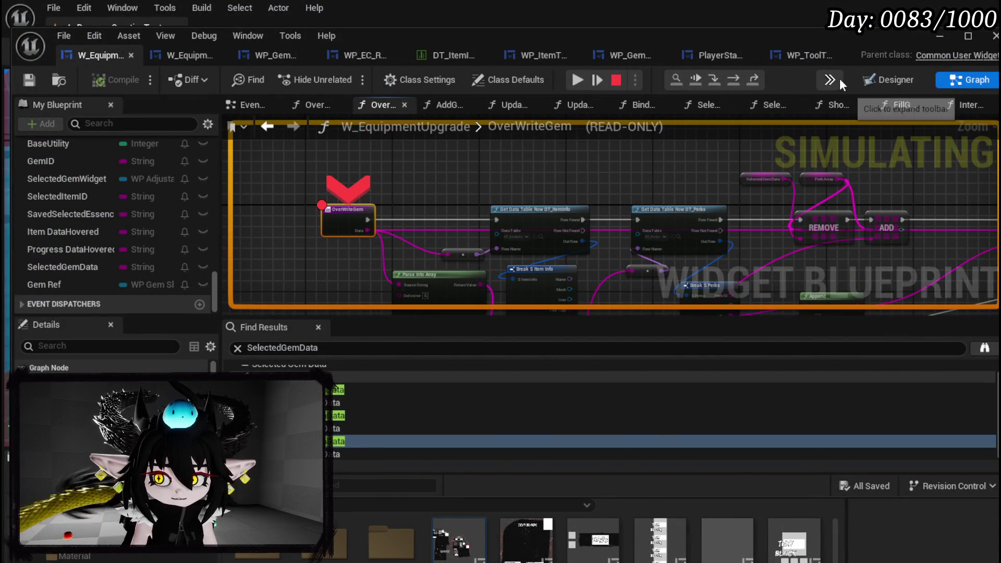
pyautogui.click(588, 80)
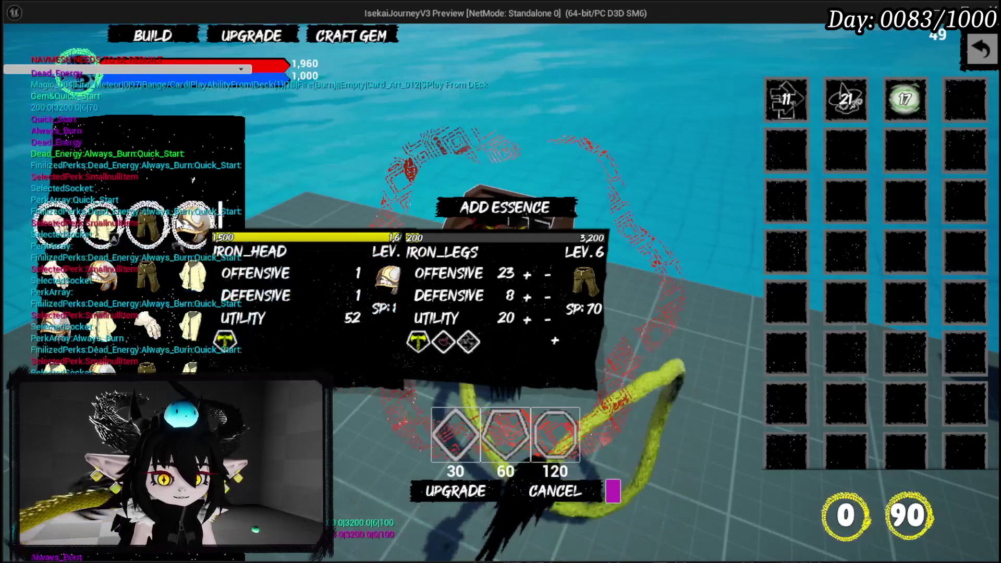
# Step: Socket the 11 gem into Iron Legs and resume past the breakpoint
pyautogui.moveTo(140, 225)
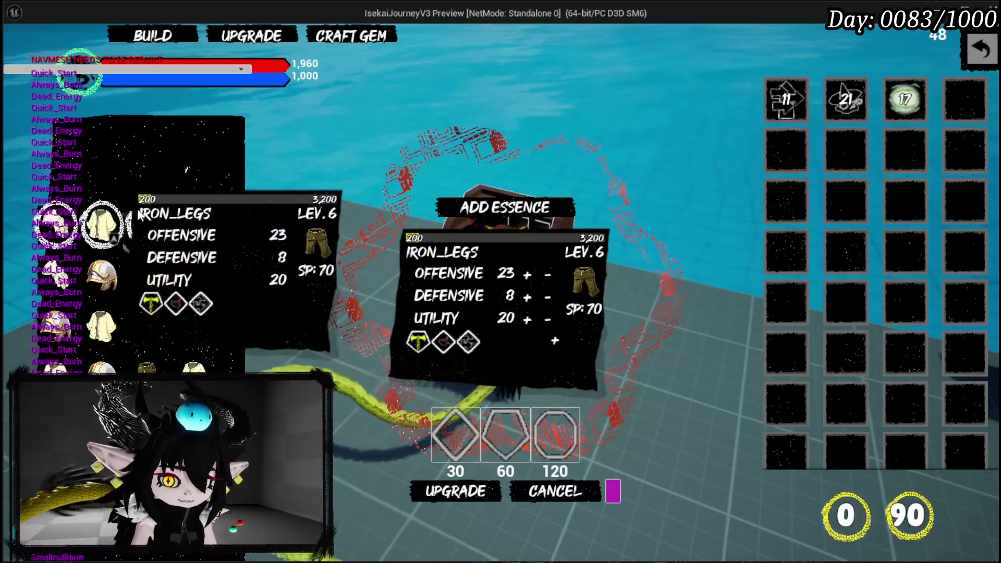
pyautogui.moveTo(47, 226)
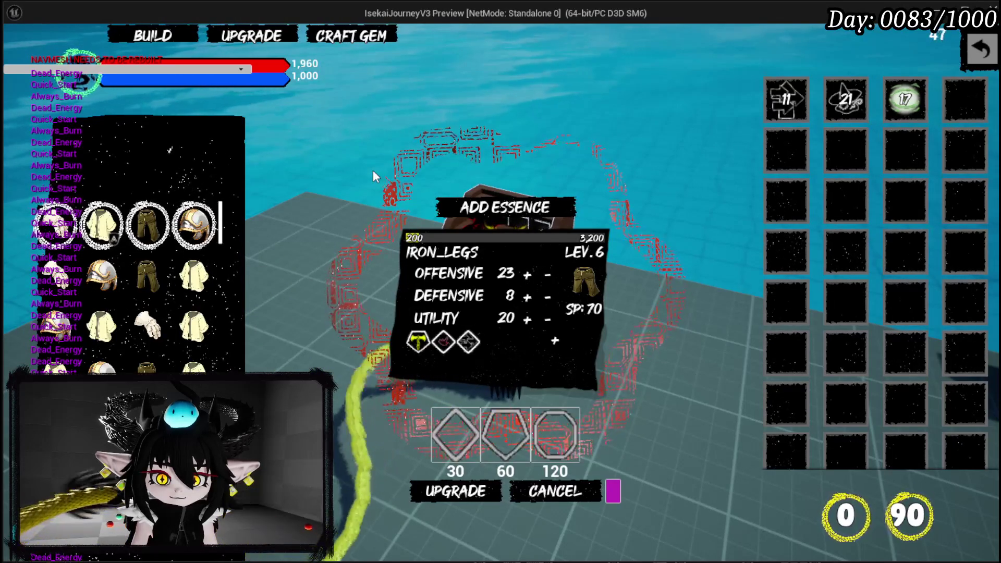
pyautogui.click(778, 93)
pyautogui.click(583, 87)
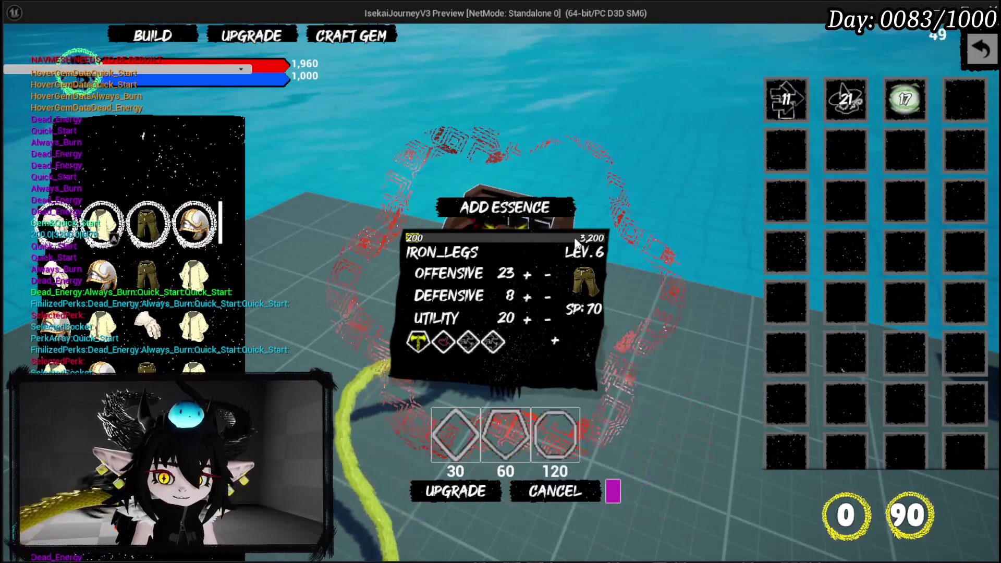
# Step: Raise Iron Legs' Offensive from 23 to 86, then stop the play-test
pyautogui.click(525, 276)
pyautogui.click(524, 277)
pyautogui.click(521, 275)
pyautogui.click(520, 274)
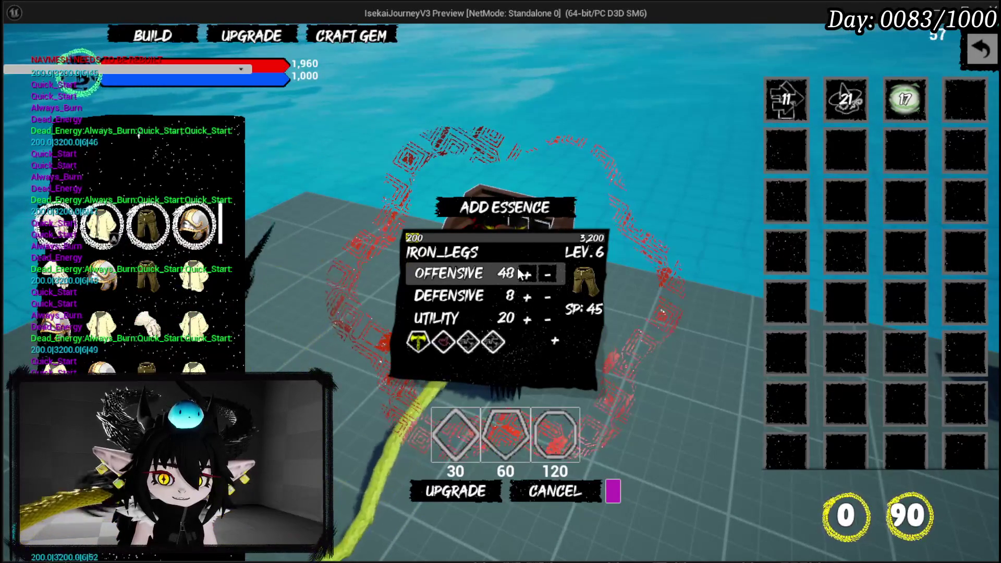
pyautogui.click(524, 275)
pyautogui.click(527, 276)
pyautogui.click(527, 276)
pyautogui.click(527, 276)
pyautogui.click(526, 276)
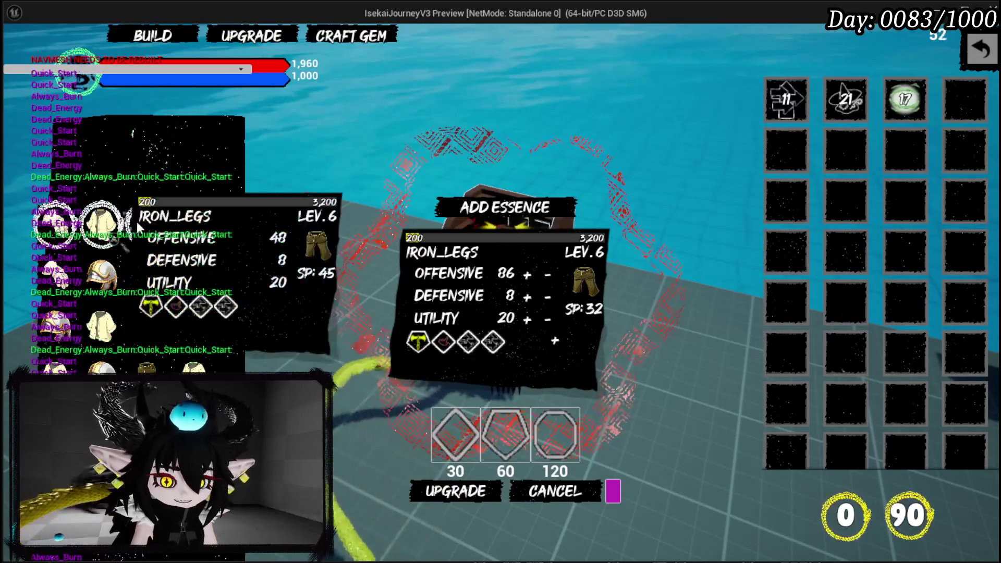
pyautogui.press('Escape')
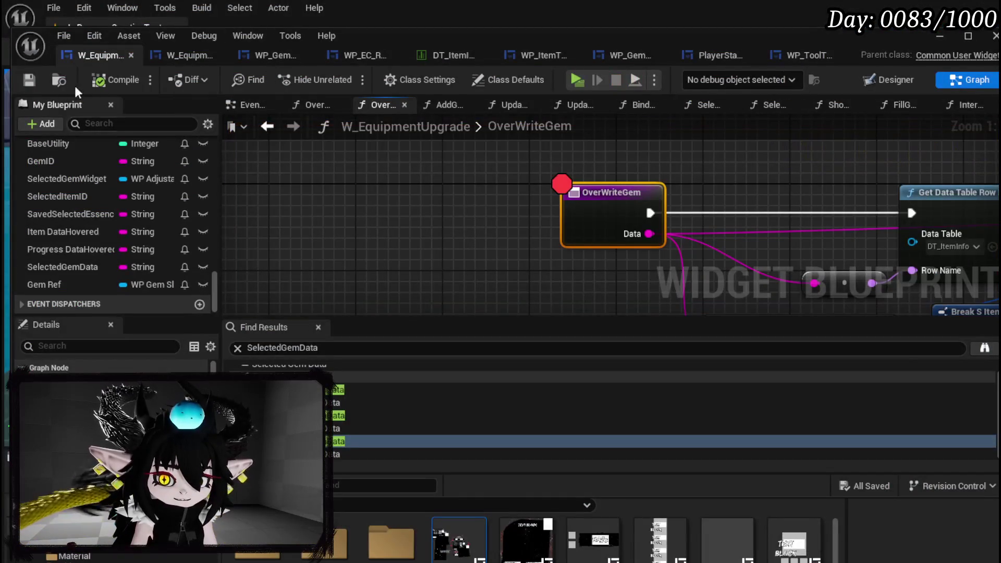
# Step: Remove the breakpoint from the OverWriteGem node with F9
pyautogui.scroll(-4, 476, 212)
pyautogui.moveTo(475, 212)
pyautogui.mouseDown()
pyautogui.moveTo(242, 176)
pyautogui.moveTo(323, 230)
pyautogui.mouseUp()
pyautogui.rightClick(367, 225)
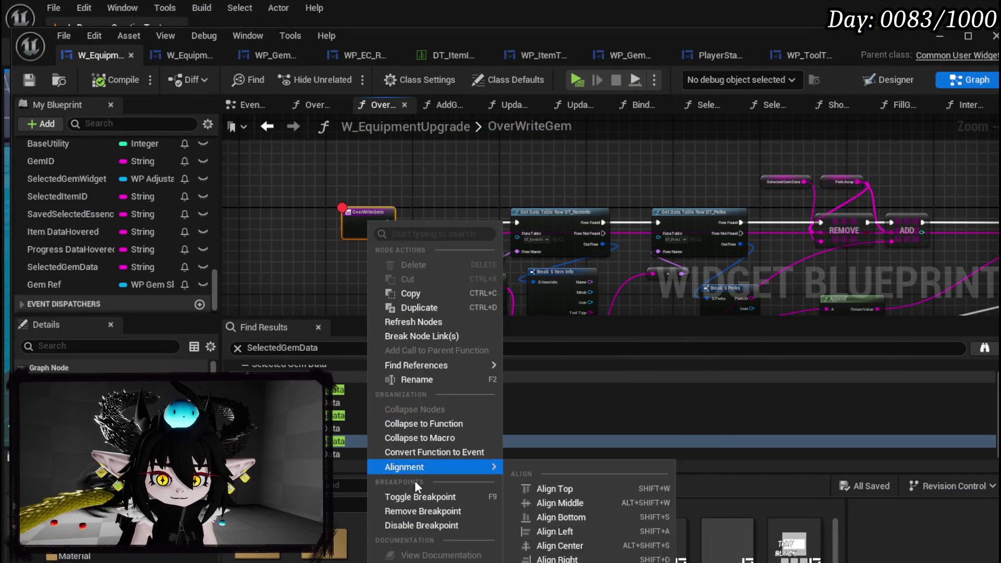
pyautogui.press('Escape')
pyautogui.press('F9')
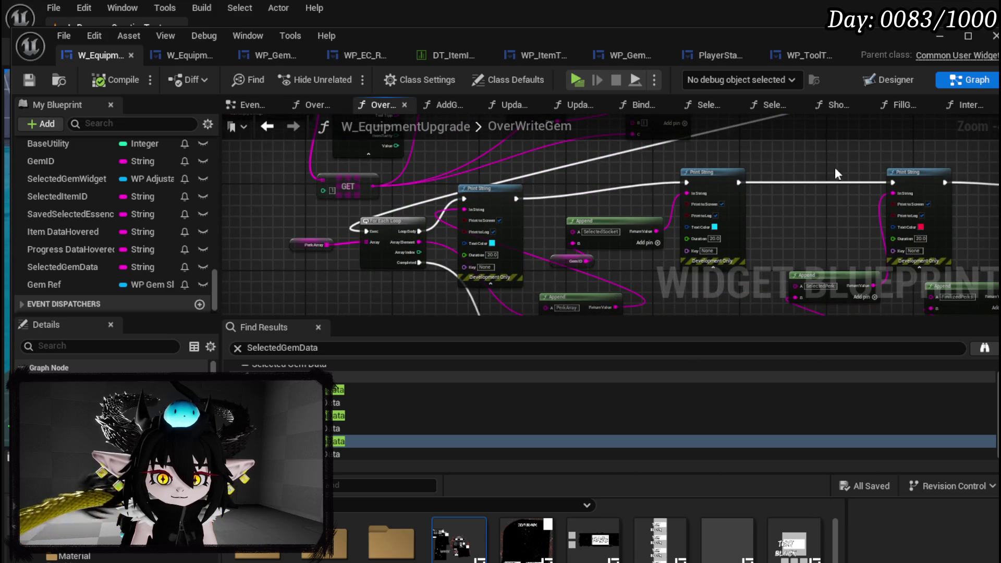
# Step: Route Update Perk String into the SET node and delete the Append and Print String pair
pyautogui.moveTo(552, 190)
pyautogui.mouseDown()
pyautogui.moveTo(718, 310)
pyautogui.moveTo(409, 282)
pyautogui.moveTo(554, 212)
pyautogui.mouseUp()
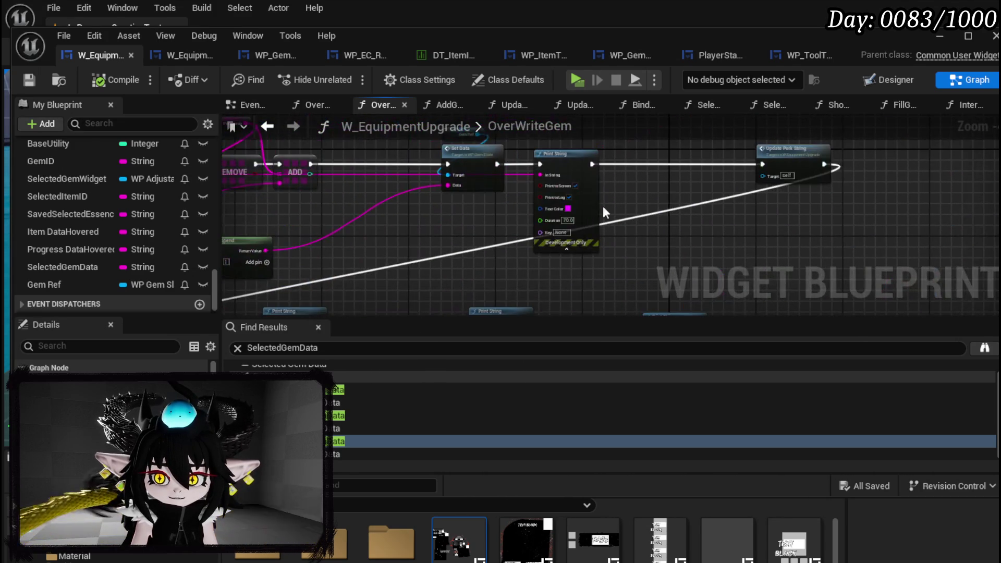
pyautogui.moveTo(823, 164)
pyautogui.mouseDown()
pyautogui.moveTo(257, 234)
pyautogui.moveTo(405, 148)
pyautogui.moveTo(268, 273)
pyautogui.moveTo(374, 317)
pyautogui.moveTo(567, 226)
pyautogui.moveTo(572, 246)
pyautogui.mouseUp()
pyautogui.moveTo(450, 170); pyautogui.dragTo(303, 294)
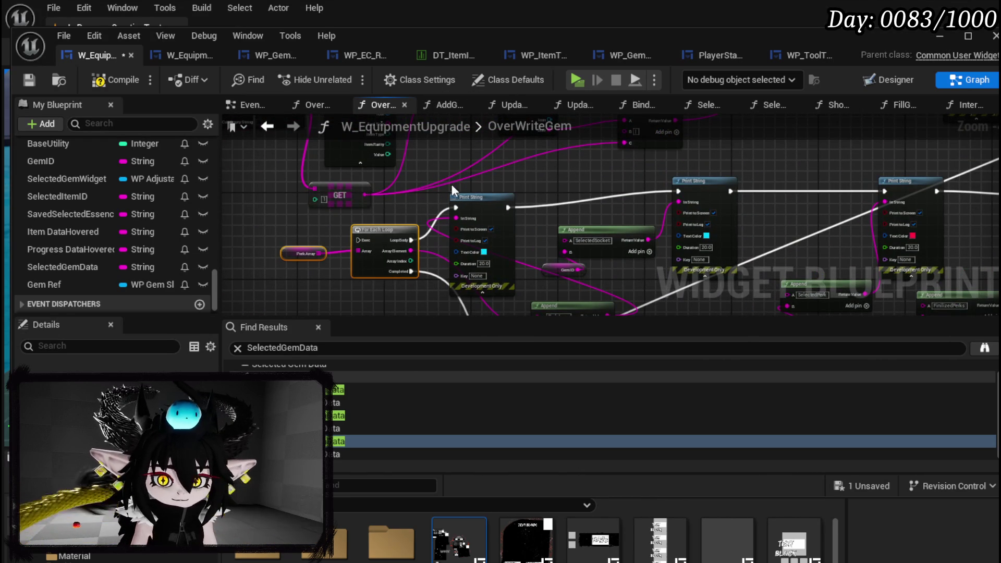
pyautogui.moveTo(456, 186); pyautogui.dragTo(324, 167)
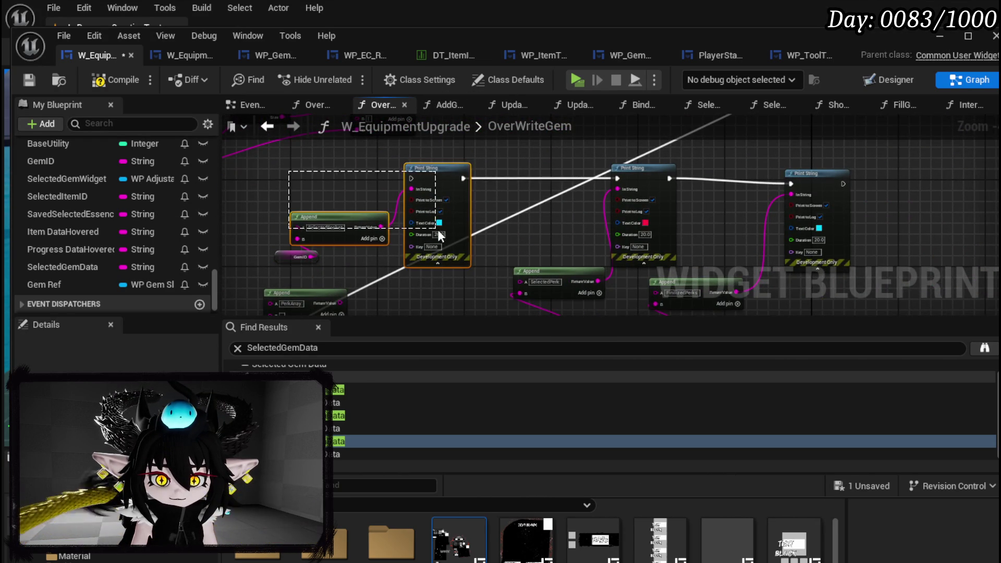
pyautogui.press('Delete')
pyautogui.moveTo(387, 186); pyautogui.dragTo(503, 245)
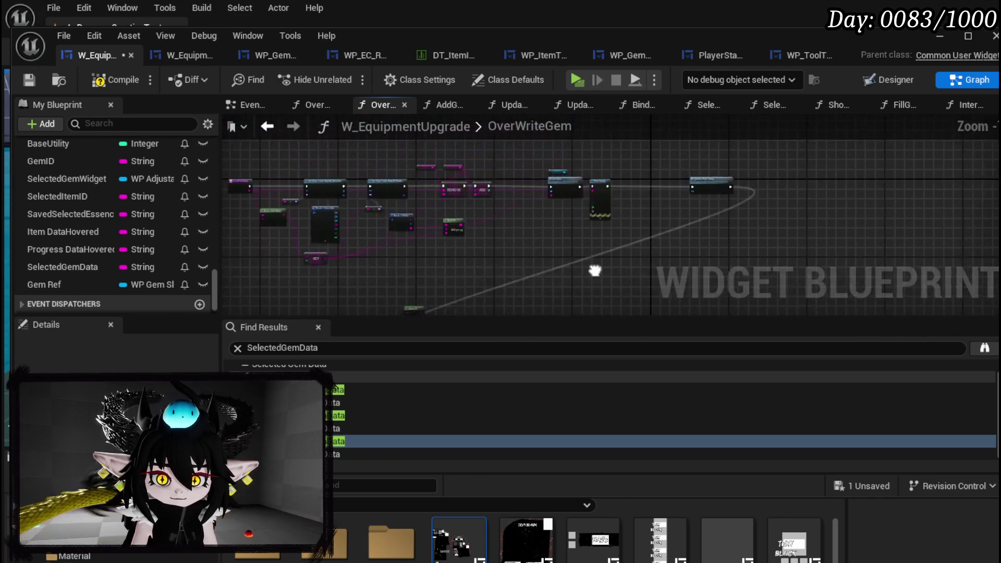
# Step: Place Set Visibility for Size Box Fill Box Gems right after Overwrite Equipment Data, then compile and save
pyautogui.moveTo(524, 272); pyautogui.dragTo(422, 301)
pyautogui.scroll(4, 511, 214)
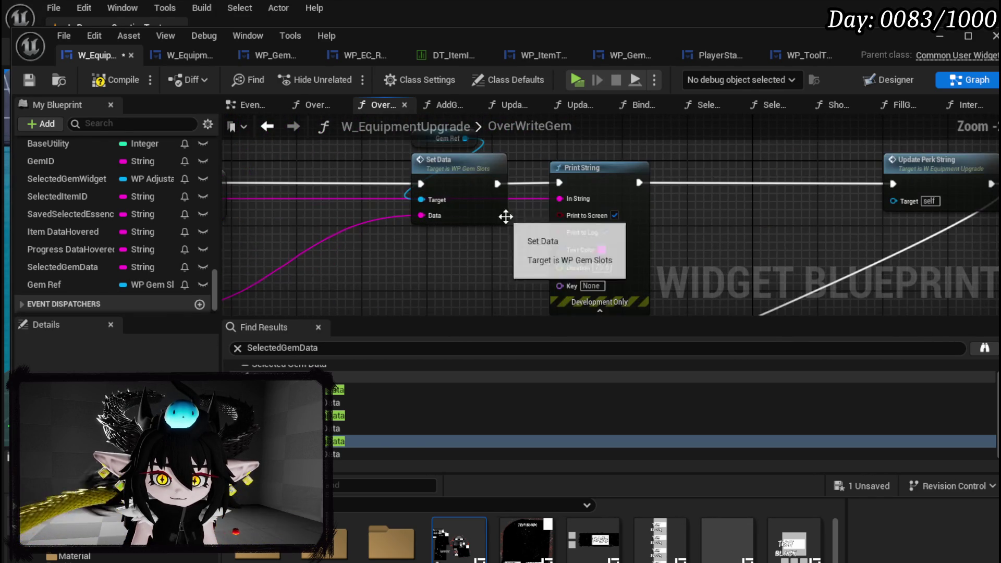
pyautogui.scroll(-3, 565, 213)
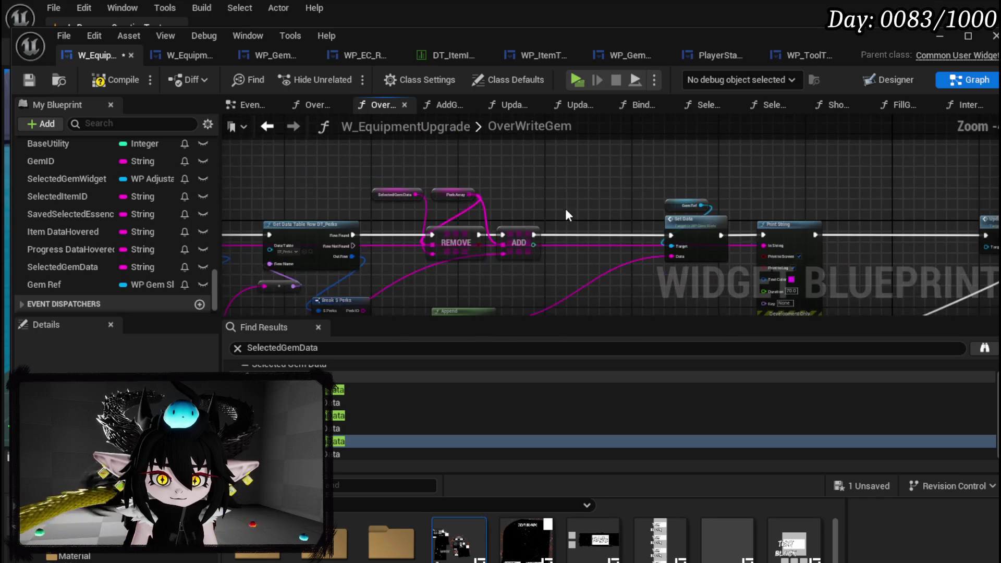
pyautogui.moveTo(462, 206); pyautogui.dragTo(486, 277)
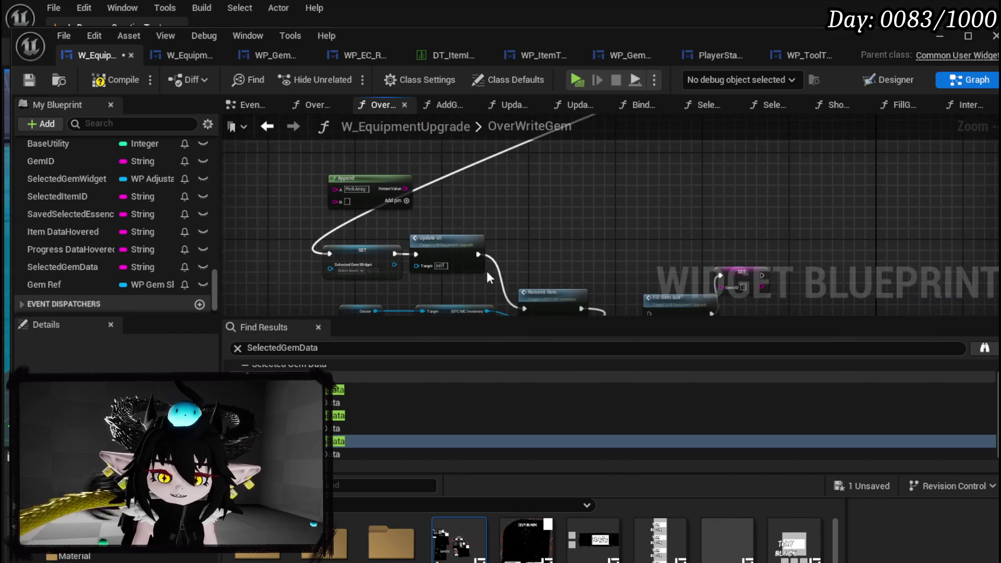
pyautogui.moveTo(594, 263); pyautogui.dragTo(411, 157)
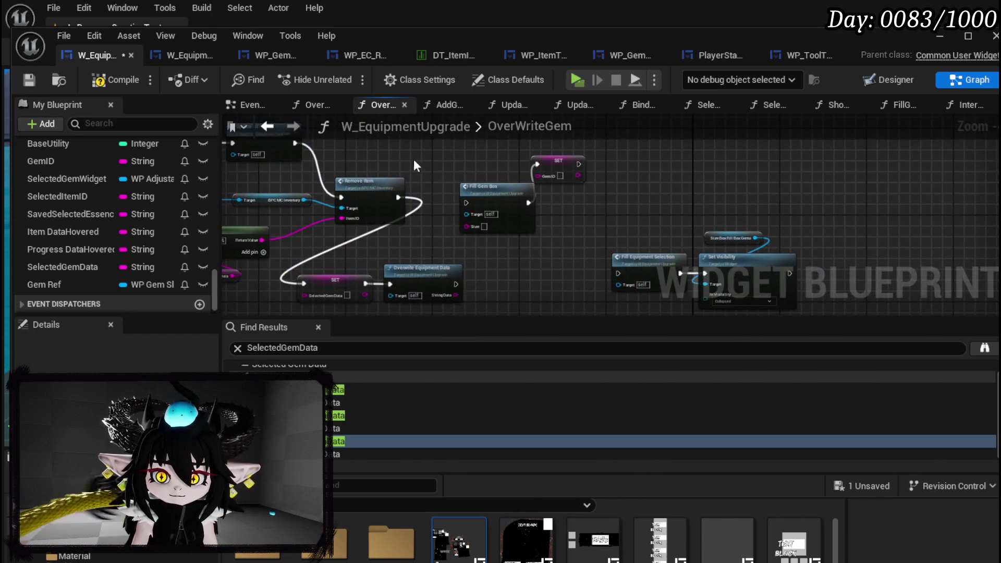
pyautogui.scroll(3, 568, 215)
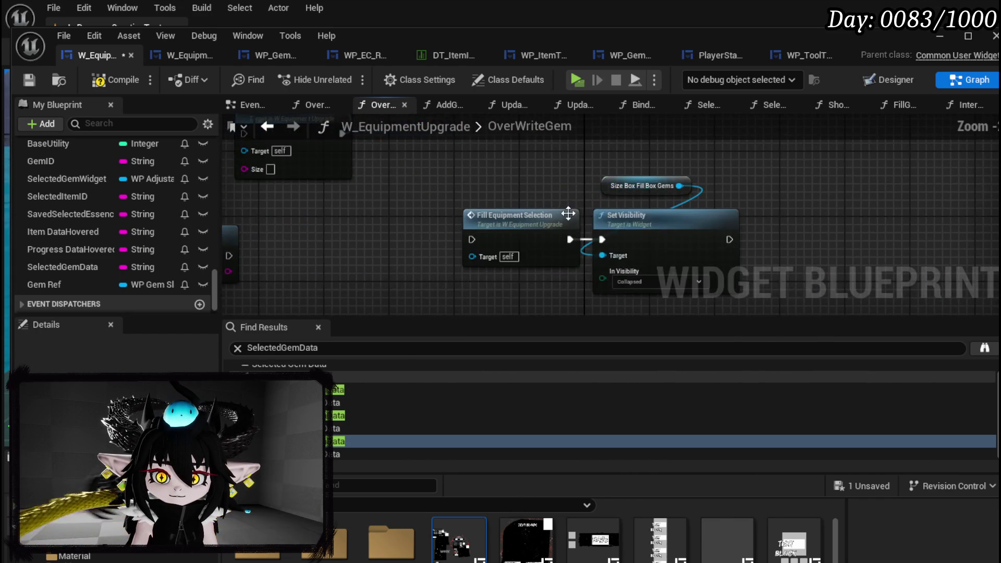
pyautogui.moveTo(655, 159)
pyautogui.mouseDown()
pyautogui.moveTo(696, 236)
pyautogui.moveTo(395, 239)
pyautogui.mouseUp()
pyautogui.moveTo(243, 253)
pyautogui.mouseDown()
pyautogui.moveTo(419, 241)
pyautogui.moveTo(401, 244)
pyautogui.moveTo(465, 220)
pyautogui.moveTo(468, 228)
pyautogui.mouseUp()
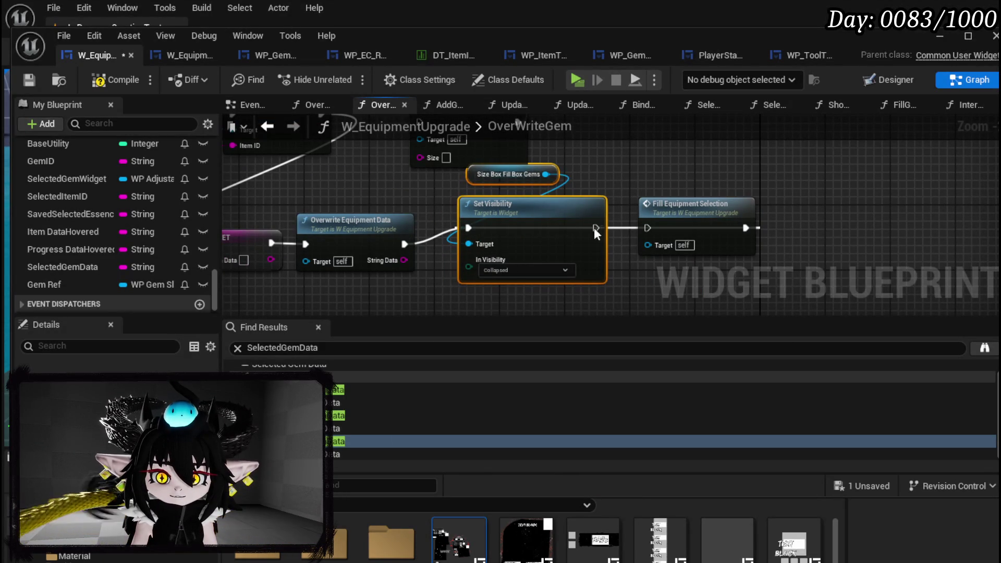
pyautogui.moveTo(574, 233)
pyautogui.mouseDown()
pyautogui.moveTo(587, 235)
pyautogui.moveTo(513, 243)
pyautogui.mouseUp()
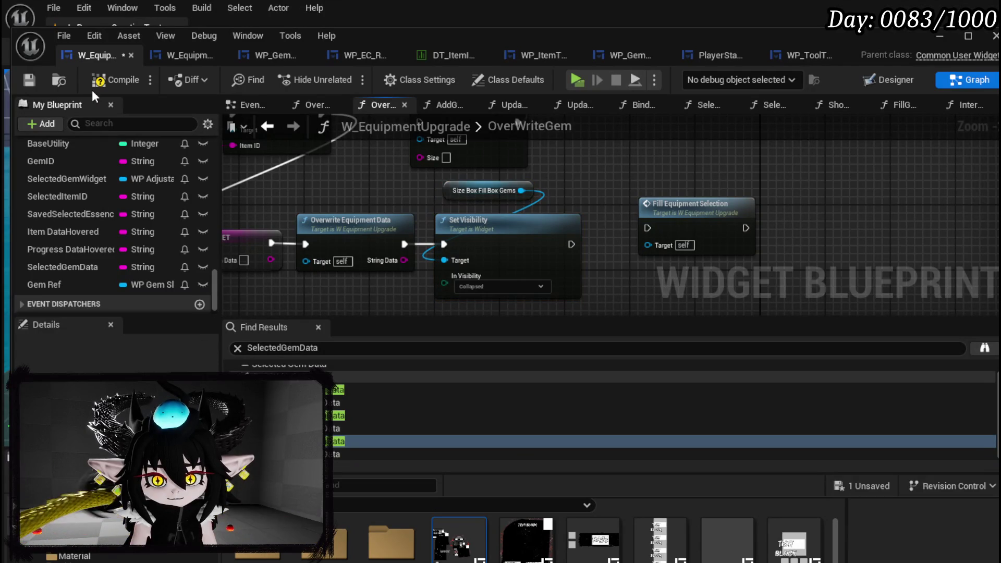
pyautogui.click(108, 83)
pyautogui.click(28, 83)
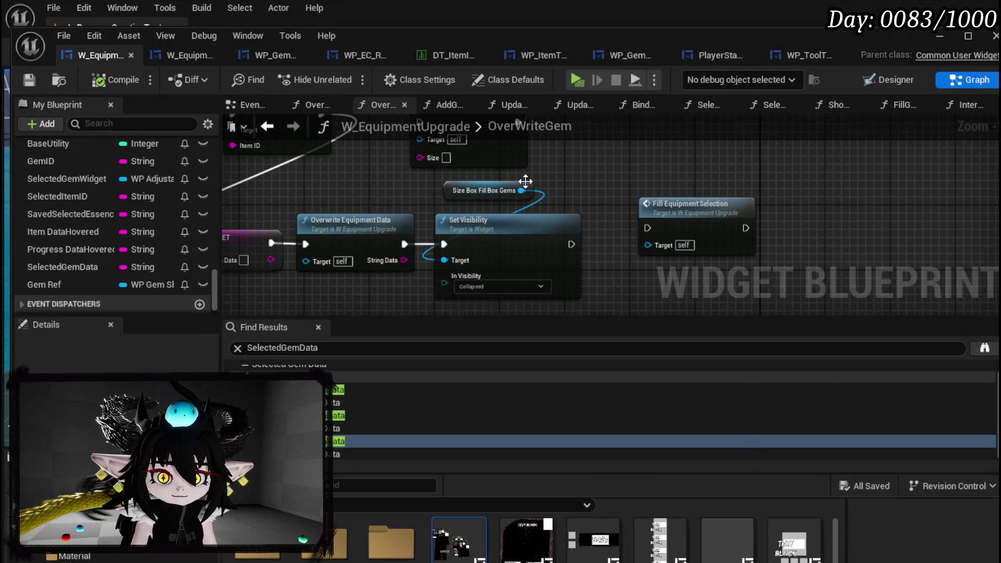
# Step: Tidy the spacing around Fill Equipment Selection and the Size Box Fill Box Gems node
pyautogui.moveTo(442, 197); pyautogui.dragTo(458, 200)
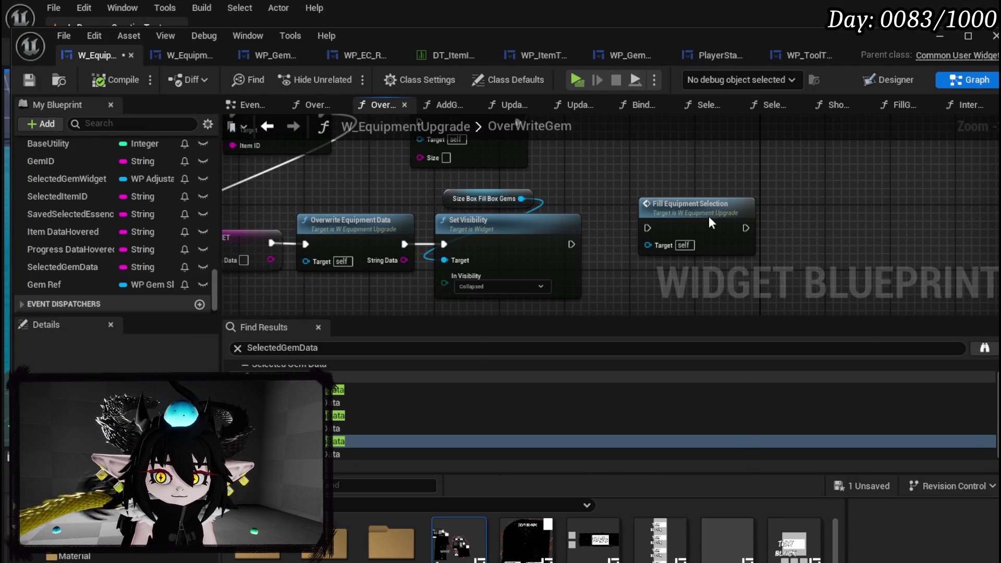
pyautogui.moveTo(704, 217); pyautogui.dragTo(776, 217)
pyautogui.moveTo(435, 198); pyautogui.dragTo(446, 201)
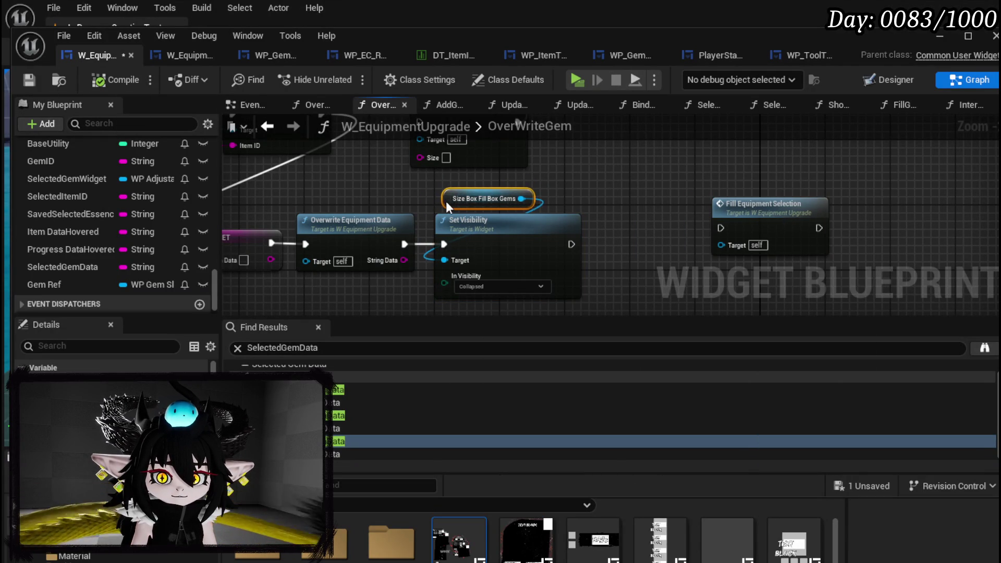
pyautogui.click(388, 185)
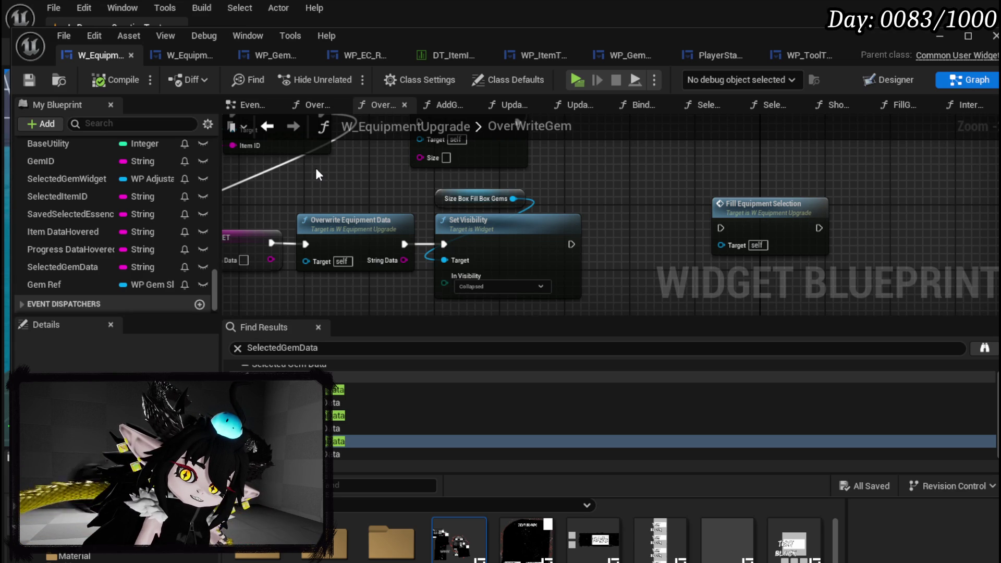
pyautogui.scroll(-3, 316, 169)
pyautogui.moveTo(316, 169); pyautogui.dragTo(460, 264)
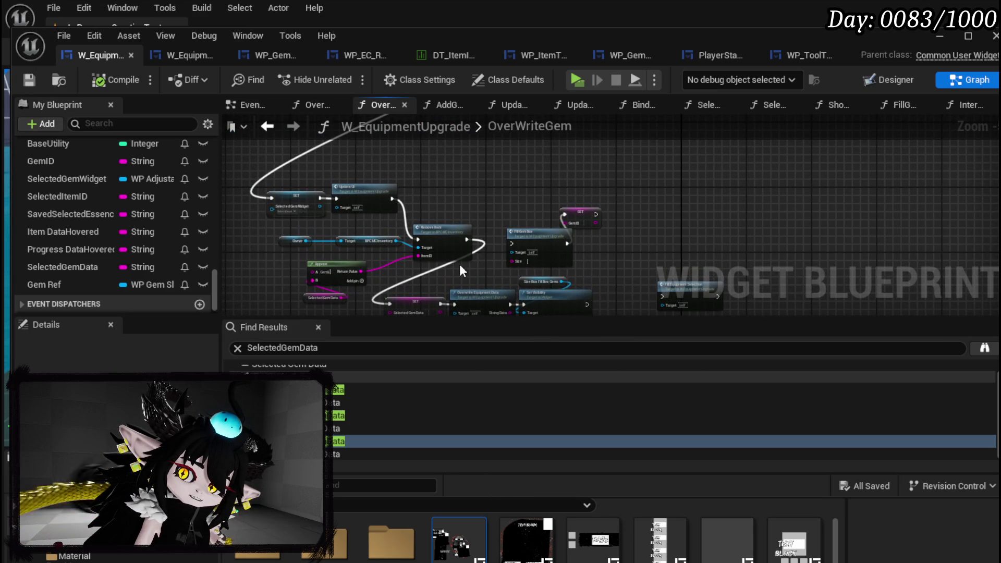
pyautogui.scroll(3, 459, 264)
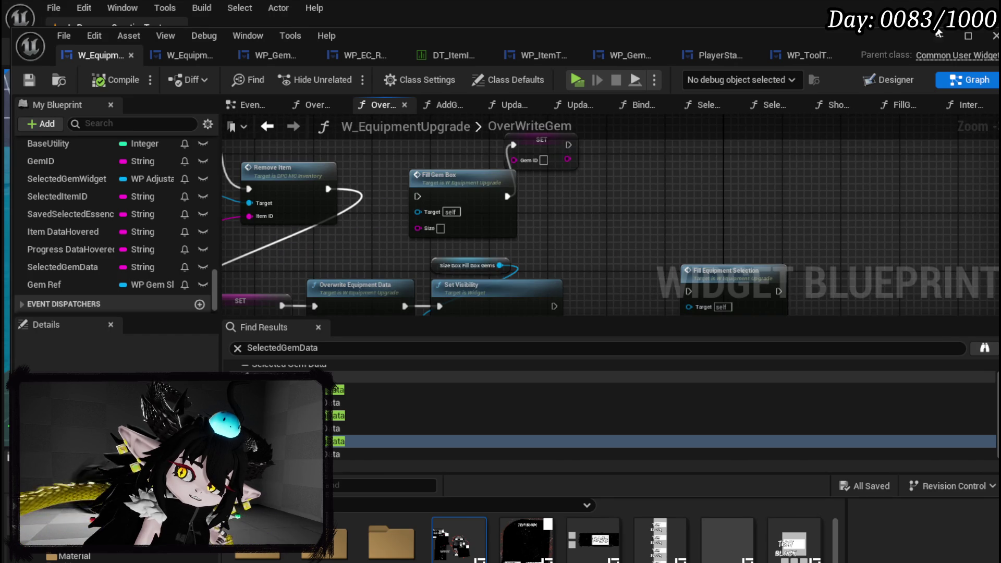
# Step: Close the upgrade blueprint, start a play-test and open the workbench's equipment upgrade screen
pyautogui.click(994, 35)
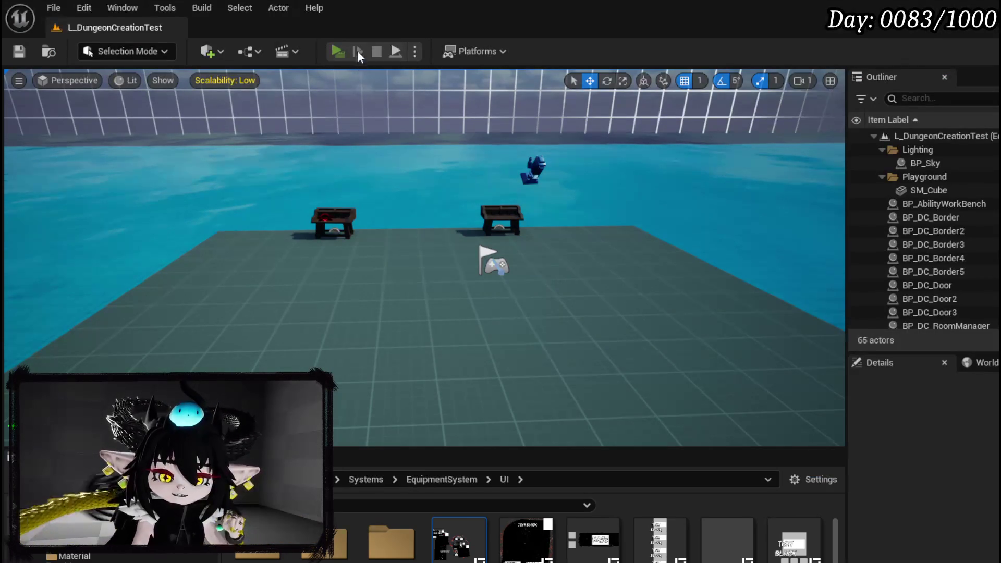
pyautogui.click(338, 51)
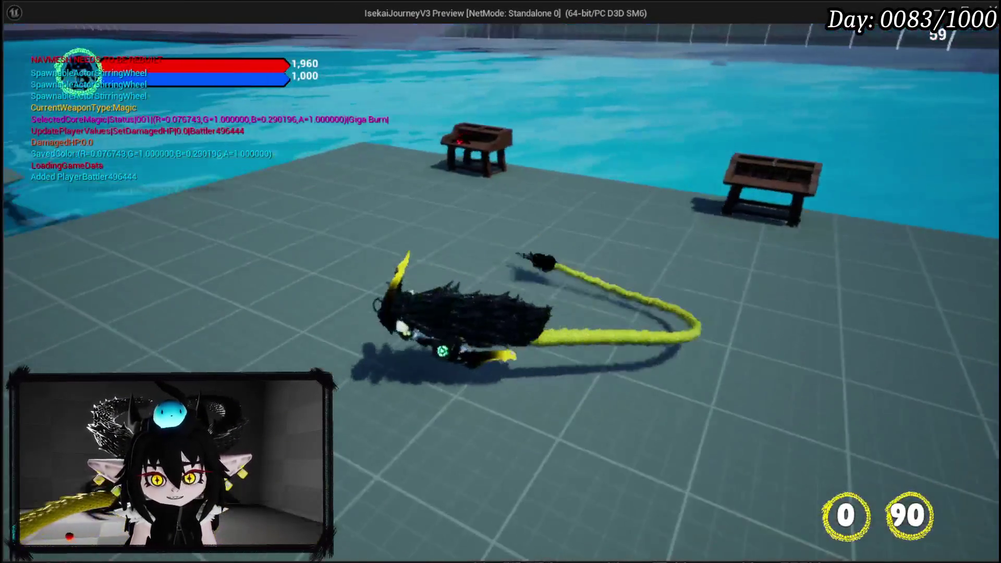
pyautogui.press('w')
pyautogui.press('e')
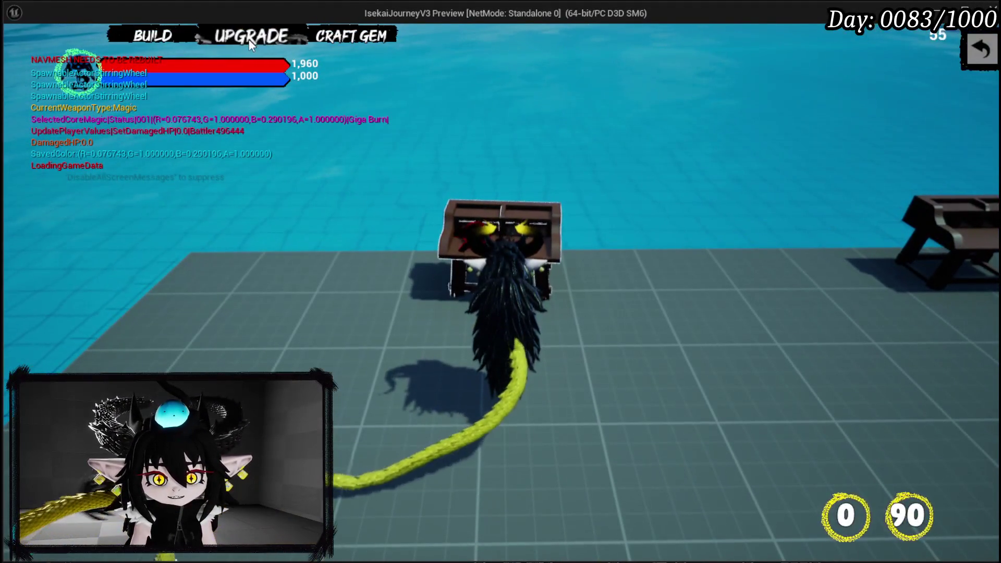
pyautogui.click(249, 38)
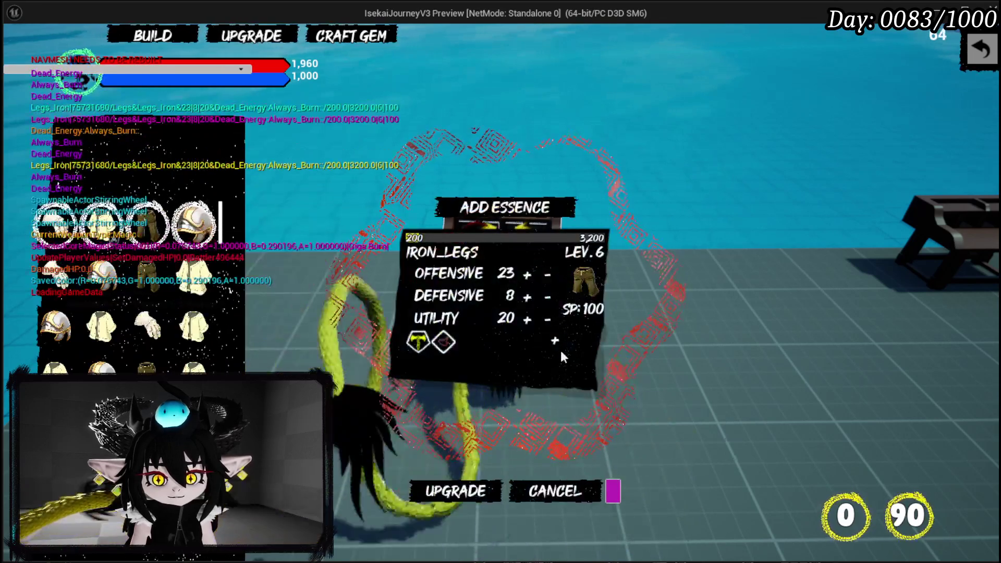
# Step: Buy two new gem slots on Iron Legs for 30 SP each
pyautogui.click(555, 341)
pyautogui.click(446, 433)
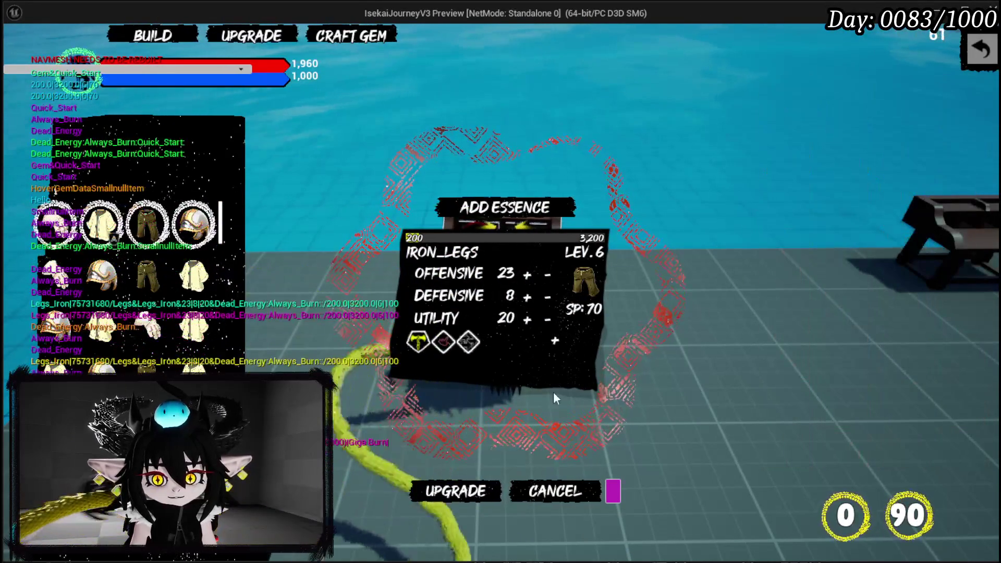
pyautogui.click(555, 340)
pyautogui.click(452, 429)
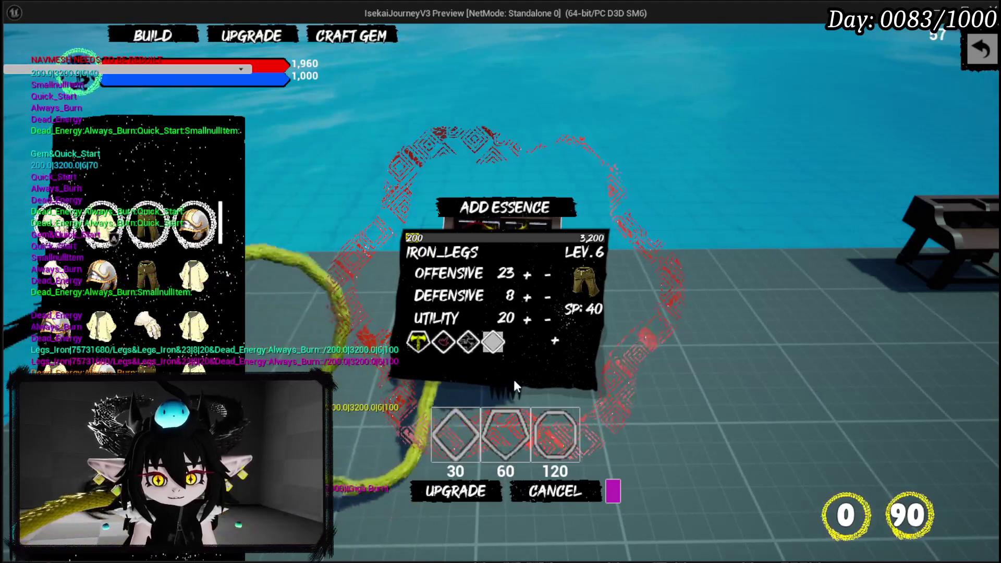
# Step: Socket gem 11 into the fourth slot, then Wind Echo and Quick Start into the third
pyautogui.click(494, 343)
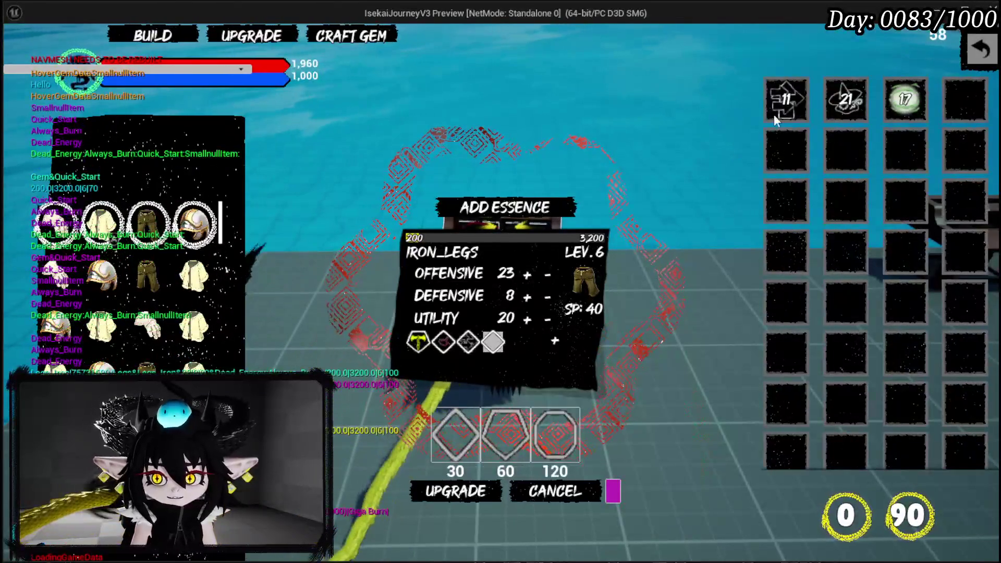
pyautogui.click(797, 103)
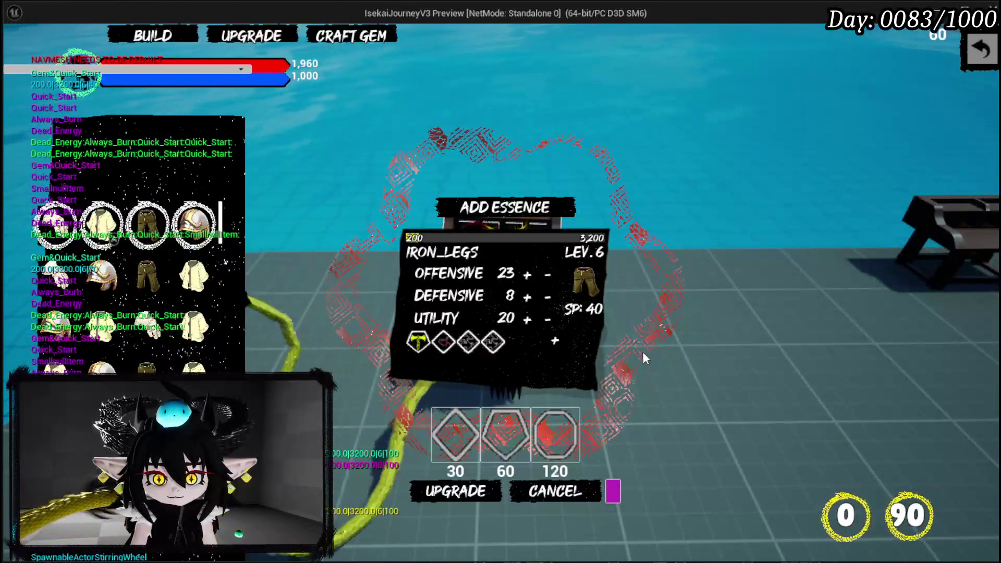
pyautogui.click(501, 349)
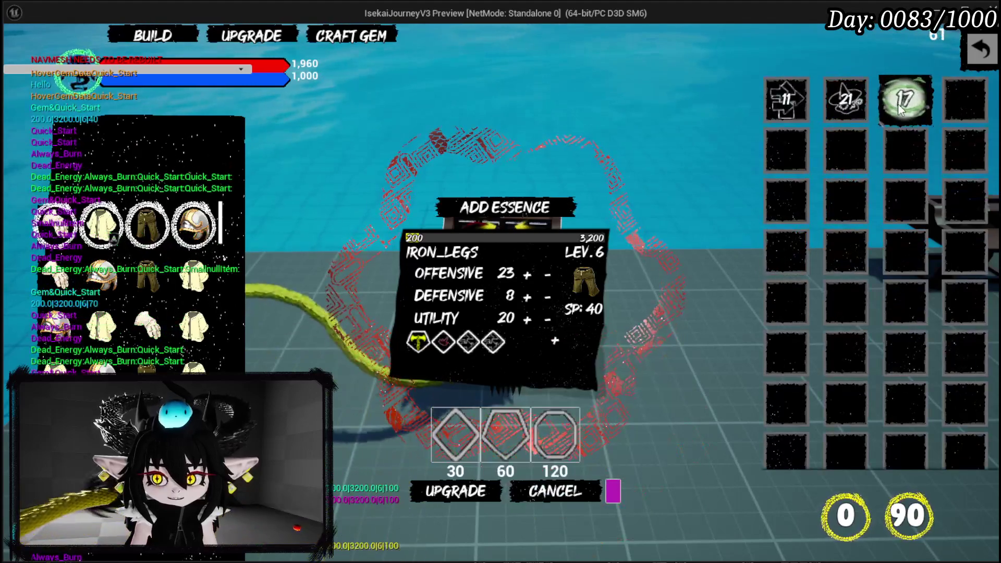
pyautogui.click(901, 107)
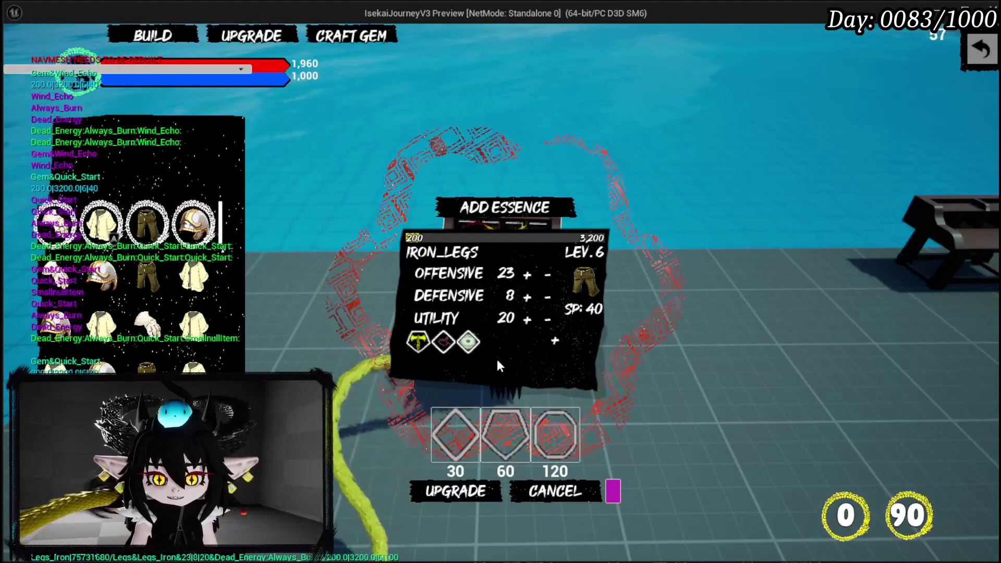
pyautogui.moveTo(467, 345)
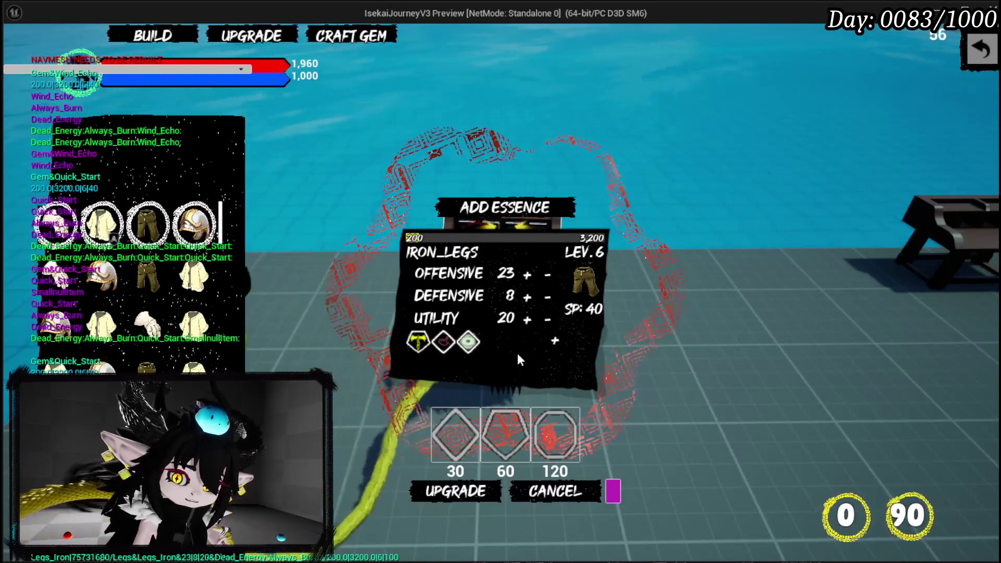
pyautogui.click(467, 347)
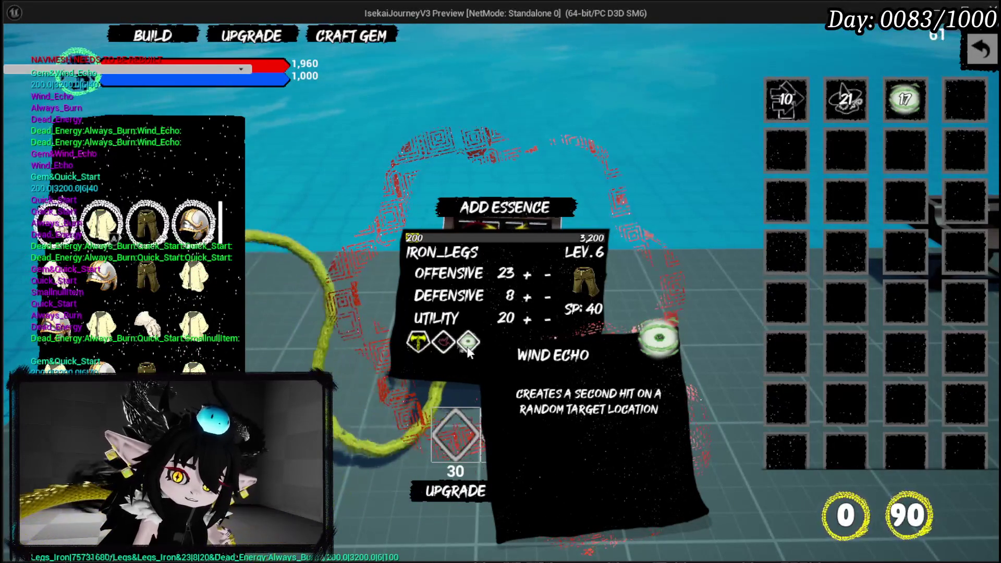
pyautogui.click(801, 106)
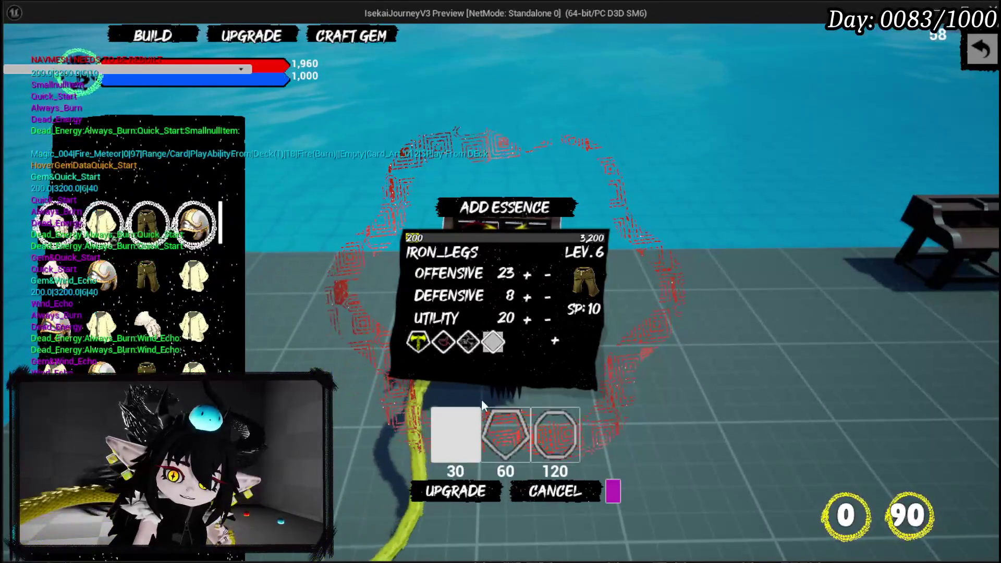
# Step: Swap gems: Quick Start, then Wind Echo into the fourth slot, and Quick Start into the third
pyautogui.click(490, 342)
pyautogui.click(783, 99)
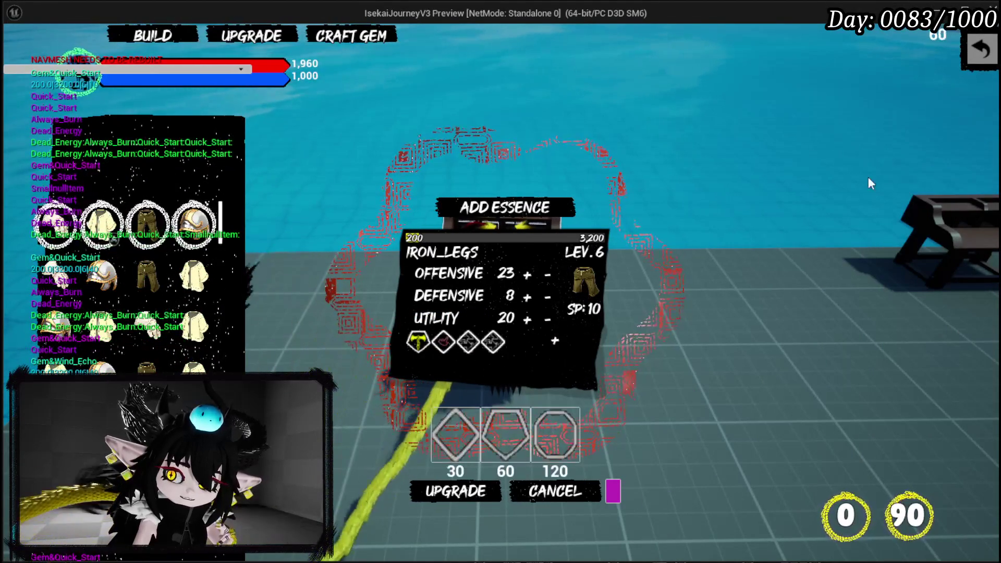
pyautogui.click(493, 343)
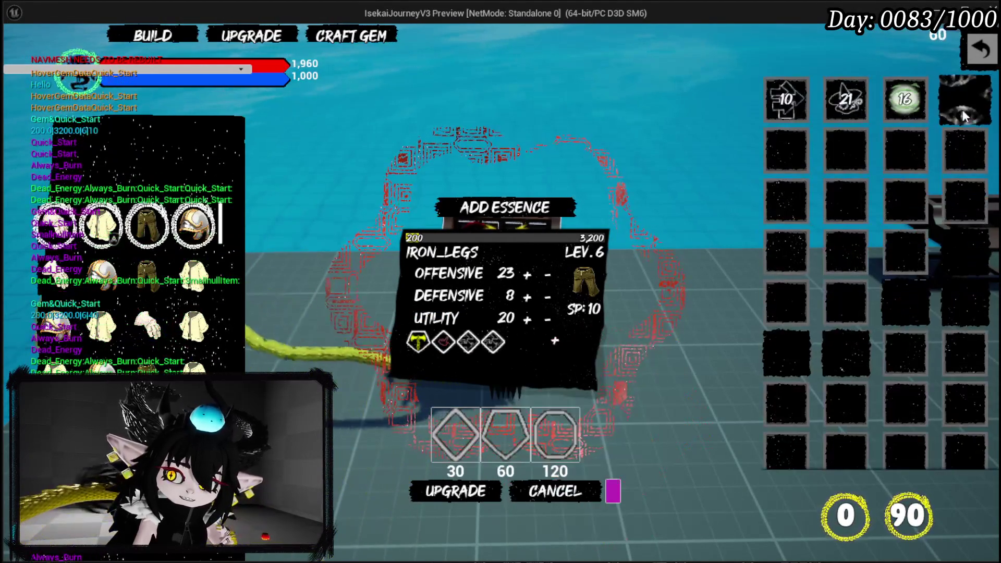
pyautogui.click(912, 108)
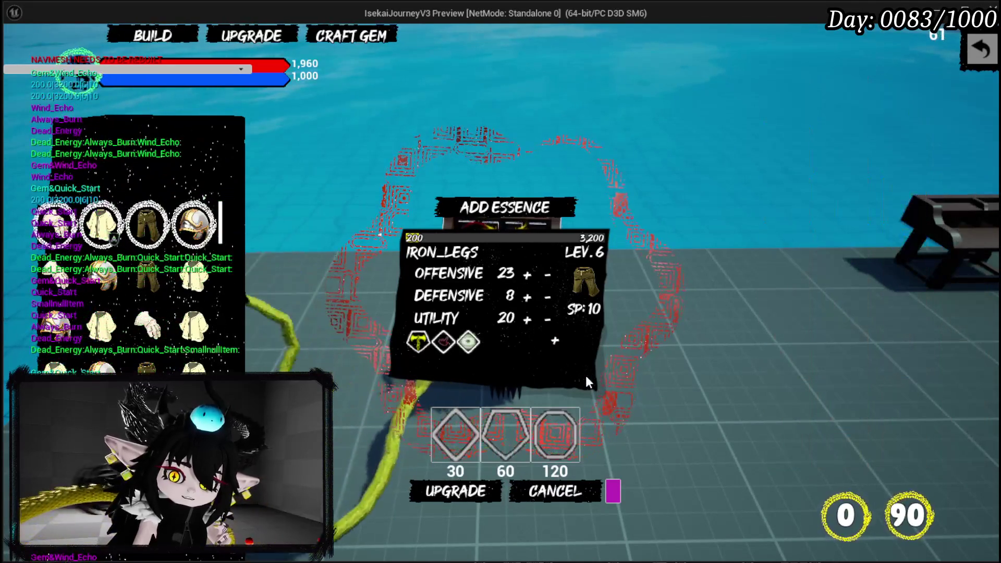
pyautogui.click(471, 349)
pyautogui.click(772, 111)
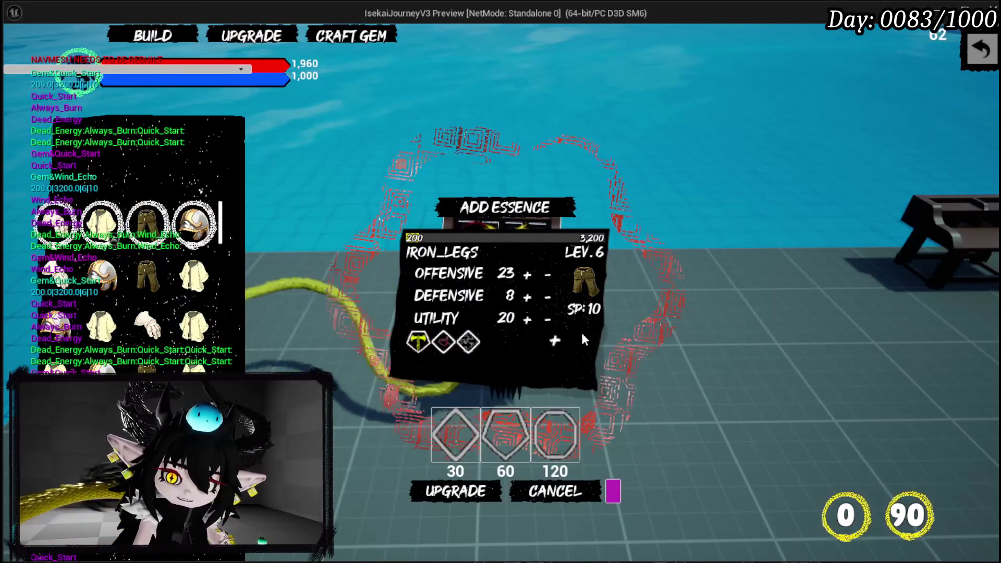
# Step: Put Wind Echo in the third slot, replacing Always Burn, then stop the play-test and save all
pyautogui.moveTo(490, 346)
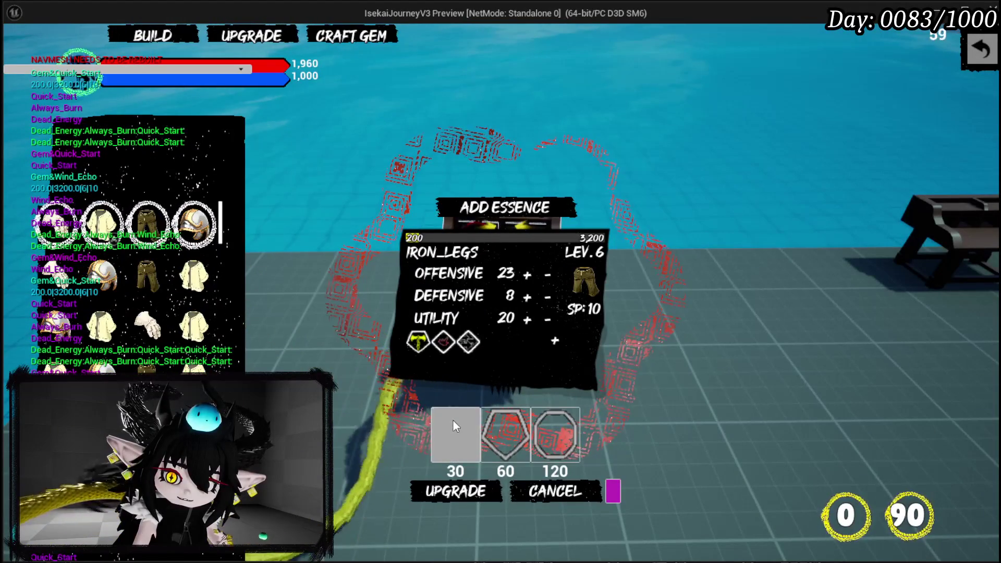
pyautogui.click(472, 350)
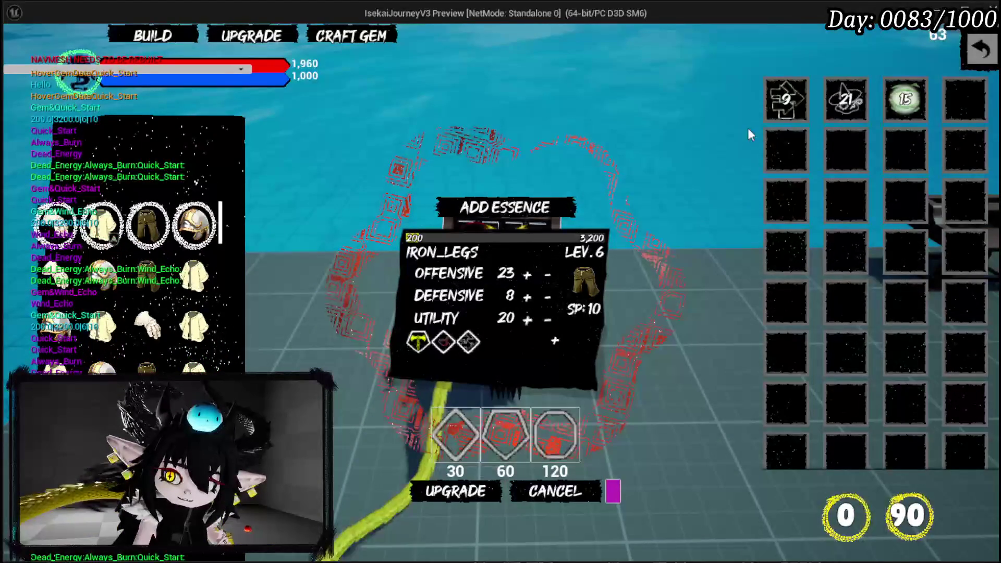
pyautogui.click(906, 99)
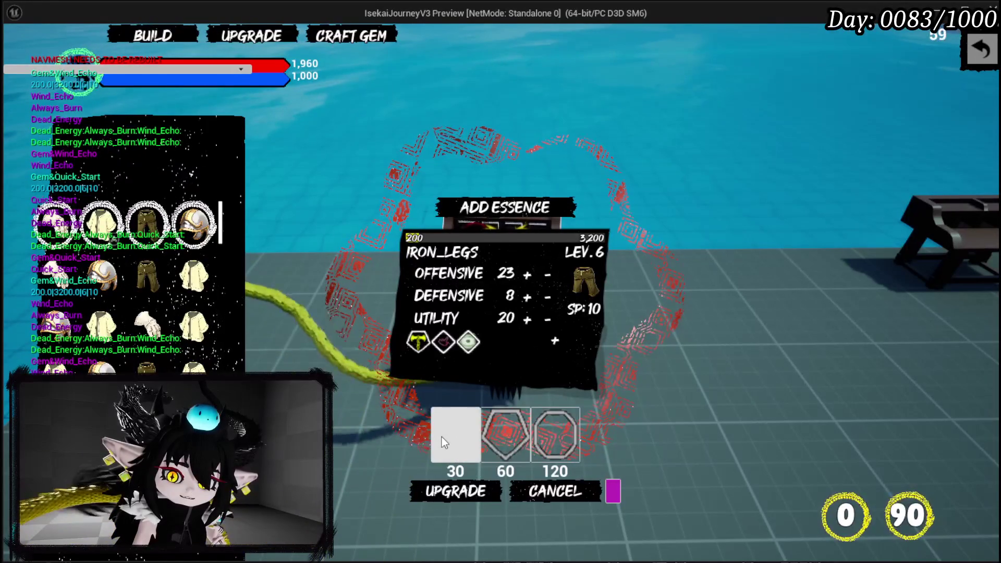
pyautogui.moveTo(454, 349)
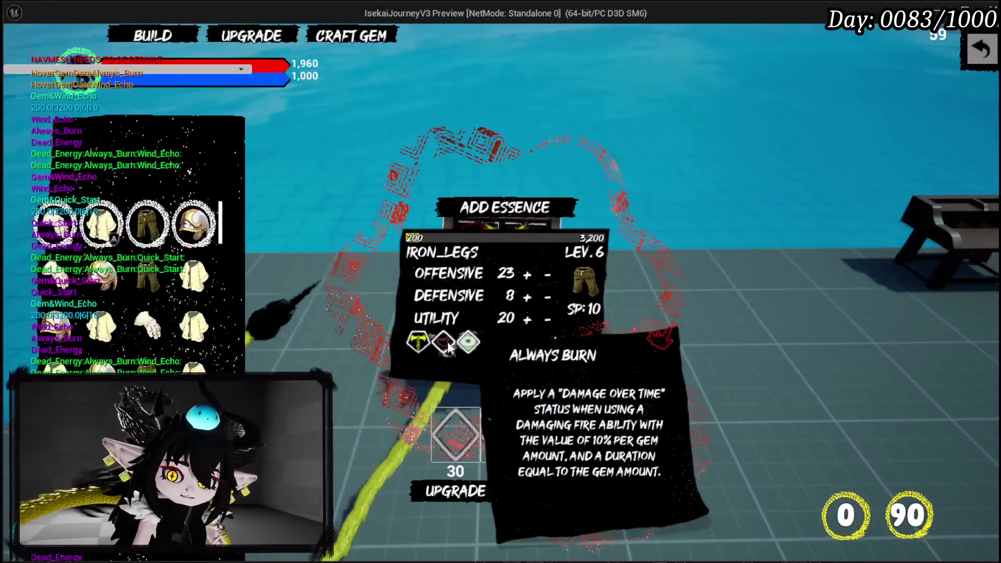
pyautogui.click(905, 99)
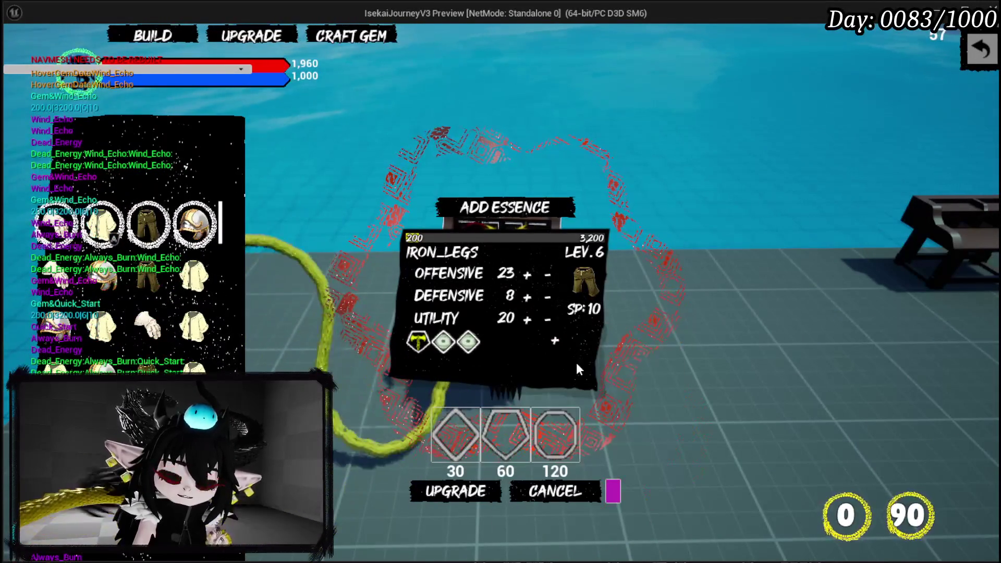
pyautogui.press('Escape')
pyautogui.hotkey('ctrl', 's')
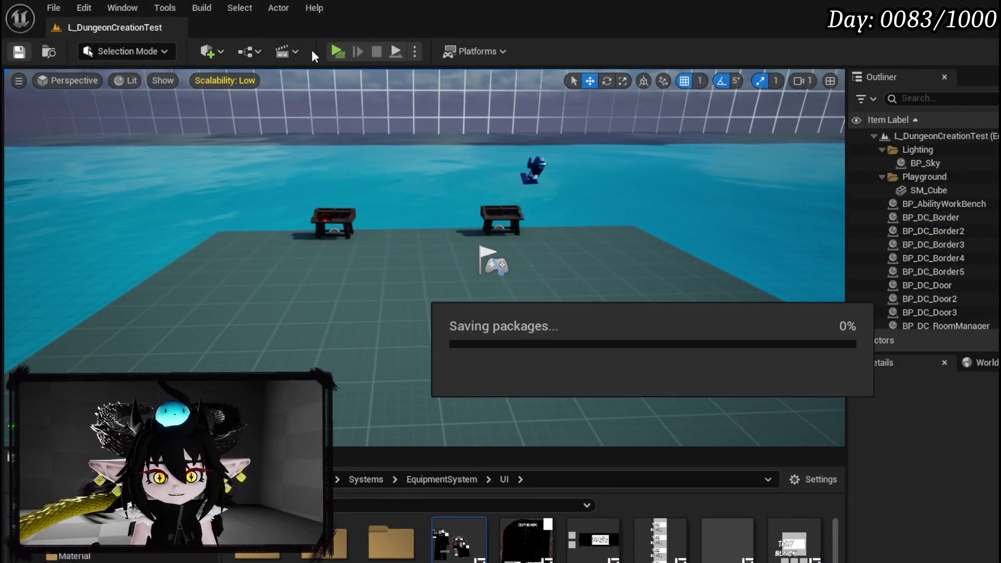
pyautogui.click(340, 52)
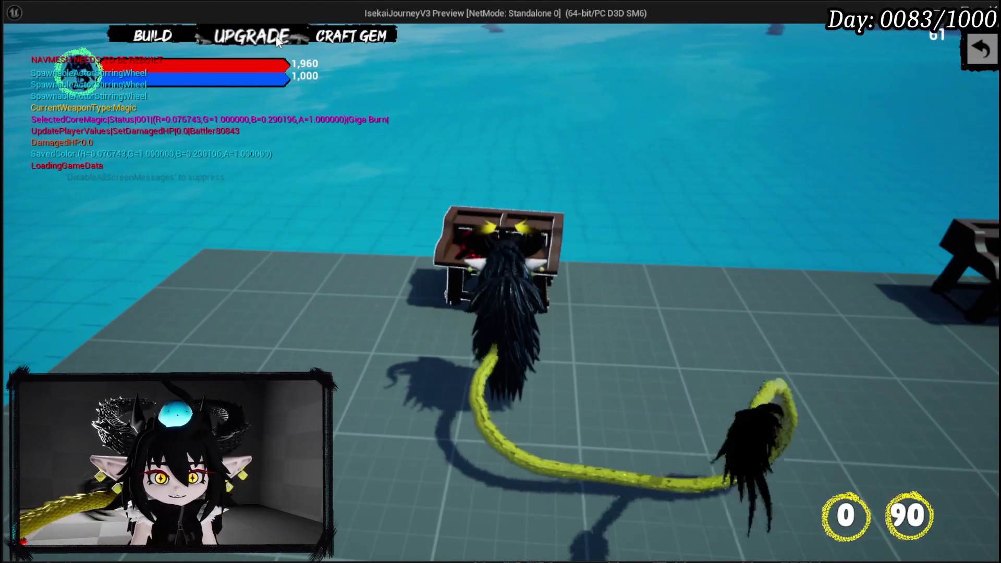
pyautogui.click(375, 33)
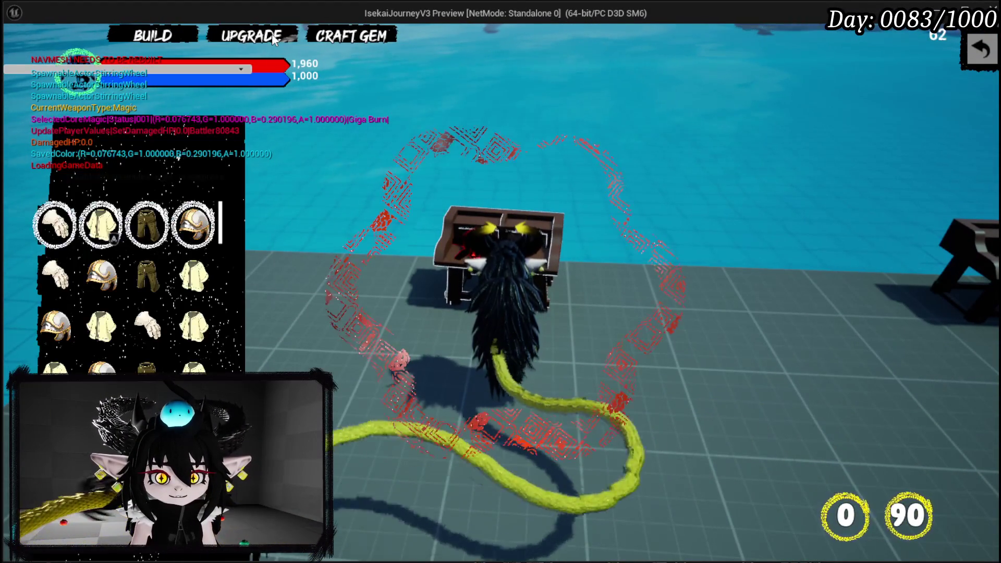
pyautogui.click(148, 224)
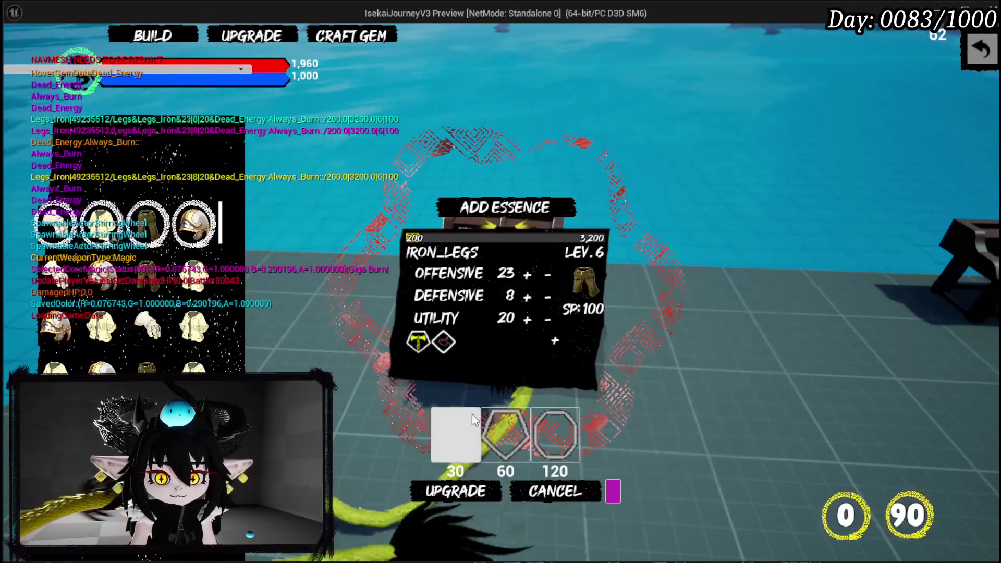
pyautogui.click(455, 435)
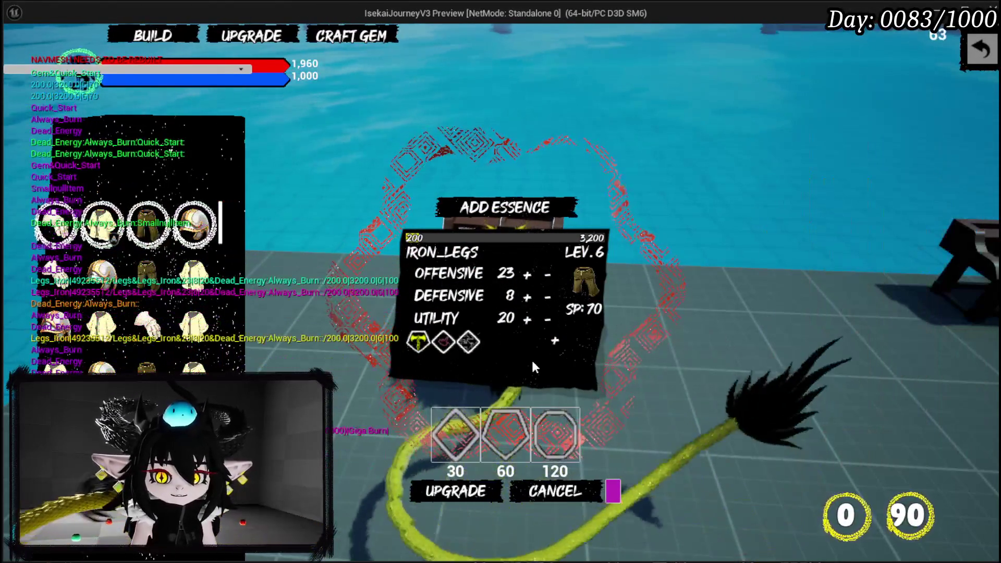
pyautogui.click(548, 345)
pyautogui.click(547, 347)
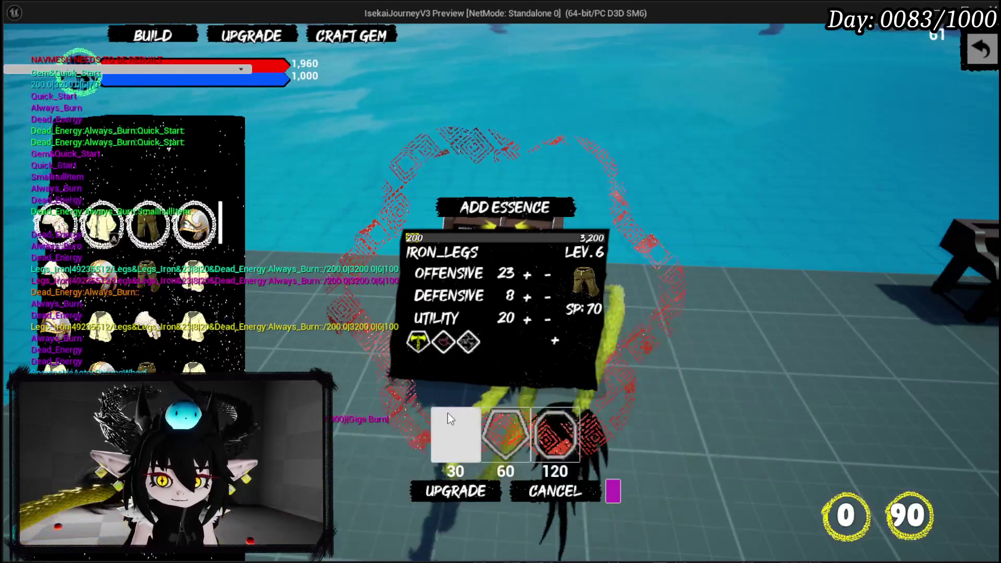
pyautogui.click(455, 435)
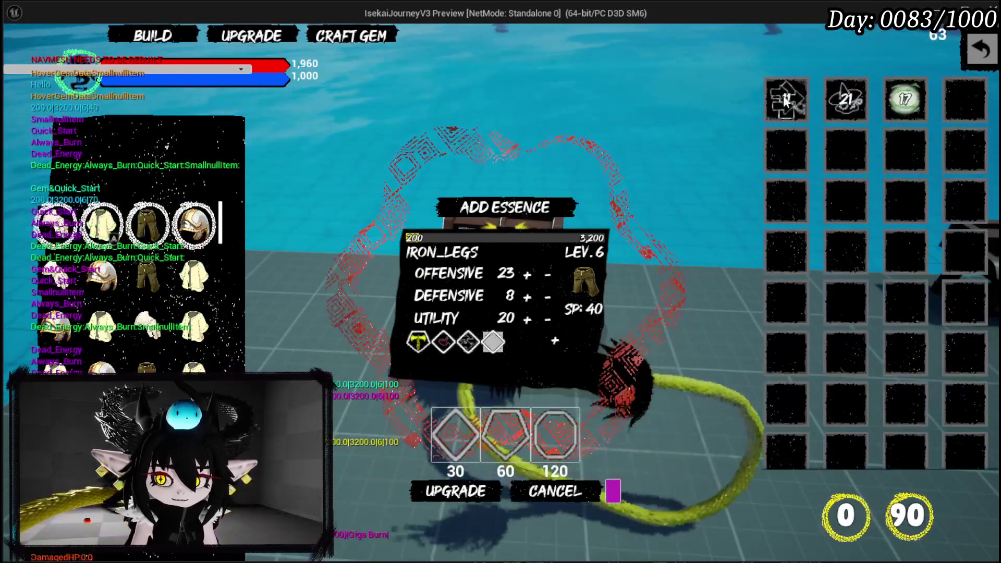
pyautogui.click(783, 98)
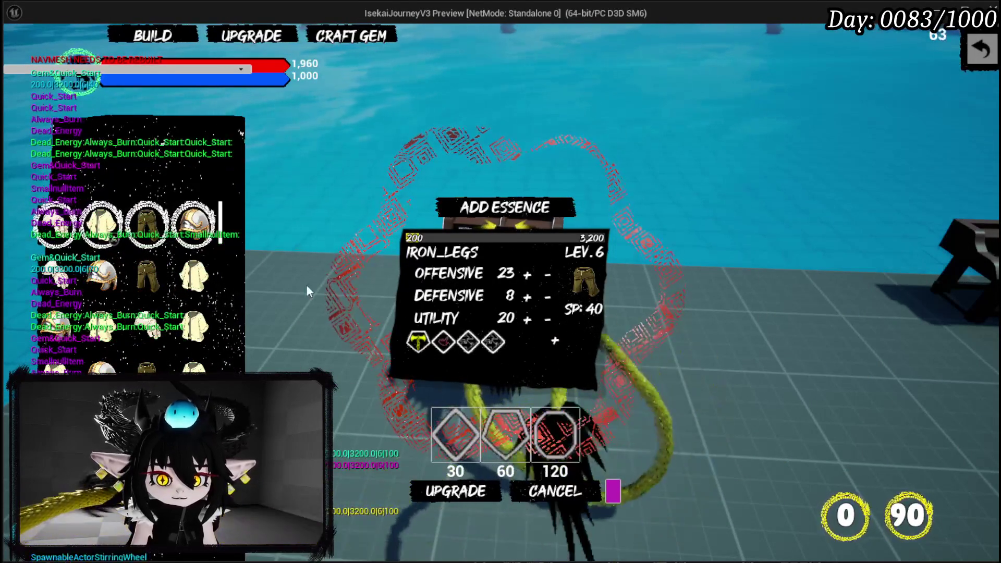
pyautogui.click(420, 496)
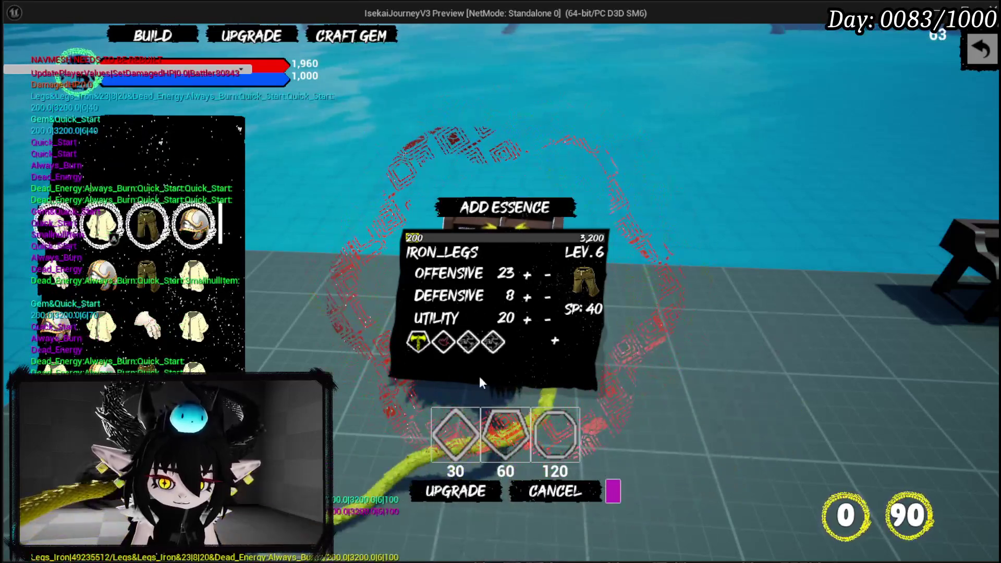
pyautogui.click(554, 339)
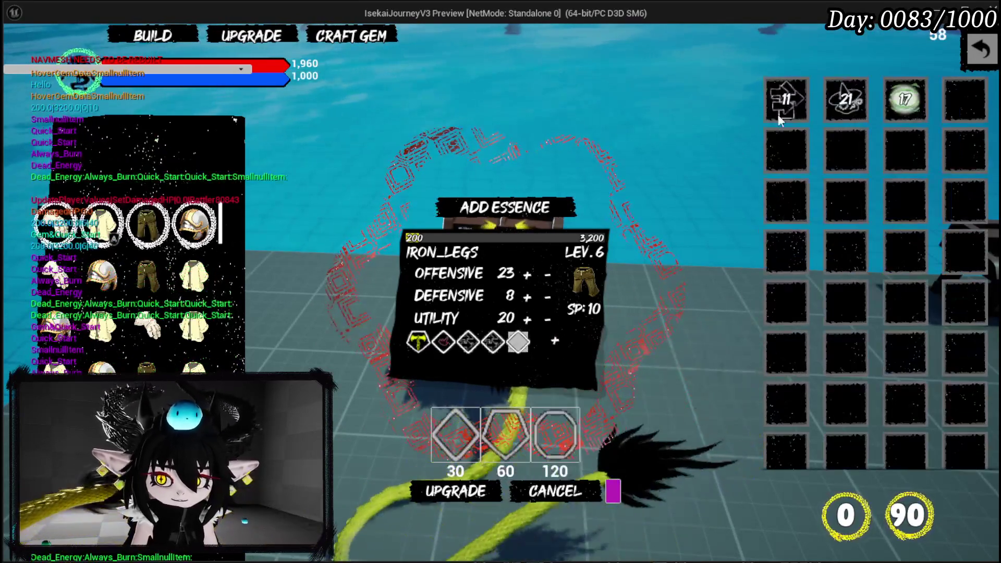
pyautogui.moveTo(493, 342)
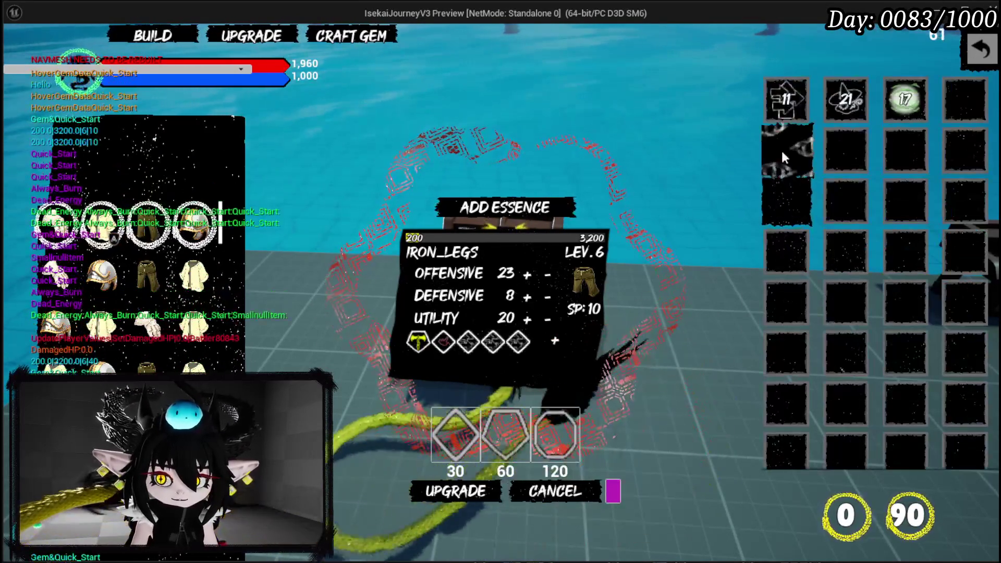
pyautogui.click(646, 353)
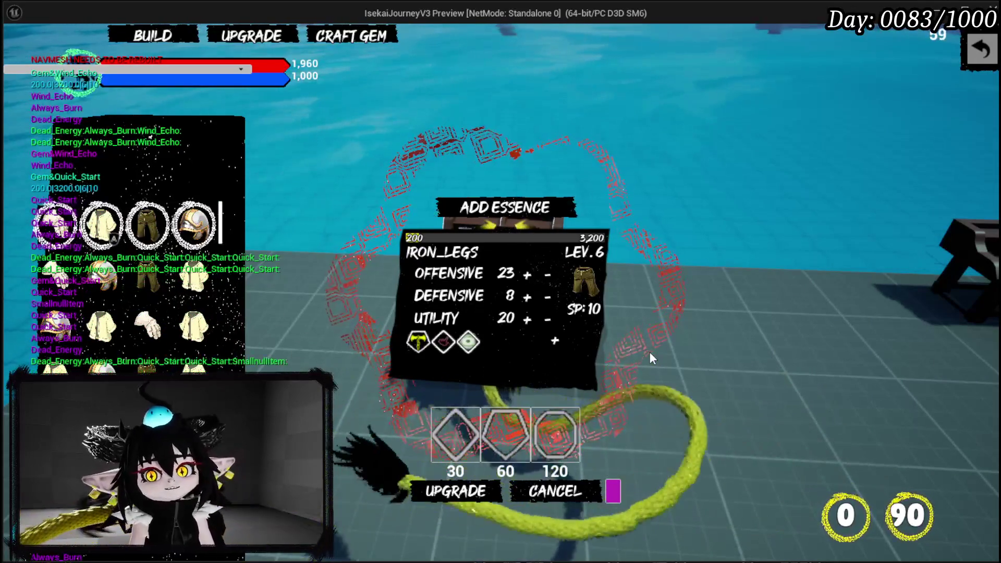
pyautogui.press('Escape')
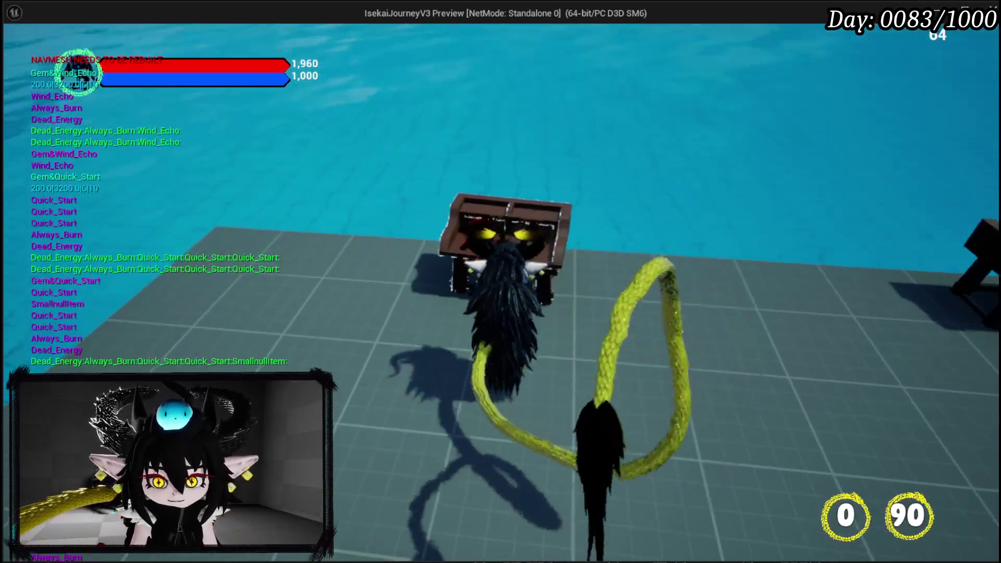
pyautogui.press('Escape')
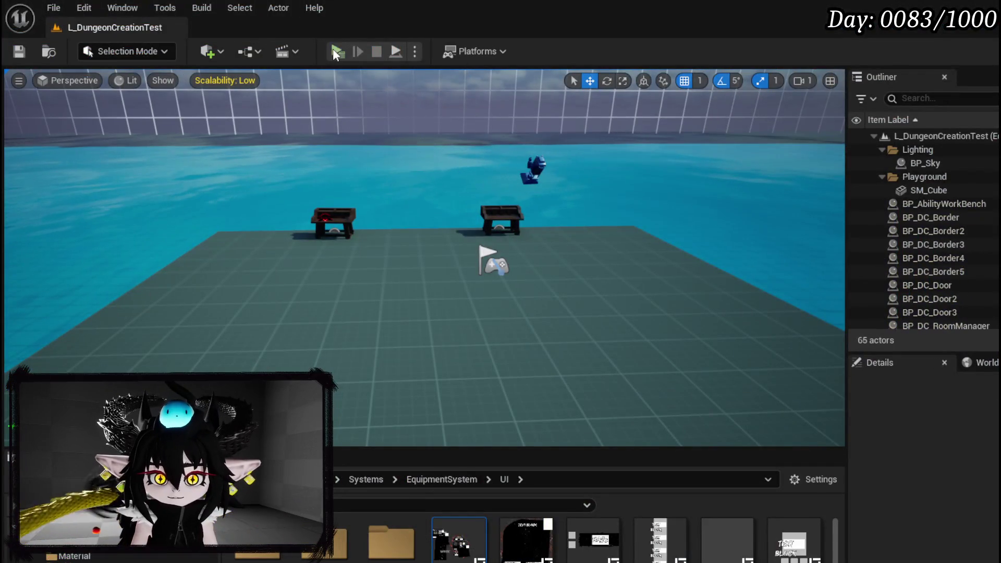
# Step: Launch a play-test and bring up the upgrade panel for Iron Legs
pyautogui.hotkey('alt', 'p')
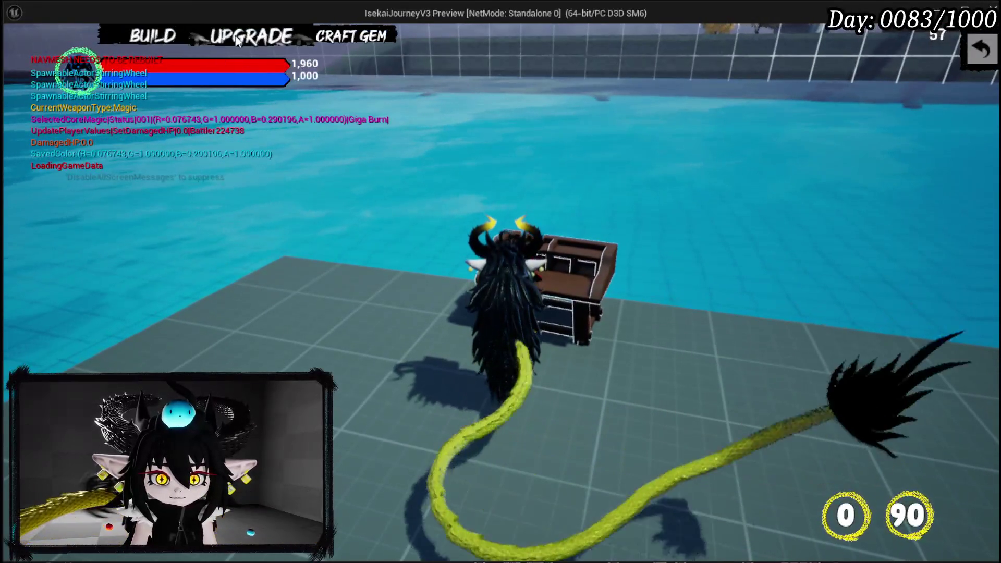
pyautogui.press('i')
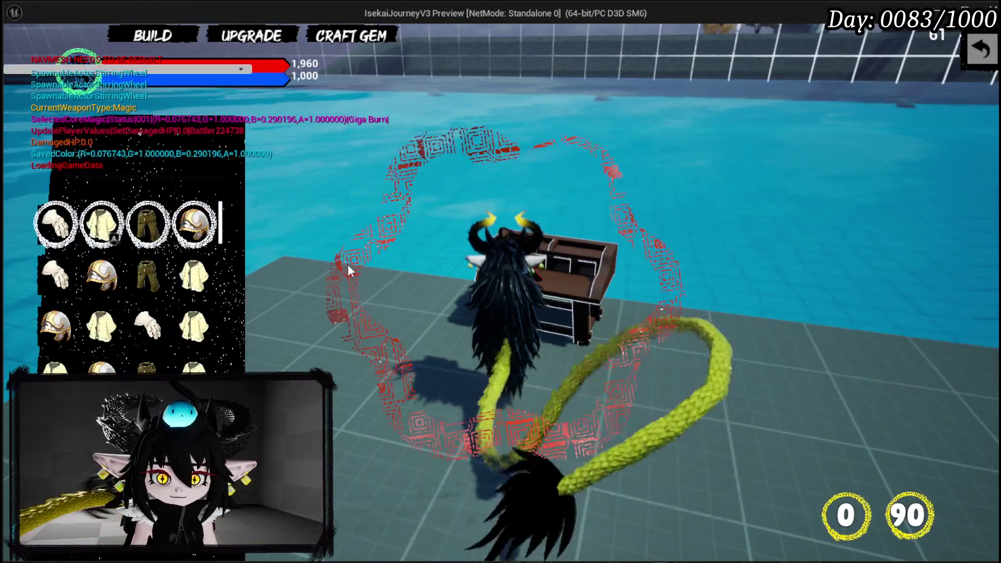
pyautogui.click(196, 224)
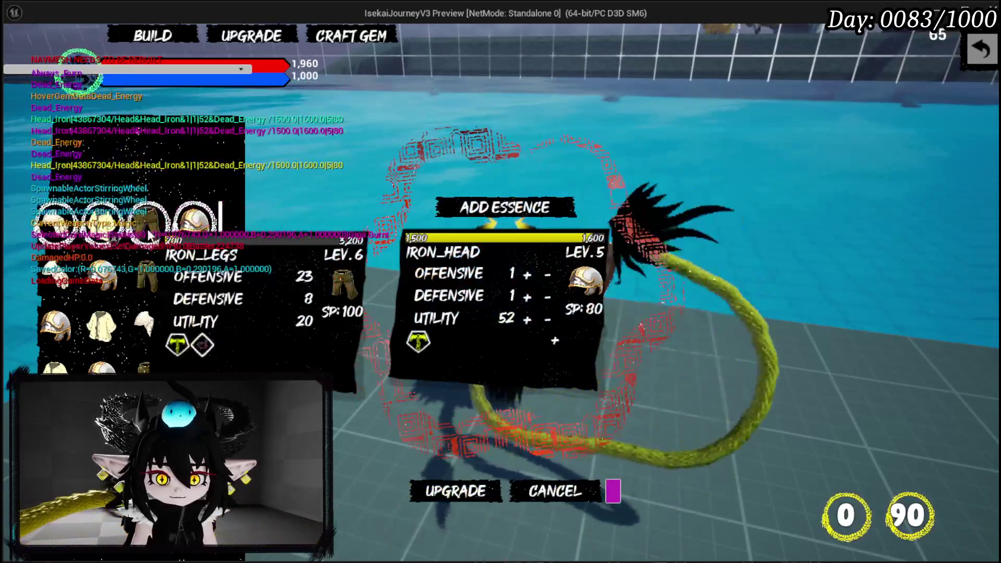
pyautogui.click(147, 224)
# Step: Add a 30-cost diamond socket and put a gem into the new third slot
pyautogui.click(555, 341)
pyautogui.click(455, 434)
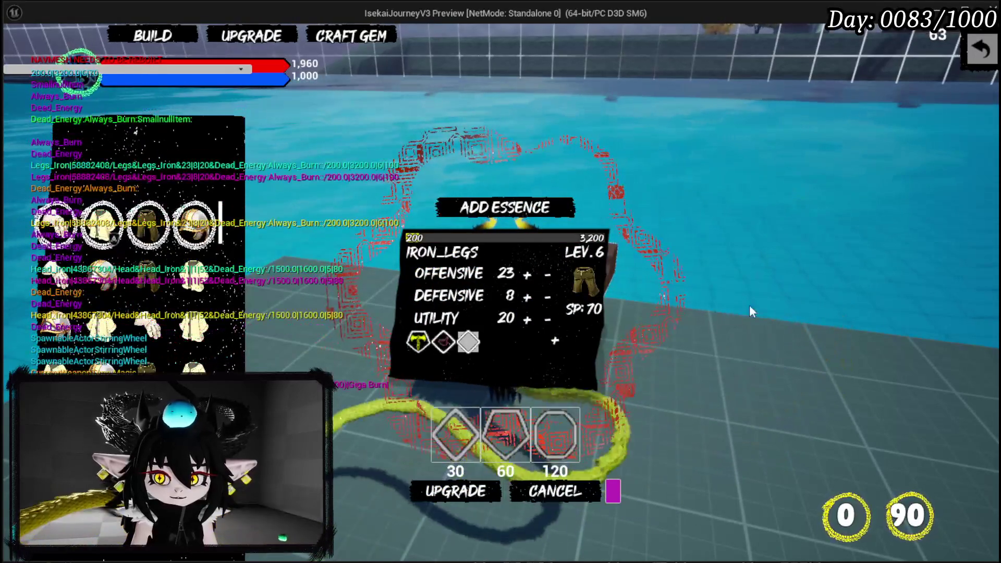
pyautogui.click(468, 342)
pyautogui.click(787, 96)
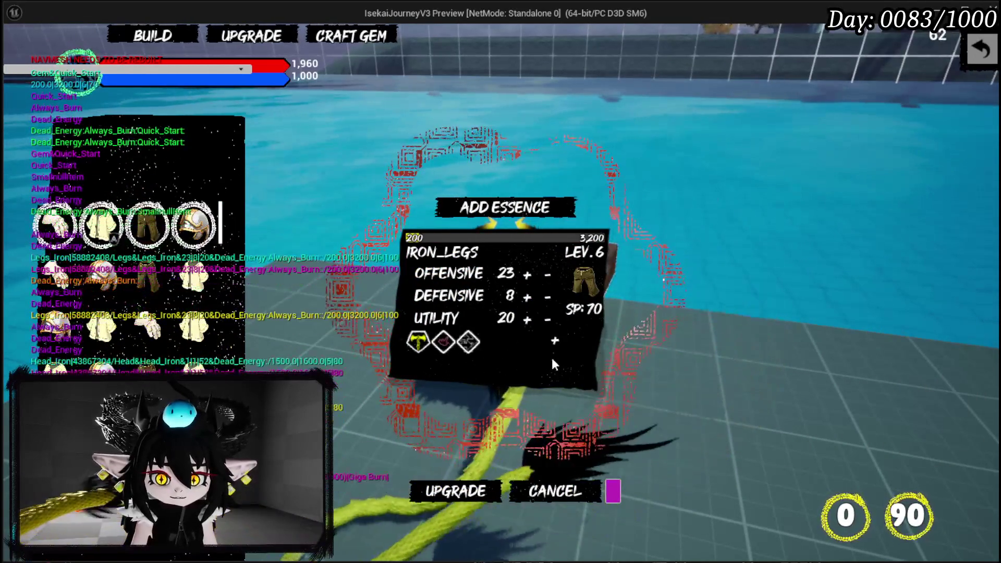
# Step: Add another 30-cost socket and place Wind Echo in the fourth slot
pyautogui.click(442, 429)
pyautogui.click(474, 425)
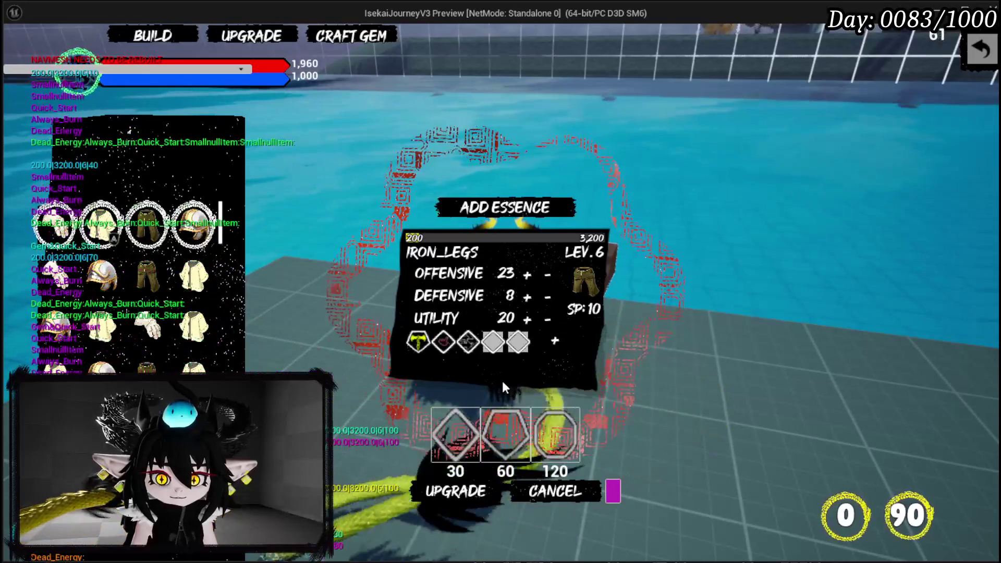
pyautogui.click(495, 346)
pyautogui.click(830, 104)
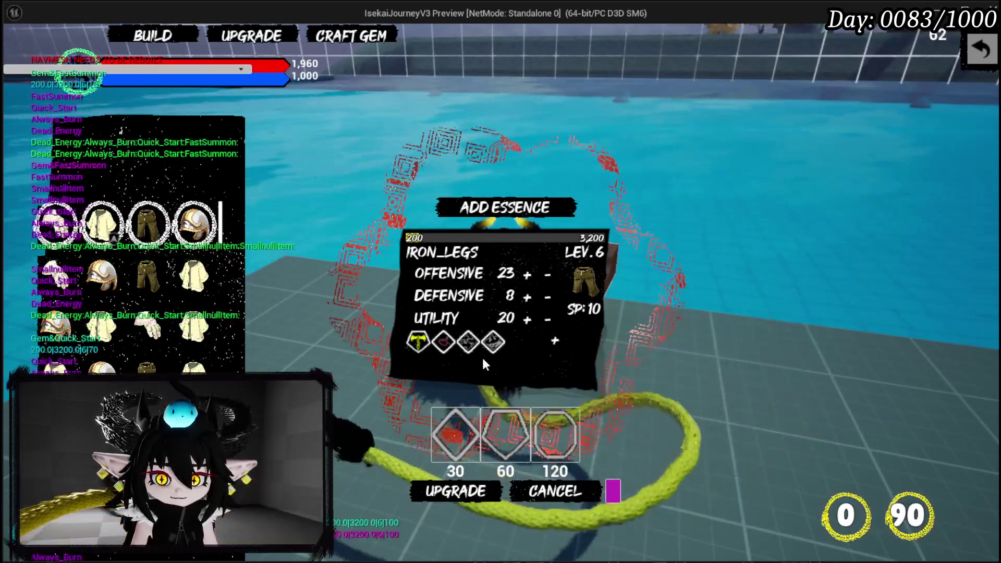
pyautogui.click(468, 353)
pyautogui.click(901, 106)
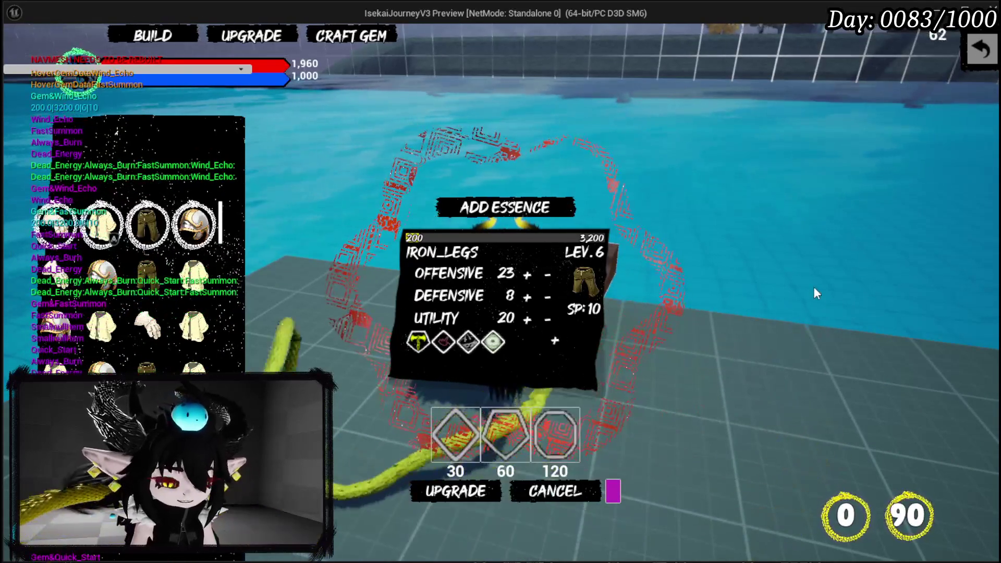
# Step: Stop the play-test, save the level and return to the W_EquipmentUpgrade blueprint
pyautogui.press('Escape')
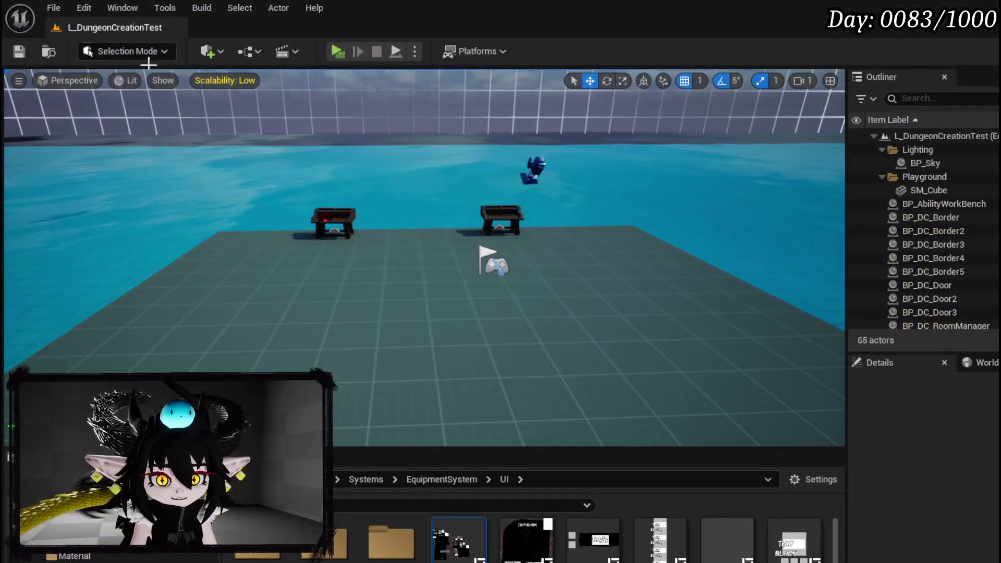
pyautogui.click(19, 52)
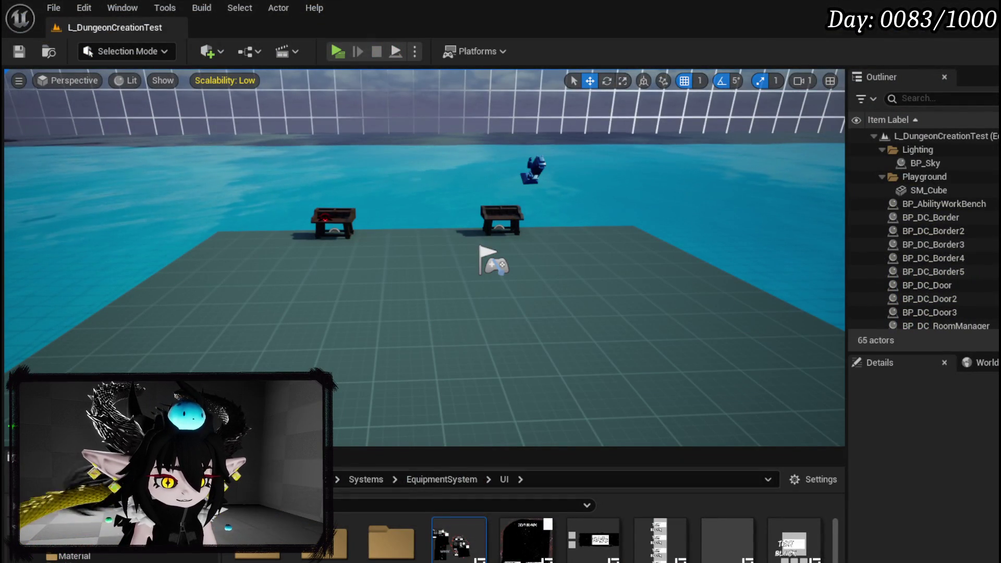
pyautogui.hotkey('alt', 'Tab')
# Step: Rearrange the OverWriteGem graph, moving Selected Gem Data left beside Perk Array
pyautogui.scroll(-3, 574, 311)
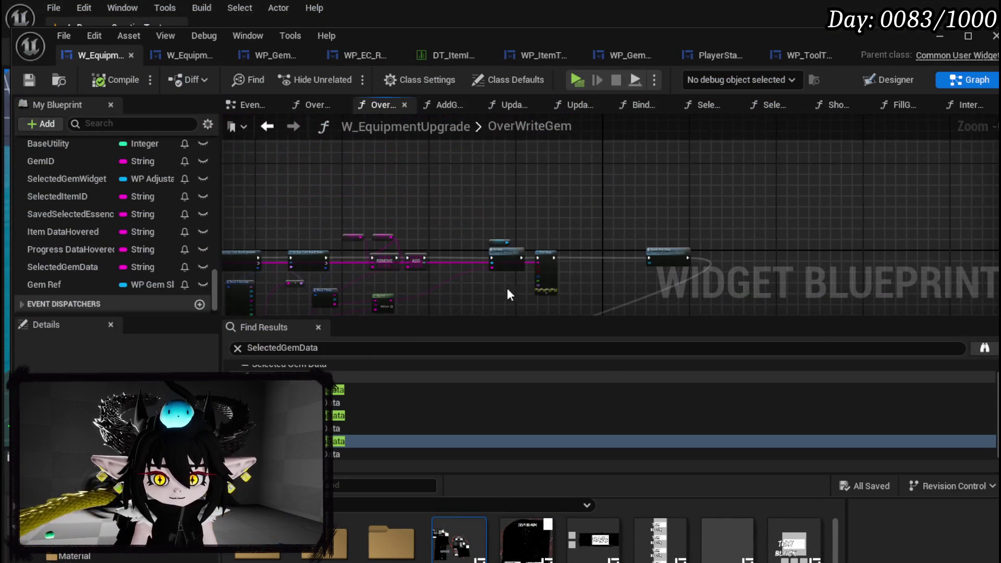
pyautogui.scroll(6, 514, 296)
pyautogui.moveTo(473, 212); pyautogui.dragTo(438, 267)
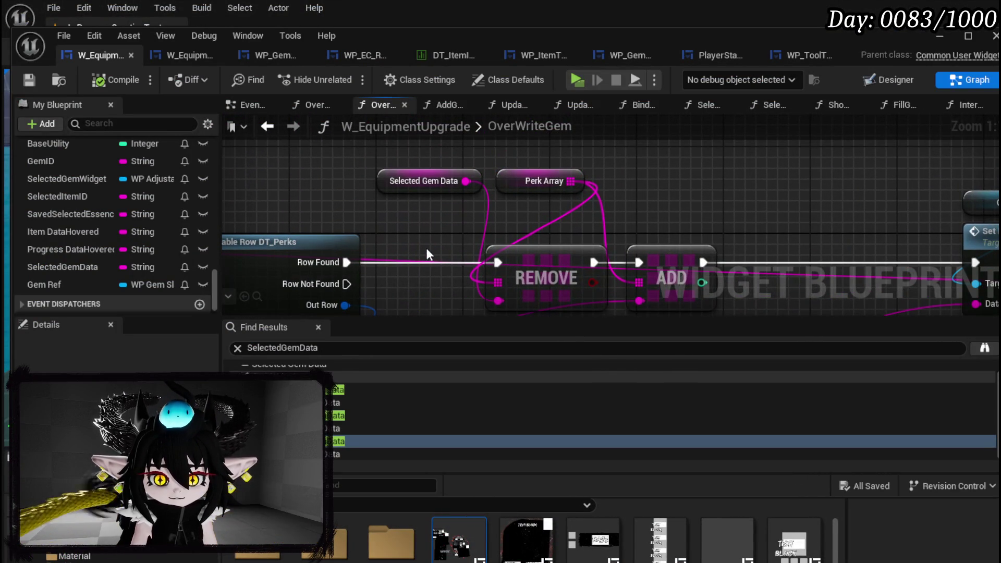
pyautogui.moveTo(394, 189)
pyautogui.mouseDown()
pyautogui.moveTo(330, 211)
pyautogui.moveTo(329, 192)
pyautogui.mouseUp()
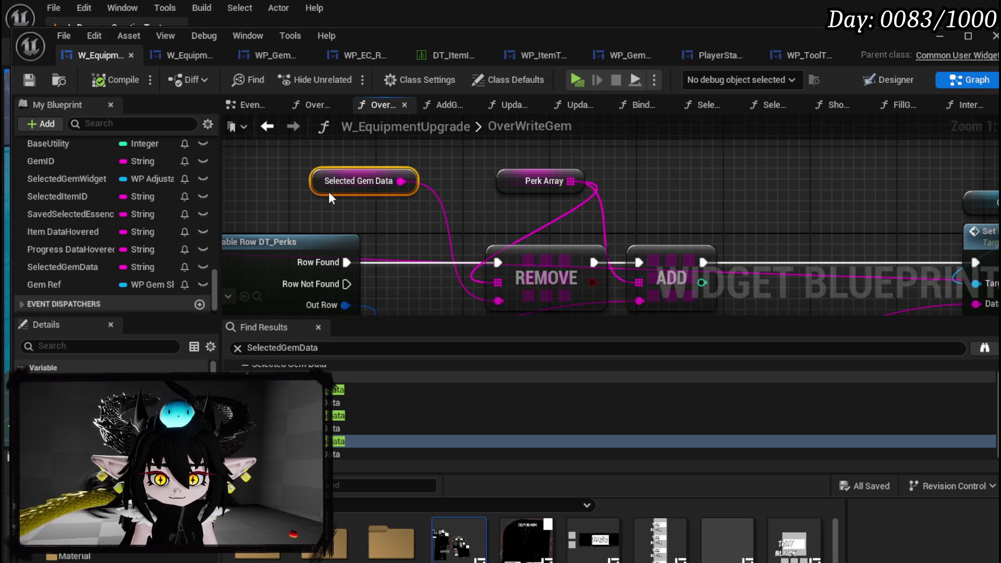
pyautogui.moveTo(571, 181); pyautogui.dragTo(475, 181)
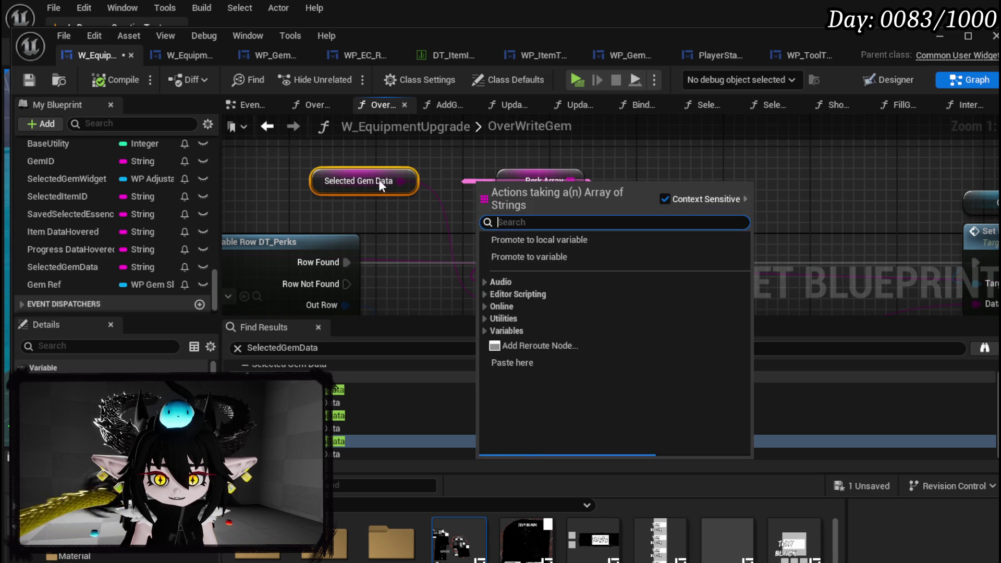
pyautogui.moveTo(260, 160); pyautogui.dragTo(424, 203)
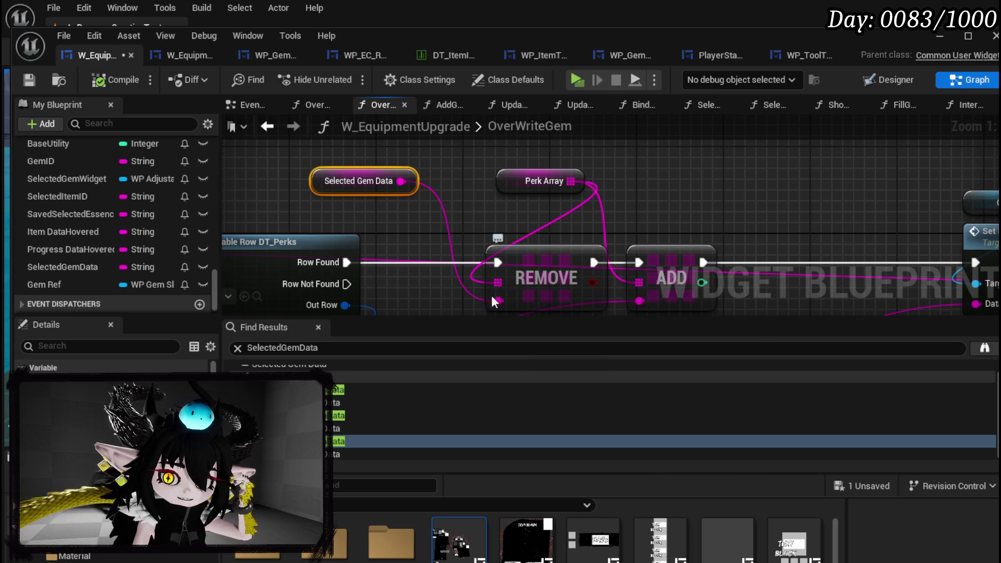
# Step: Add a Find node on Perk Array with Selected Gem Data as its input
pyautogui.scroll(-3, 401, 209)
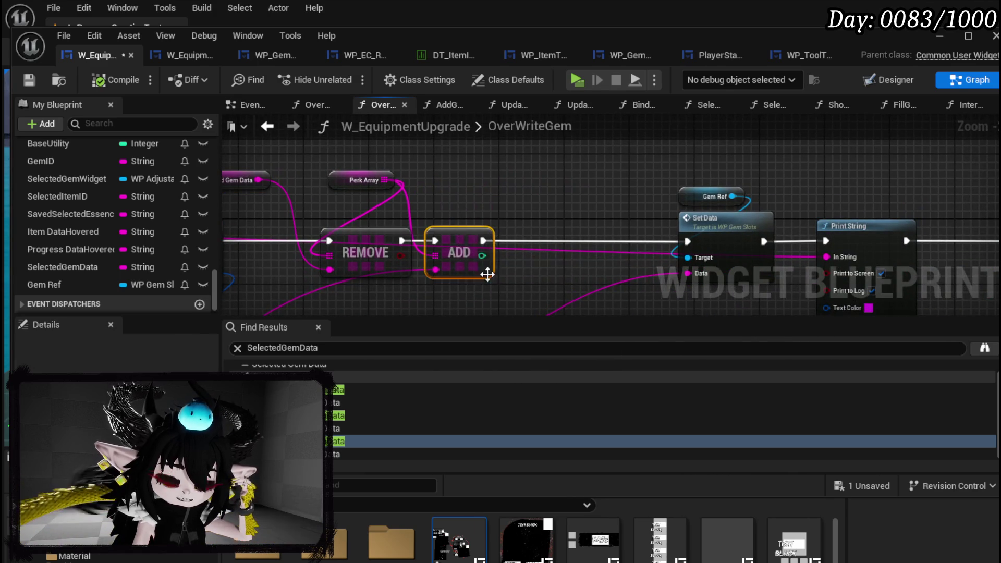
pyautogui.moveTo(626, 251); pyautogui.dragTo(768, 258)
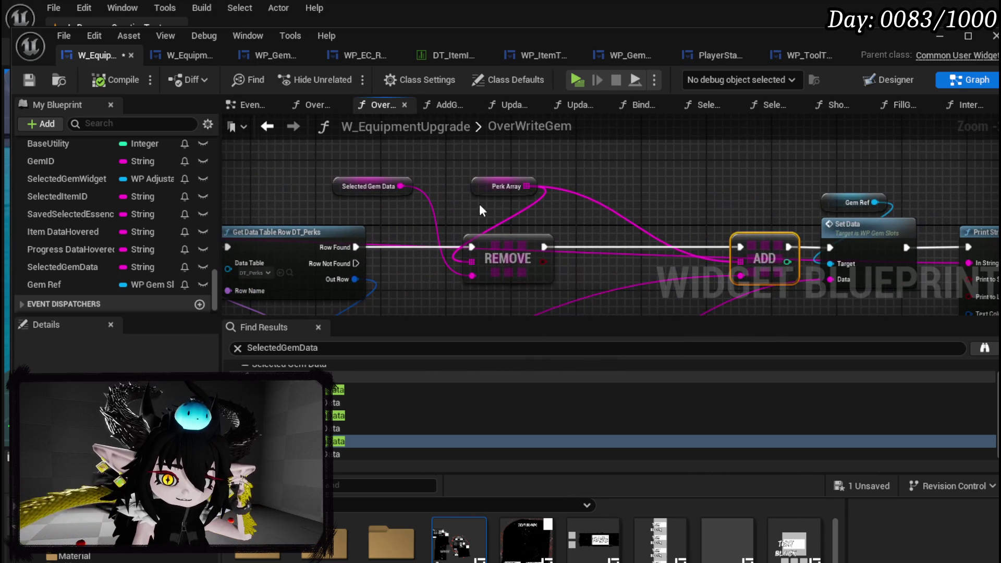
pyautogui.moveTo(520, 193)
pyautogui.mouseDown()
pyautogui.moveTo(568, 186)
pyautogui.moveTo(331, 155)
pyautogui.moveTo(553, 147)
pyautogui.mouseUp()
pyautogui.write('Find')
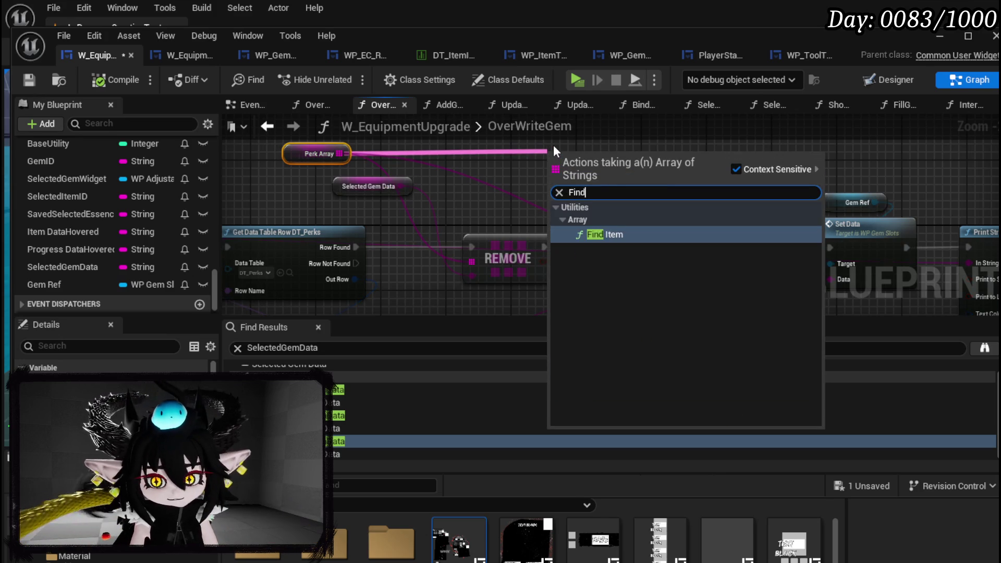
pyautogui.press('Return')
pyautogui.moveTo(401, 186)
pyautogui.mouseDown()
pyautogui.moveTo(749, 195)
pyautogui.moveTo(575, 228)
pyautogui.moveTo(765, 188)
pyautogui.moveTo(477, 225)
pyautogui.moveTo(403, 222)
pyautogui.moveTo(565, 205)
pyautogui.mouseUp()
pyautogui.click(353, 225)
pyautogui.moveTo(352, 228); pyautogui.dragTo(263, 229)
# Step: Replace the old Remove node with a Remove Index node, then start a play-test
pyautogui.moveTo(458, 233); pyautogui.dragTo(458, 232)
pyautogui.write('Remove inde')
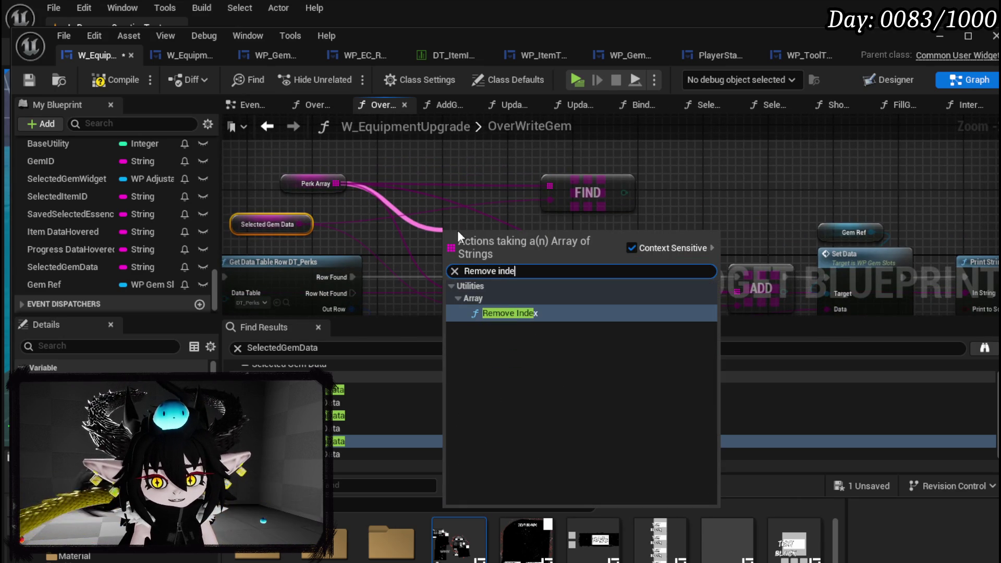
pyautogui.write('x')
pyautogui.press('Return')
pyautogui.moveTo(601, 195)
pyautogui.mouseDown()
pyautogui.moveTo(454, 204)
pyautogui.moveTo(452, 268)
pyautogui.mouseUp()
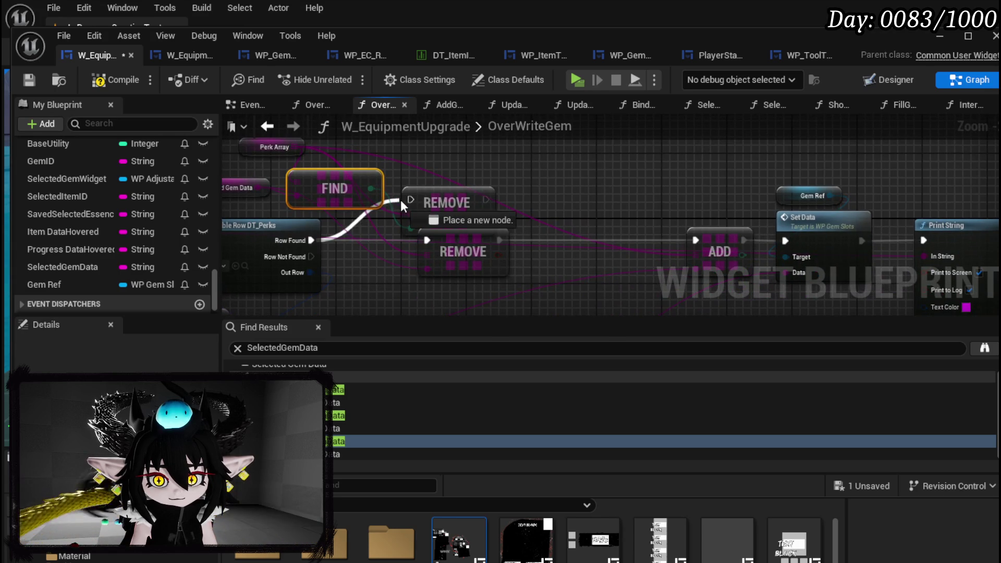
pyautogui.click(435, 244)
pyautogui.press('Delete')
pyautogui.moveTo(454, 220); pyautogui.dragTo(462, 252)
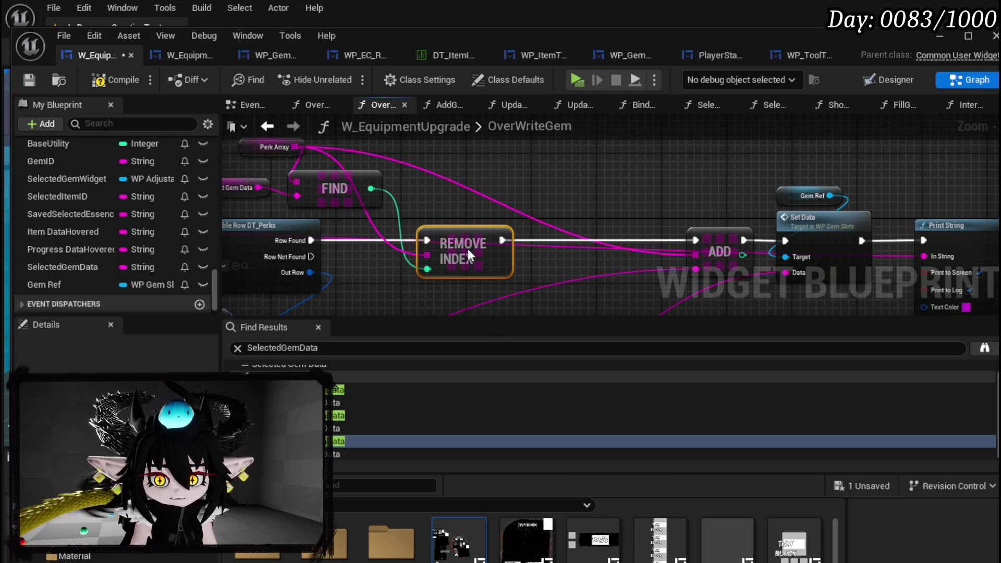
pyautogui.moveTo(402, 195)
pyautogui.mouseDown()
pyautogui.moveTo(443, 212)
pyautogui.moveTo(472, 197)
pyautogui.mouseUp()
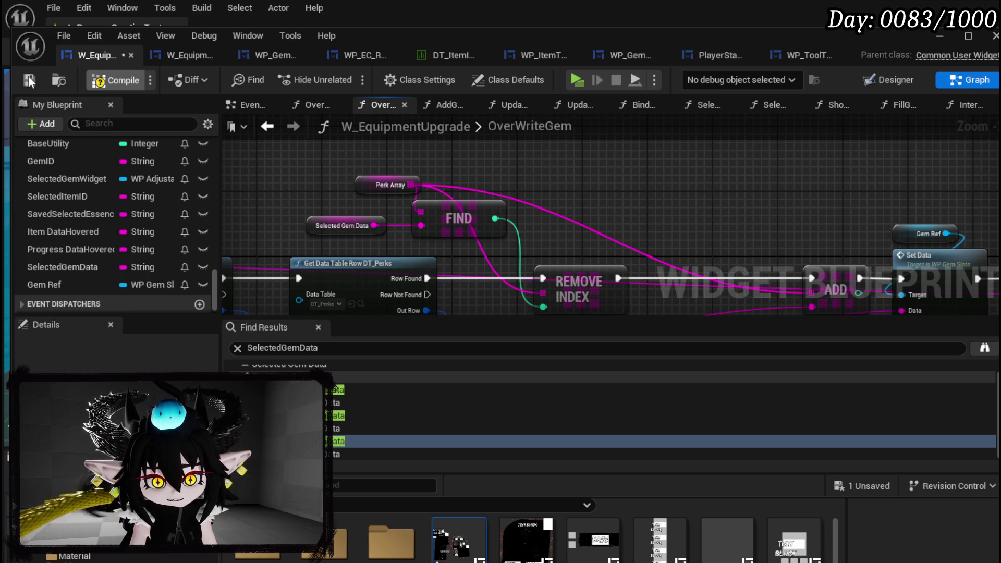
pyautogui.click(940, 39)
pyautogui.hotkey('alt', 'p')
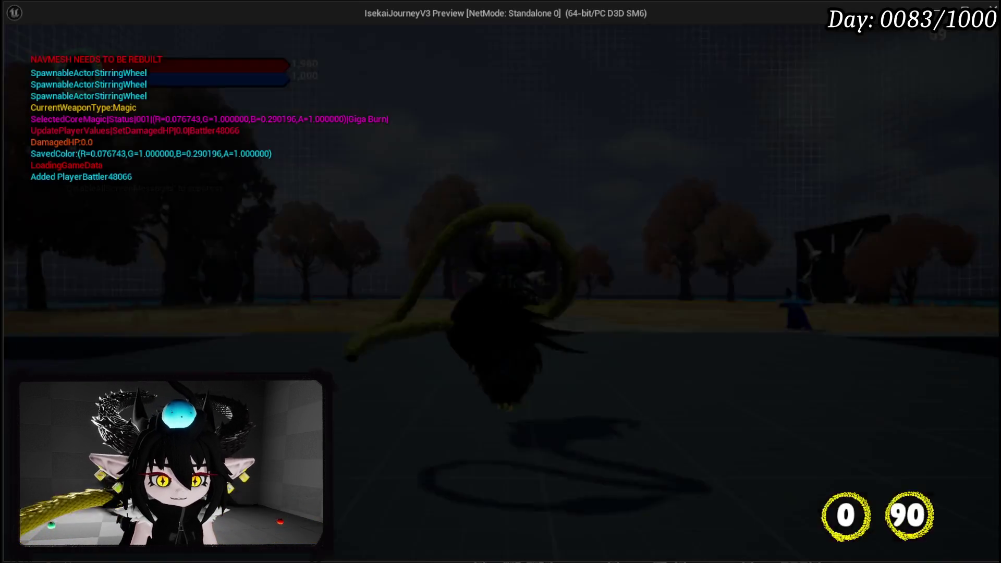
# Step: Buy a third Iron Legs gem socket for 30 SP and fill it with Quick_Start
pyautogui.press('Tab')
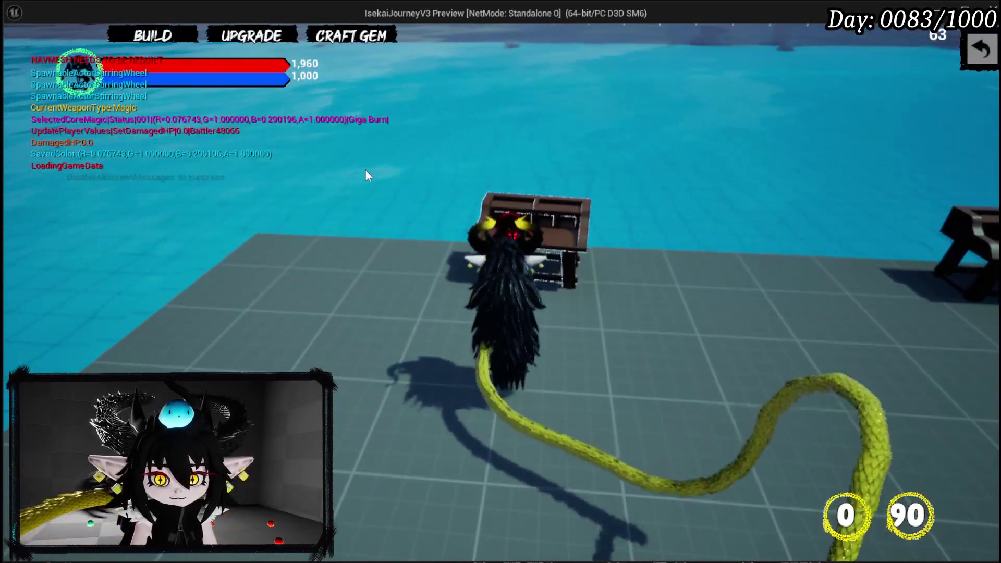
pyautogui.click(251, 36)
pyautogui.click(166, 230)
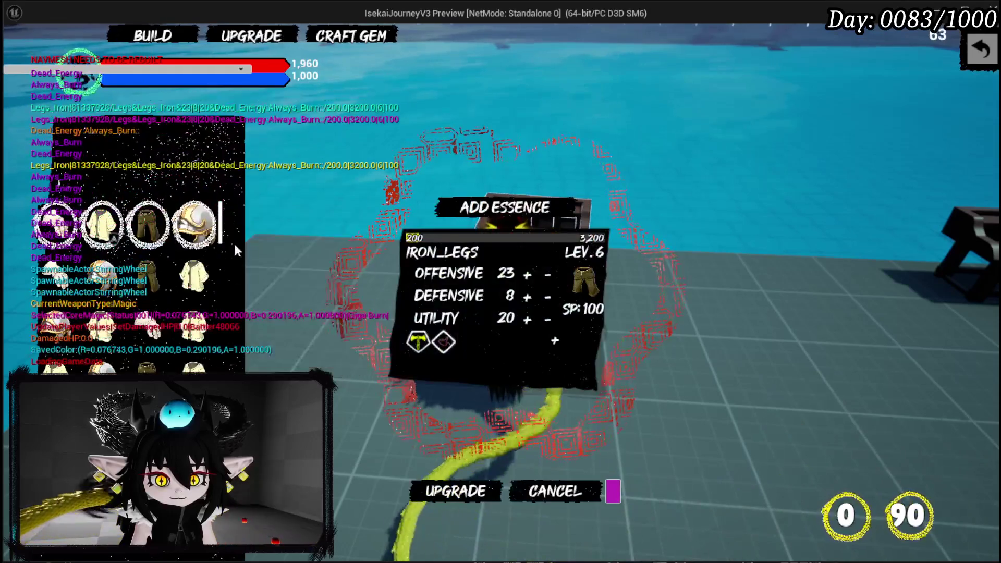
pyautogui.click(443, 426)
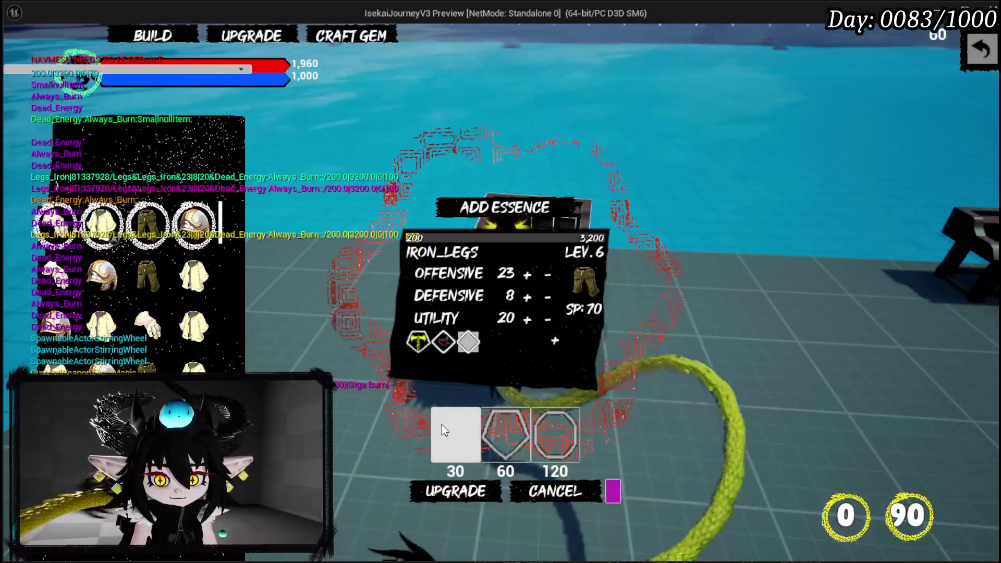
pyautogui.click(467, 341)
pyautogui.click(799, 121)
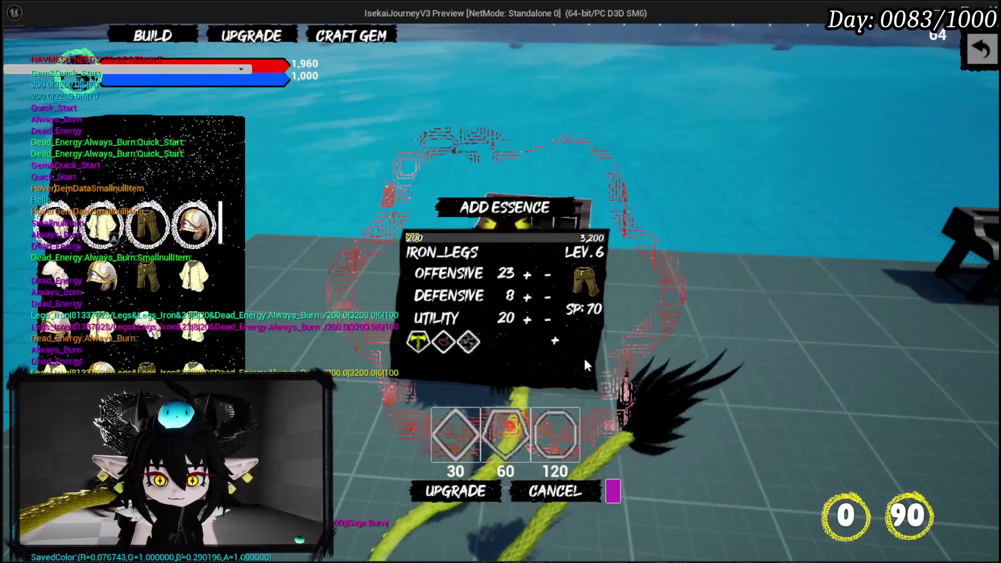
# Step: Add two more gem sockets and fill the fifth socket with gem 17
pyautogui.click(548, 346)
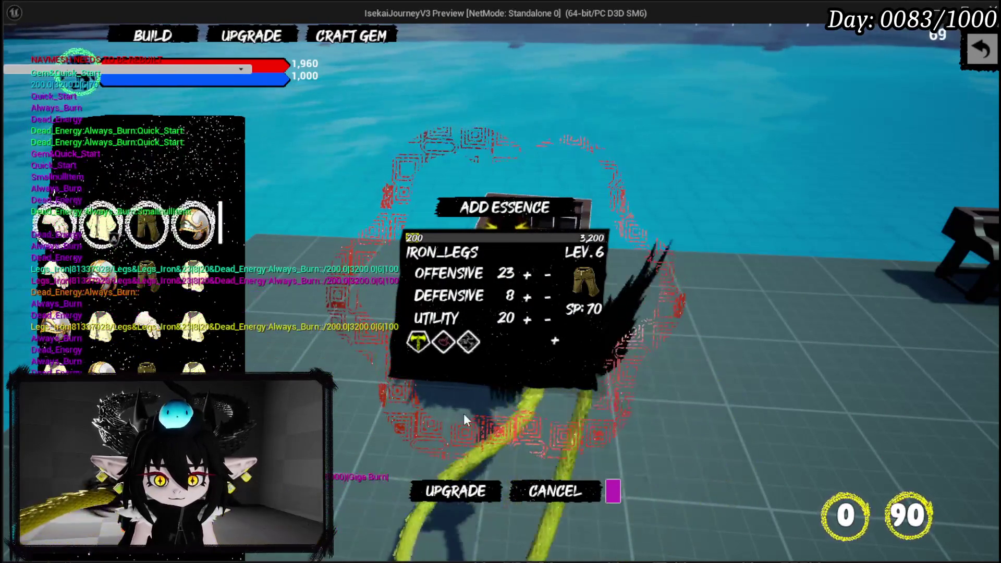
pyautogui.click(446, 432)
pyautogui.click(454, 427)
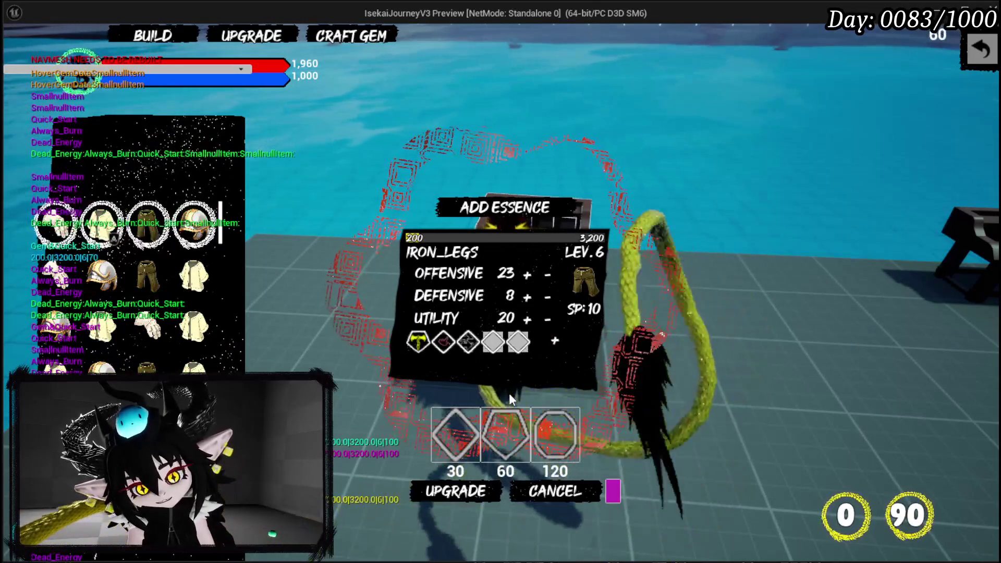
pyautogui.moveTo(525, 359)
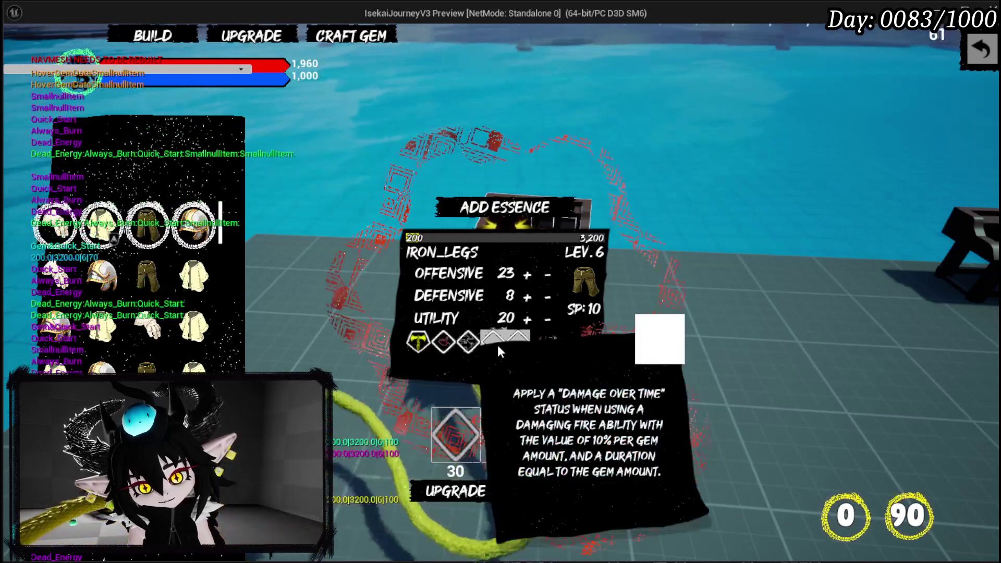
pyautogui.click(556, 343)
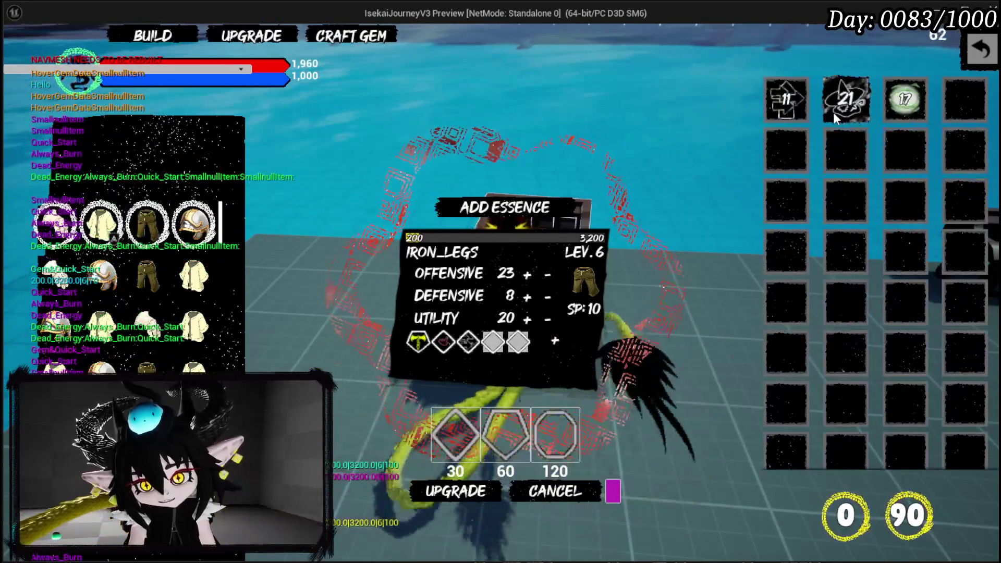
pyautogui.moveTo(793, 108)
pyautogui.mouseDown()
pyautogui.moveTo(499, 346)
pyautogui.moveTo(554, 340)
pyautogui.mouseUp()
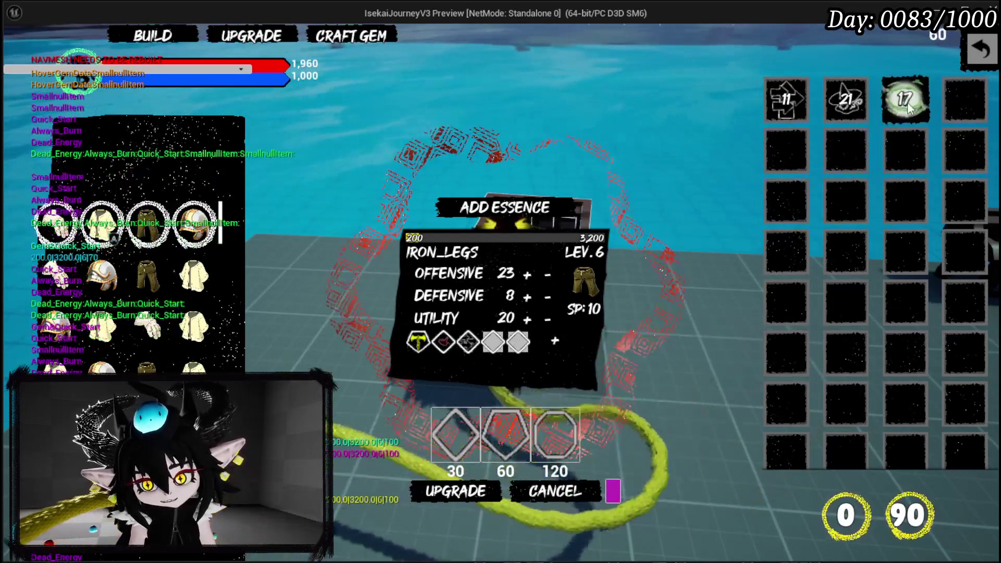
pyautogui.click(909, 107)
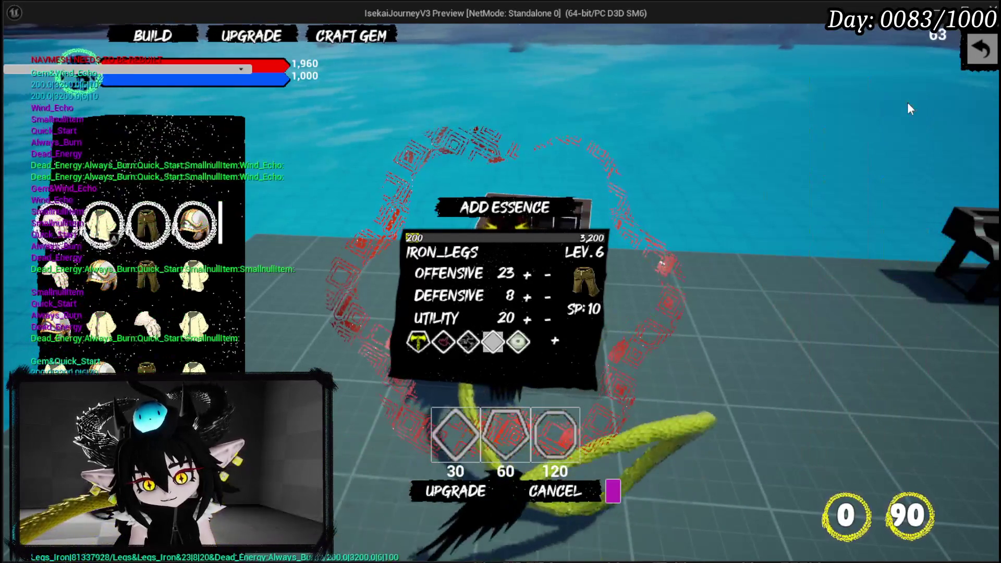
# Step: Fill the fourth socket with FastSummon, close the upgrade menu and stop the play-test
pyautogui.click(490, 343)
pyautogui.click(842, 115)
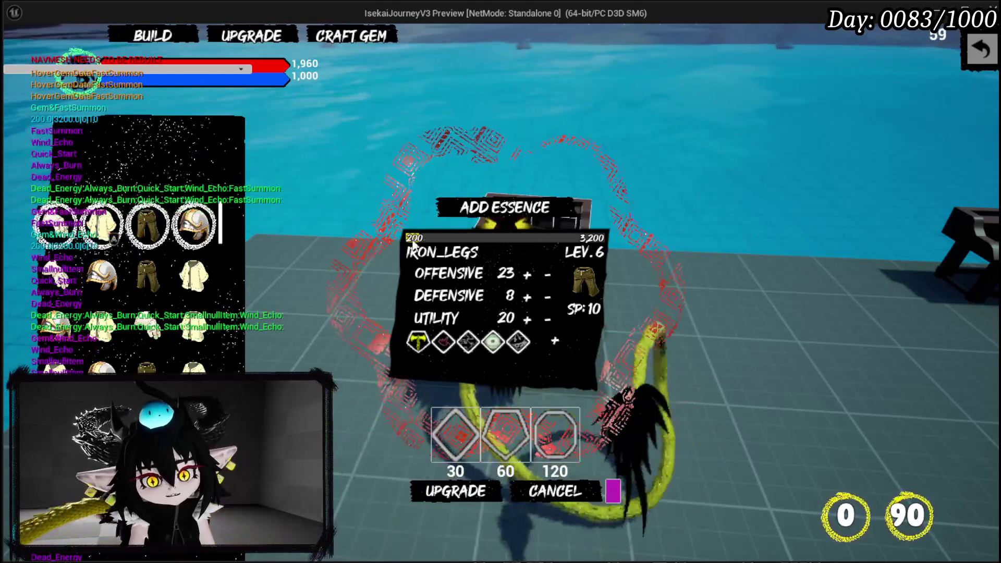
pyautogui.moveTo(203, 221)
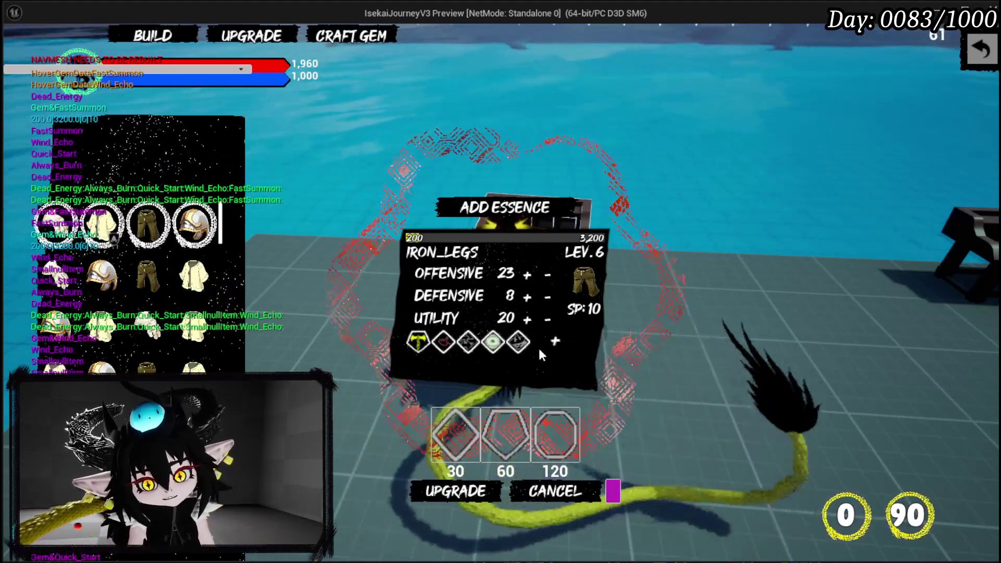
pyautogui.click(555, 341)
pyautogui.click(554, 343)
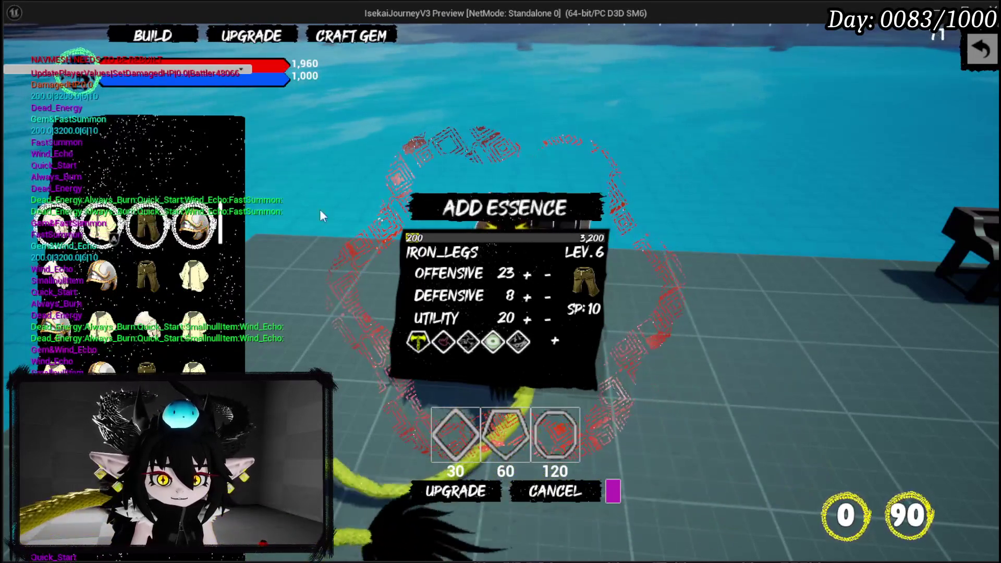
pyautogui.moveTo(148, 243)
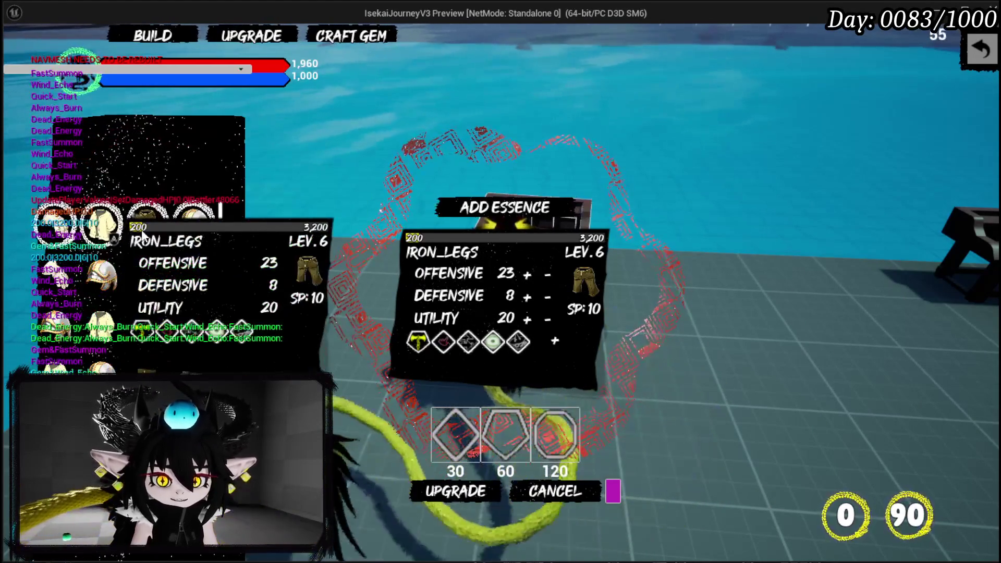
pyautogui.click(982, 50)
pyautogui.press('Escape')
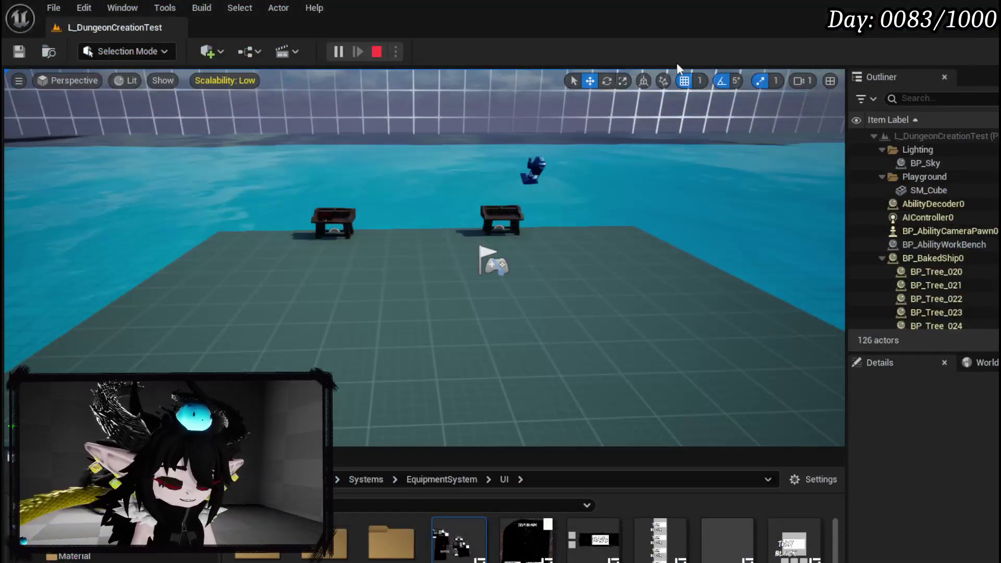
# Step: Save the level and all modified assets
pyautogui.hotkey('ctrl', 's')
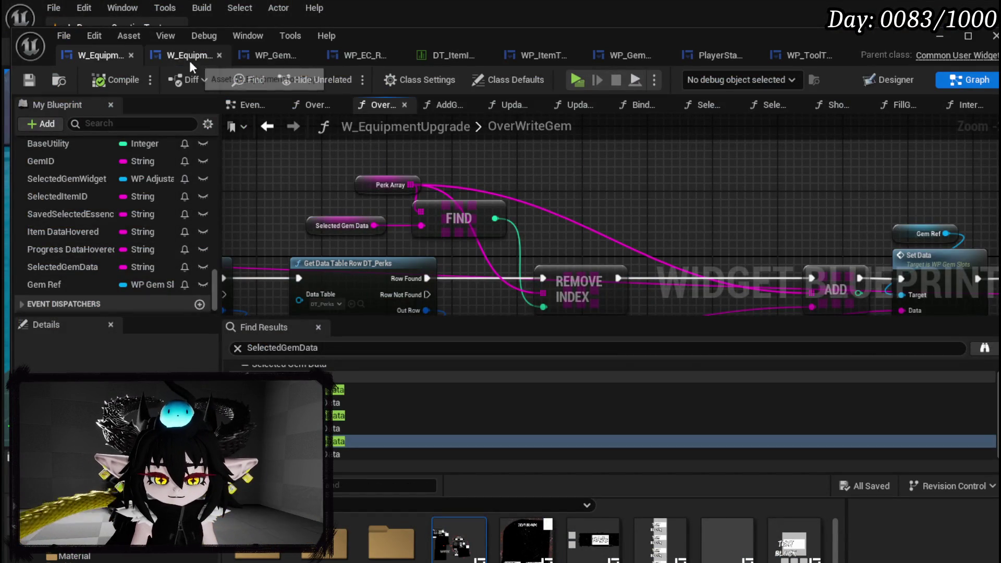
pyautogui.hotkey('ctrl', 's')
pyautogui.scroll(10, 95, 158)
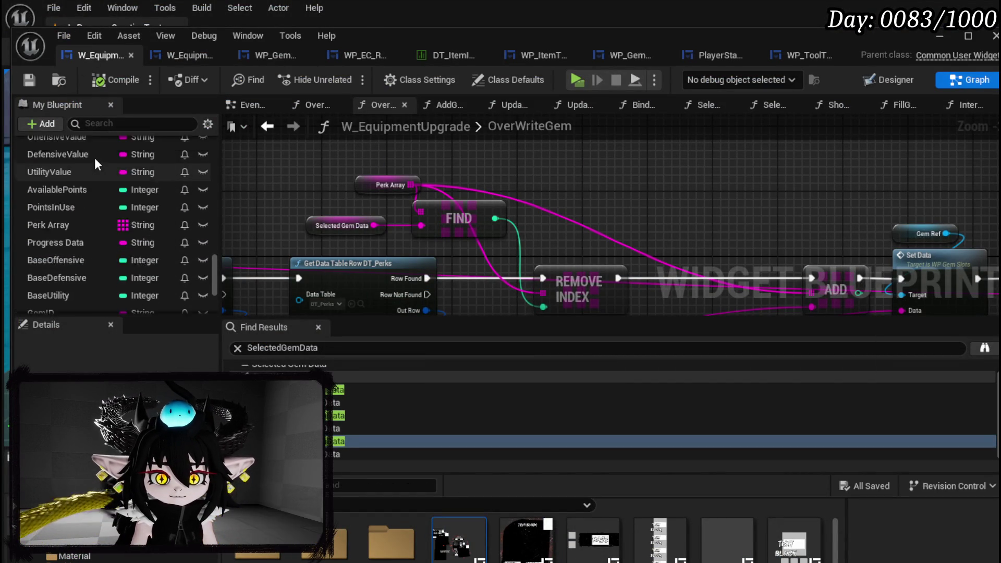
pyautogui.scroll(15, 95, 154)
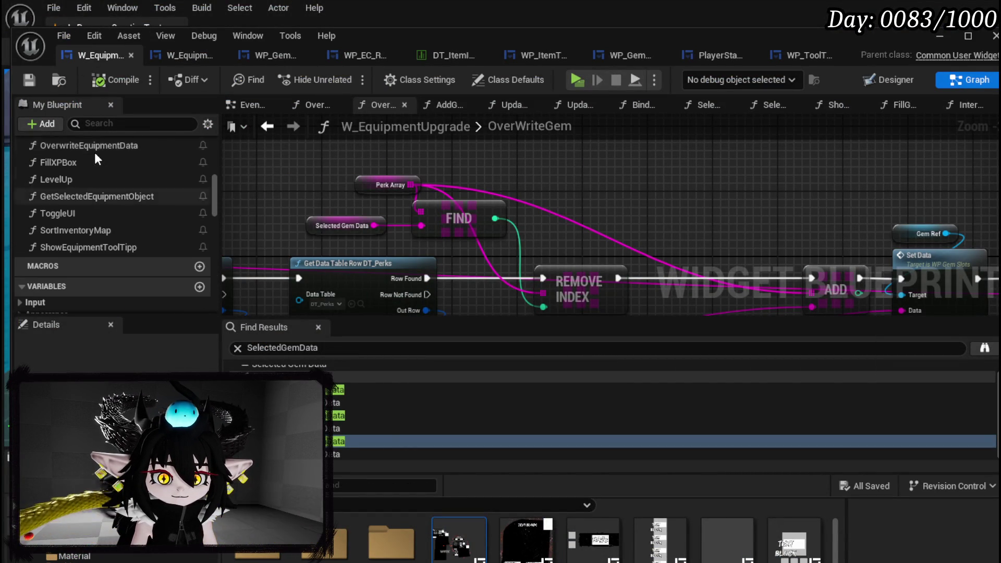
pyautogui.scroll(-3, 95, 152)
pyautogui.scroll(12, 114, 164)
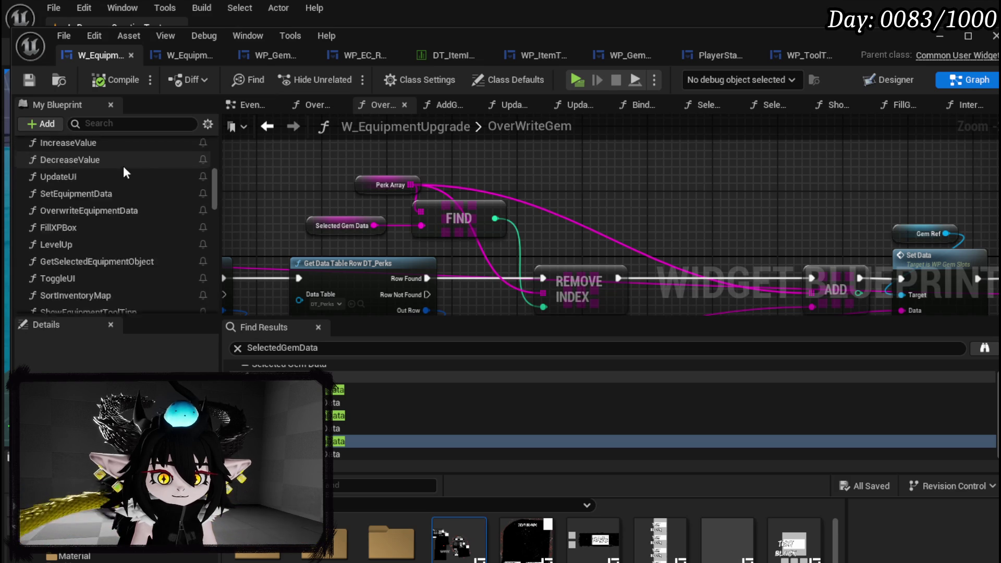
pyautogui.scroll(4, 144, 181)
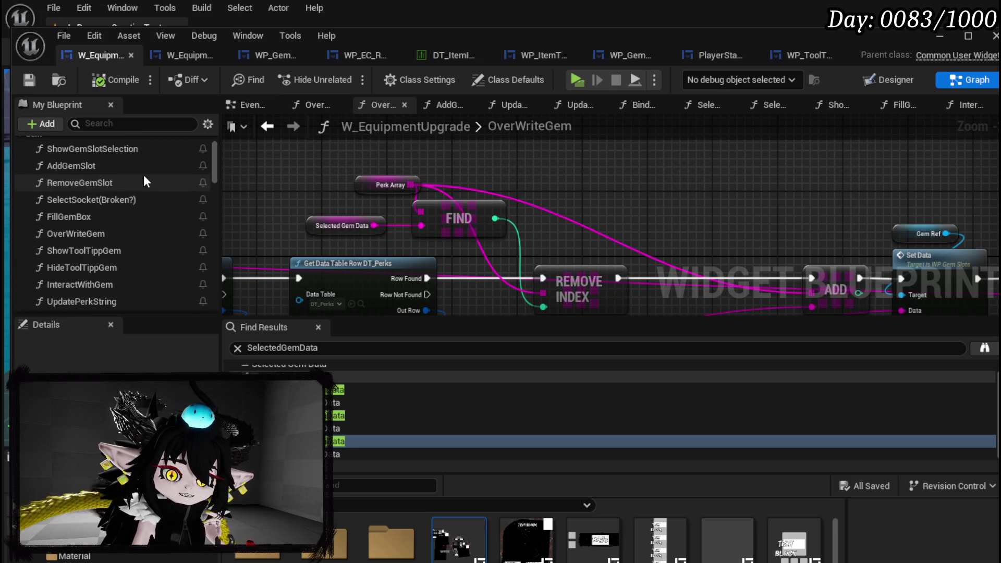
pyautogui.scroll(3, 143, 174)
# Step: Review the AddGemSlot graph's Branch, SET, ADD, Create Adjust Socket and Update UI nodes, then run Standalone Game
pyautogui.doubleClick(105, 217)
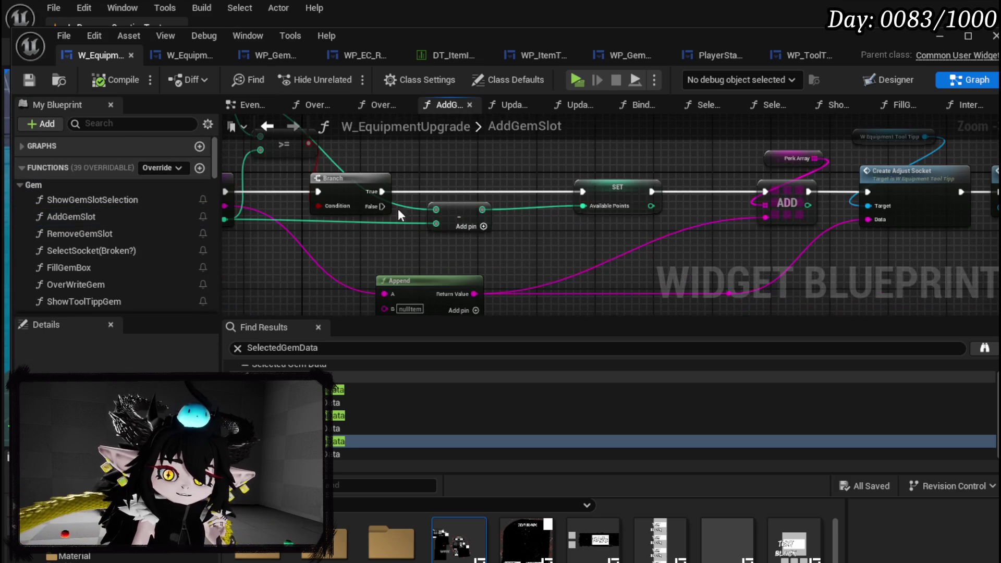
pyautogui.moveTo(493, 167)
pyautogui.mouseDown()
pyautogui.moveTo(632, 188)
pyautogui.moveTo(653, 244)
pyautogui.mouseUp()
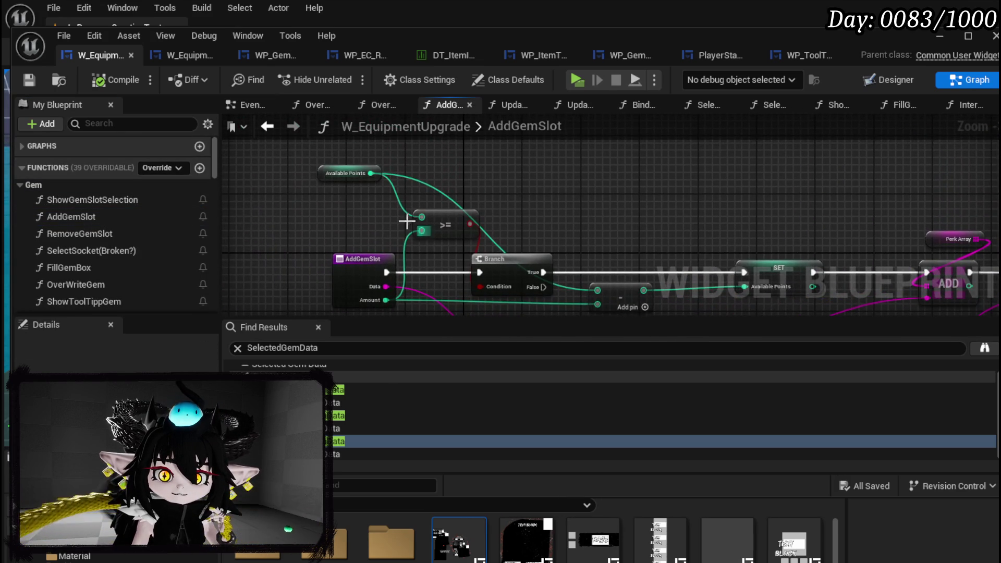
pyautogui.moveTo(340, 196)
pyautogui.mouseDown()
pyautogui.moveTo(197, 79)
pyautogui.moveTo(137, 153)
pyautogui.mouseUp()
pyautogui.moveTo(333, 207); pyautogui.dragTo(461, 204)
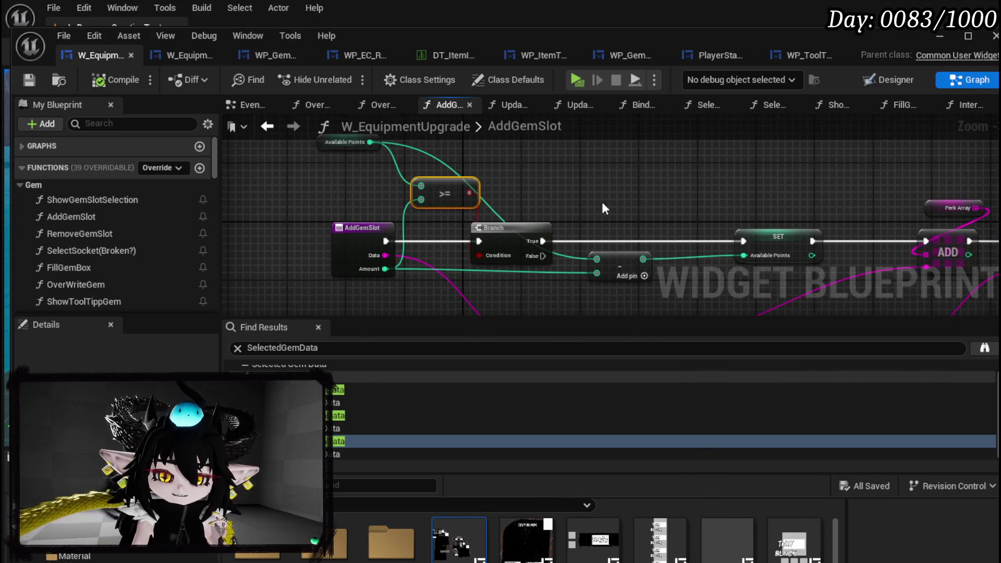
pyautogui.moveTo(603, 207); pyautogui.dragTo(293, 193)
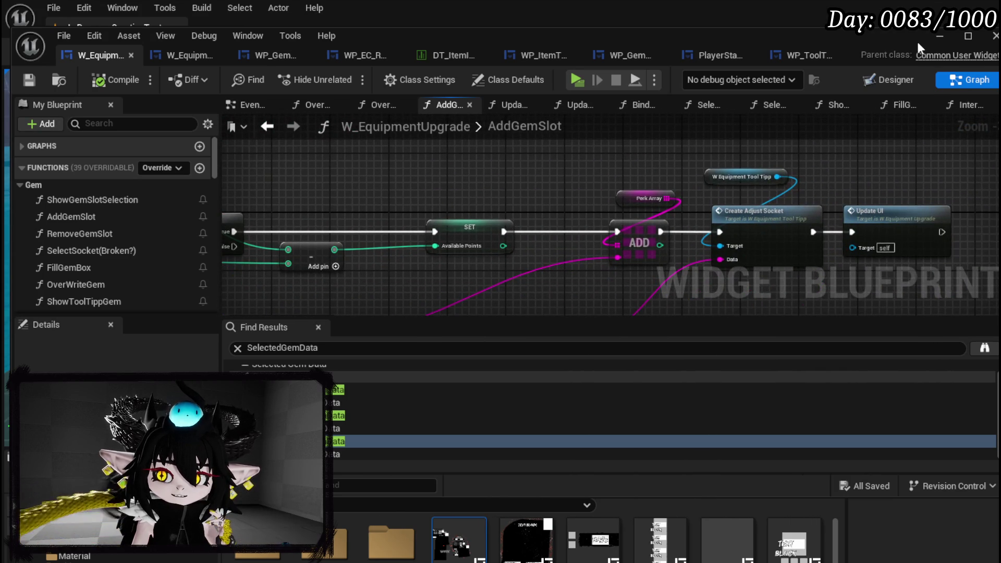
pyautogui.click(940, 37)
pyautogui.click(330, 54)
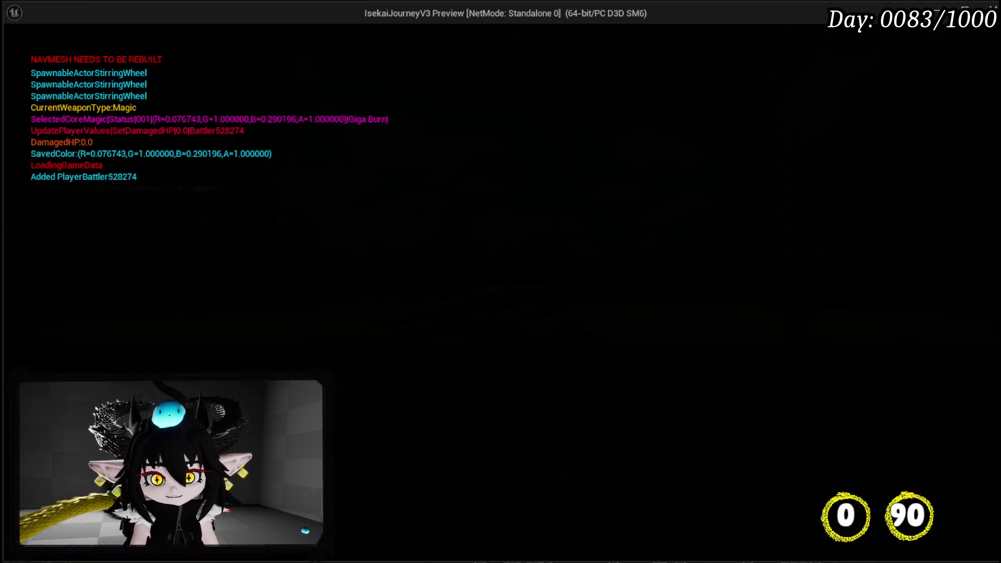
# Step: Walk to the workbench, bring up the equipment upgrade panel and close it again
pyautogui.press('w')
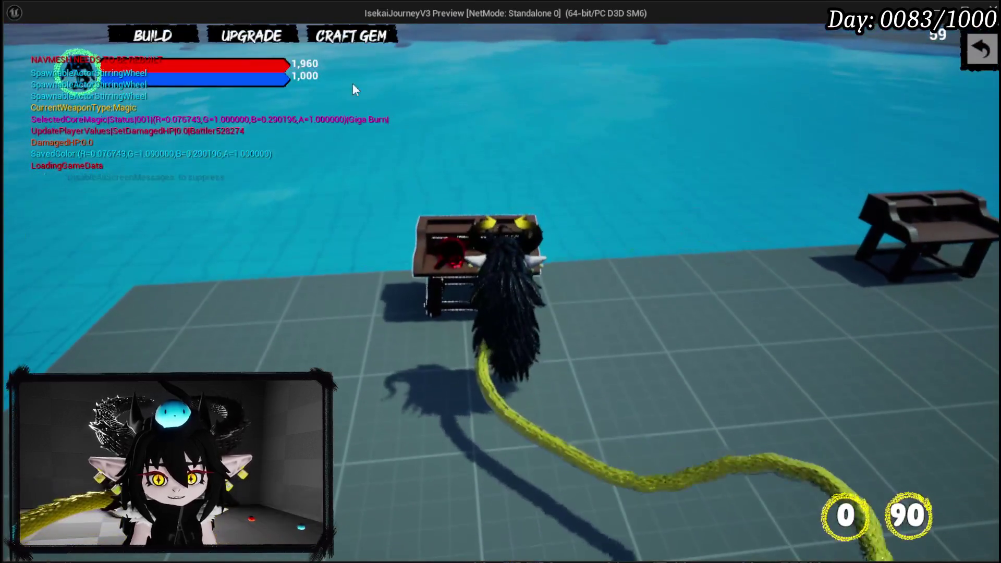
pyautogui.click(239, 35)
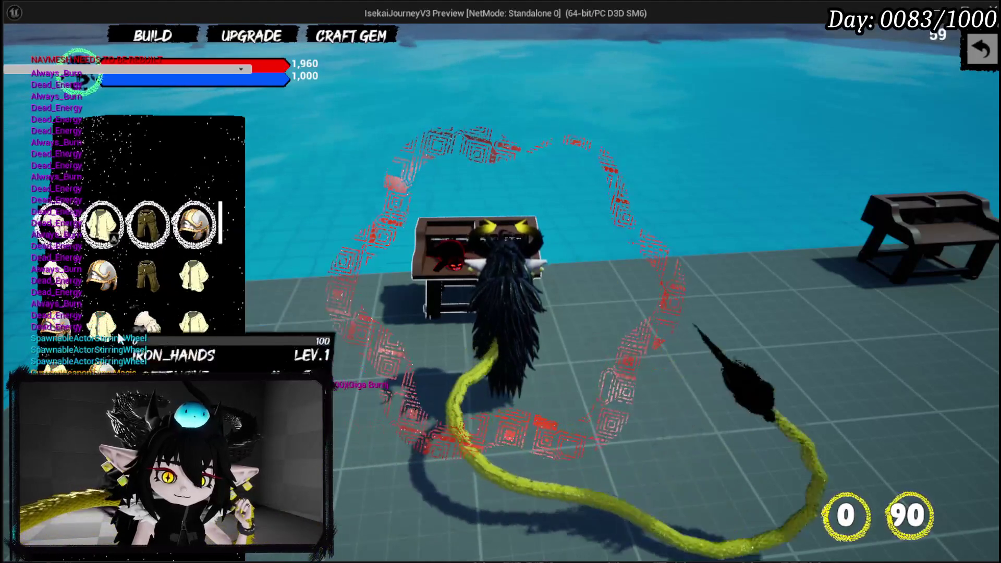
pyautogui.scroll(-2, 156, 293)
pyautogui.click(976, 67)
# Step: Walk to the trader, talk to them and open the trading screen
pyautogui.press('w')
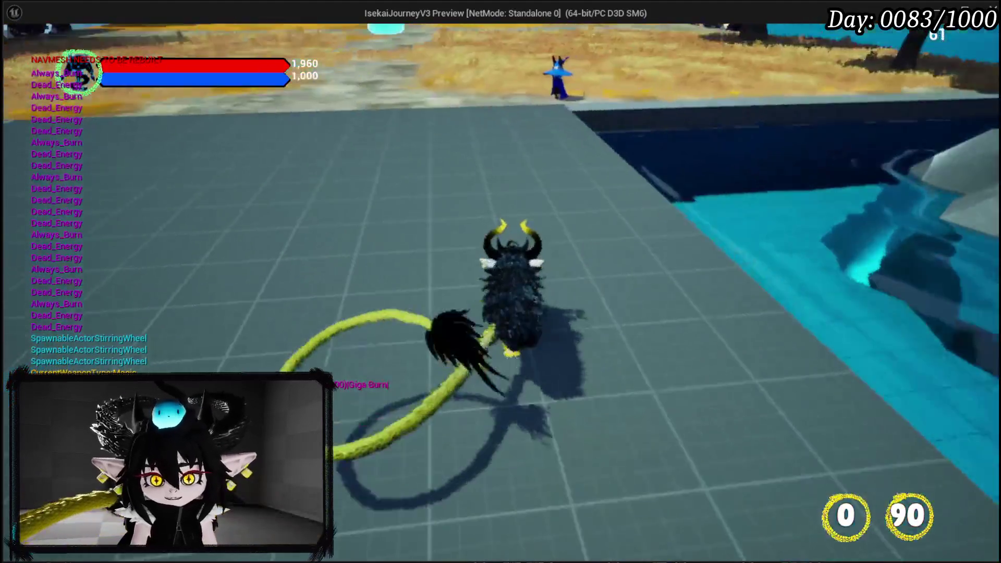
pyautogui.press('e')
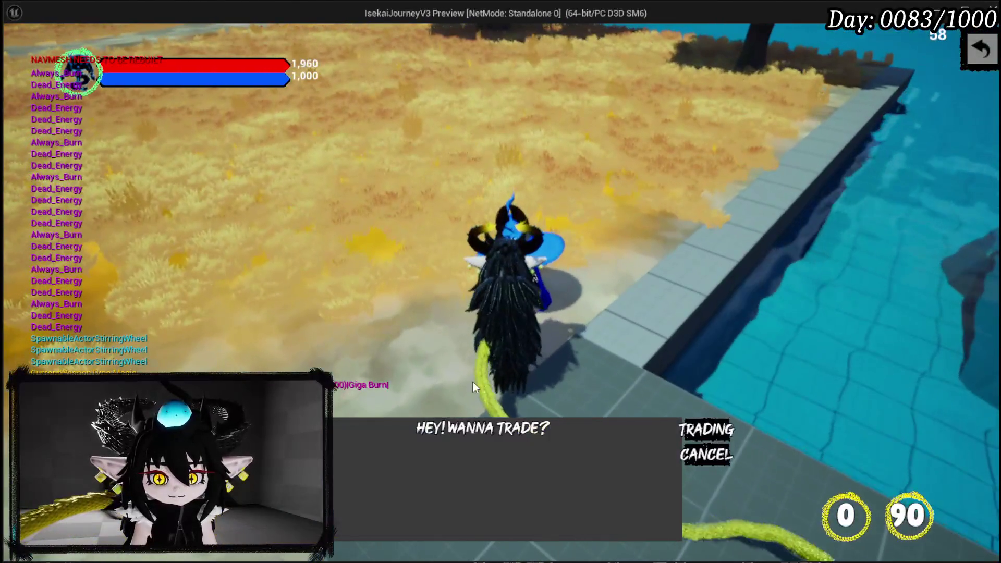
pyautogui.click(702, 423)
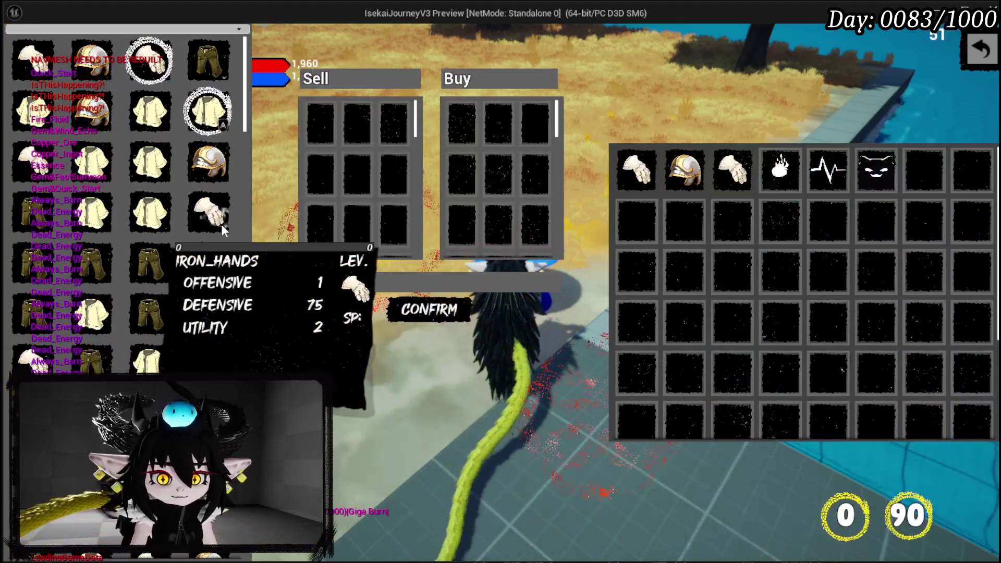
# Step: Queue the iron gloves, legs, chest and head pieces for sale and confirm the 8196 total
pyautogui.click(221, 224)
pyautogui.click(200, 217)
pyautogui.click(199, 216)
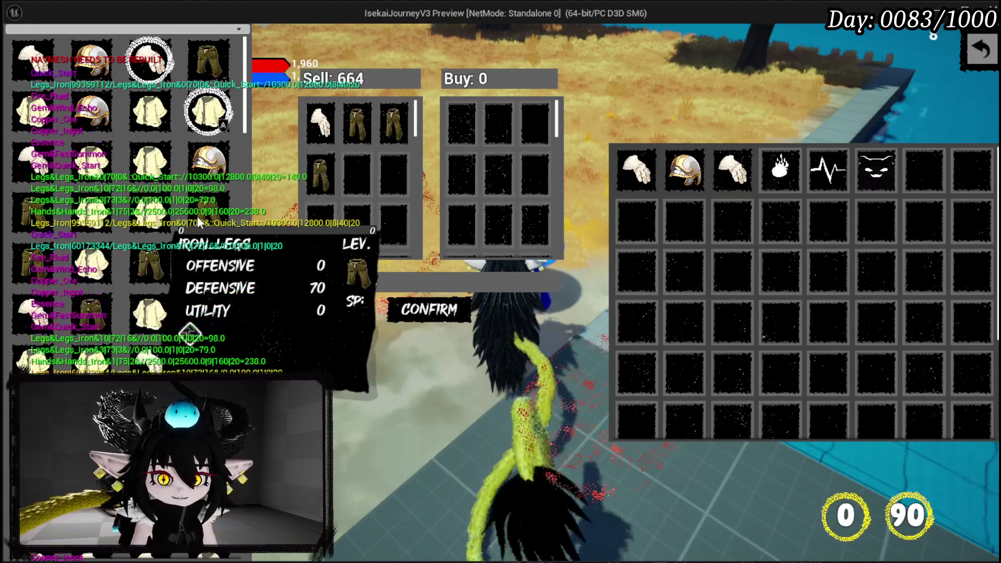
pyautogui.click(203, 204)
pyautogui.click(212, 177)
pyautogui.click(212, 178)
pyautogui.click(211, 177)
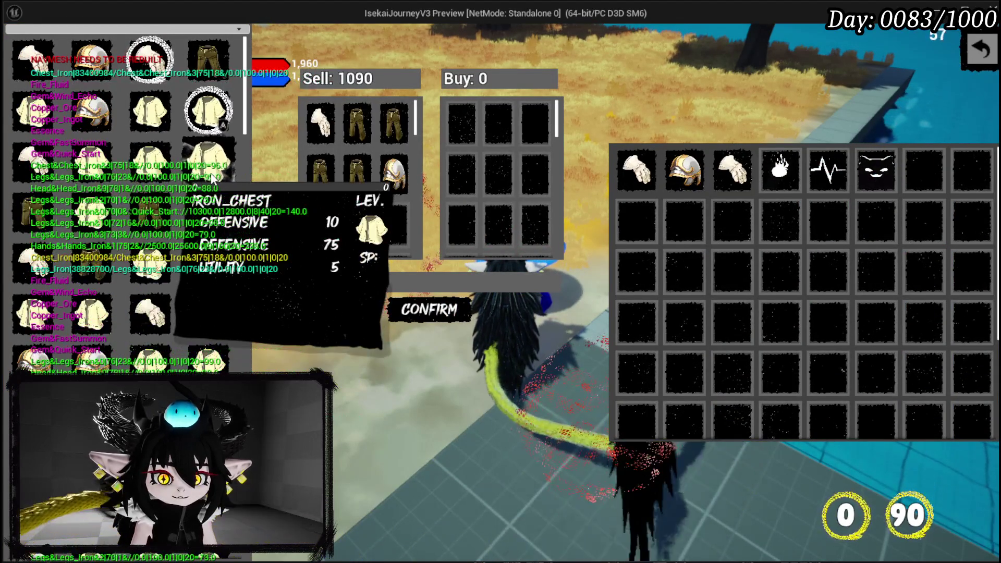
pyautogui.click(211, 177)
pyautogui.click(212, 177)
pyautogui.click(212, 178)
pyautogui.click(212, 177)
pyautogui.click(211, 177)
pyautogui.click(211, 178)
pyautogui.click(211, 178)
pyautogui.click(211, 177)
pyautogui.click(211, 178)
pyautogui.click(211, 177)
pyautogui.click(211, 177)
pyautogui.click(211, 178)
pyautogui.click(212, 177)
pyautogui.click(211, 178)
pyautogui.click(211, 176)
pyautogui.click(211, 176)
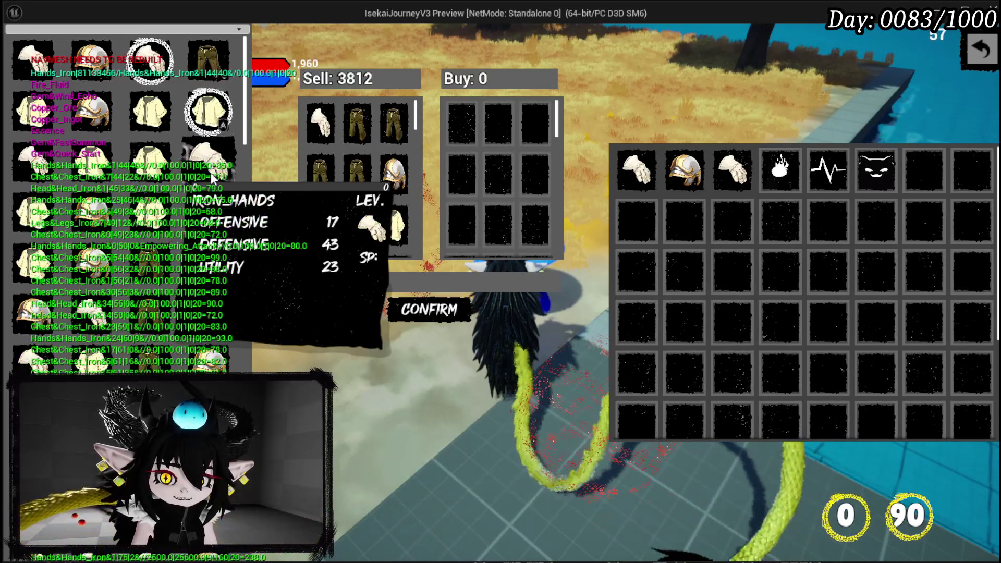
pyautogui.click(211, 176)
pyautogui.click(211, 177)
pyautogui.click(211, 177)
pyautogui.click(211, 176)
pyautogui.click(211, 176)
pyautogui.click(211, 177)
pyautogui.click(222, 180)
pyautogui.click(166, 229)
pyautogui.click(136, 255)
pyautogui.click(105, 214)
pyautogui.click(156, 213)
pyautogui.click(166, 218)
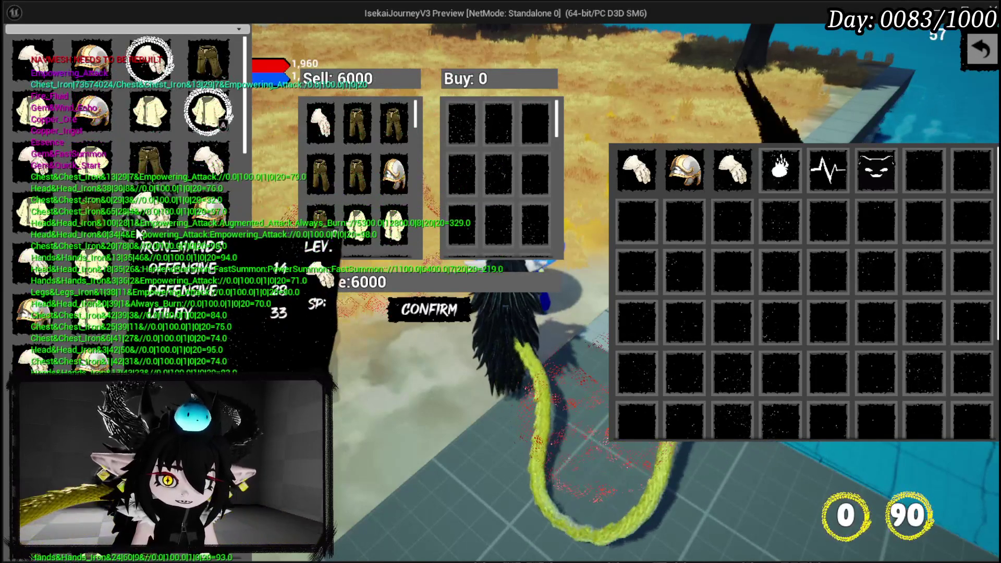
pyautogui.click(175, 262)
pyautogui.click(157, 256)
pyautogui.click(168, 250)
pyautogui.click(137, 261)
pyautogui.click(138, 261)
pyautogui.click(178, 228)
pyautogui.click(36, 269)
pyautogui.click(162, 238)
pyautogui.click(196, 238)
pyautogui.click(139, 241)
pyautogui.click(138, 240)
pyautogui.click(138, 235)
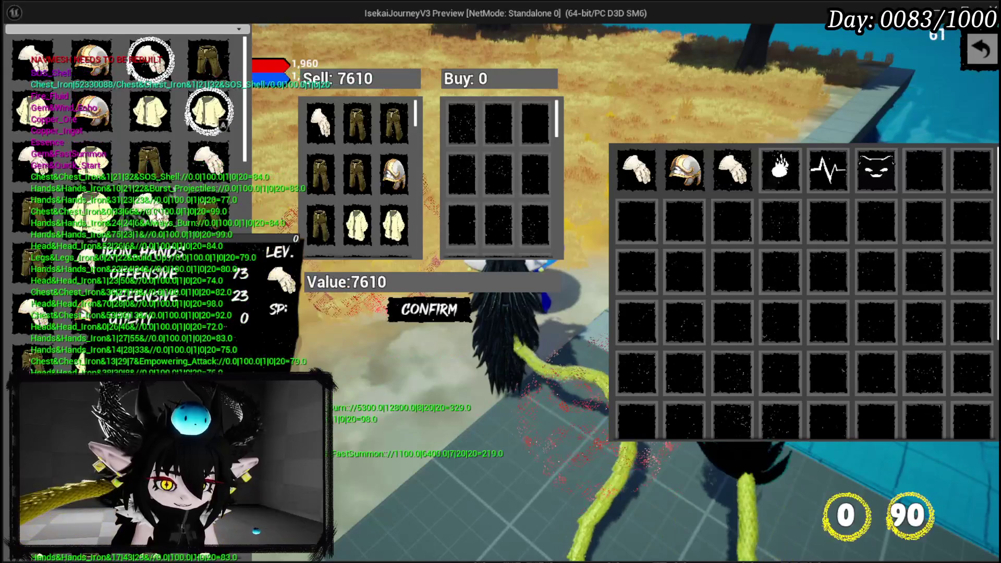
pyautogui.click(139, 228)
pyautogui.click(131, 217)
pyautogui.click(130, 217)
pyautogui.click(137, 219)
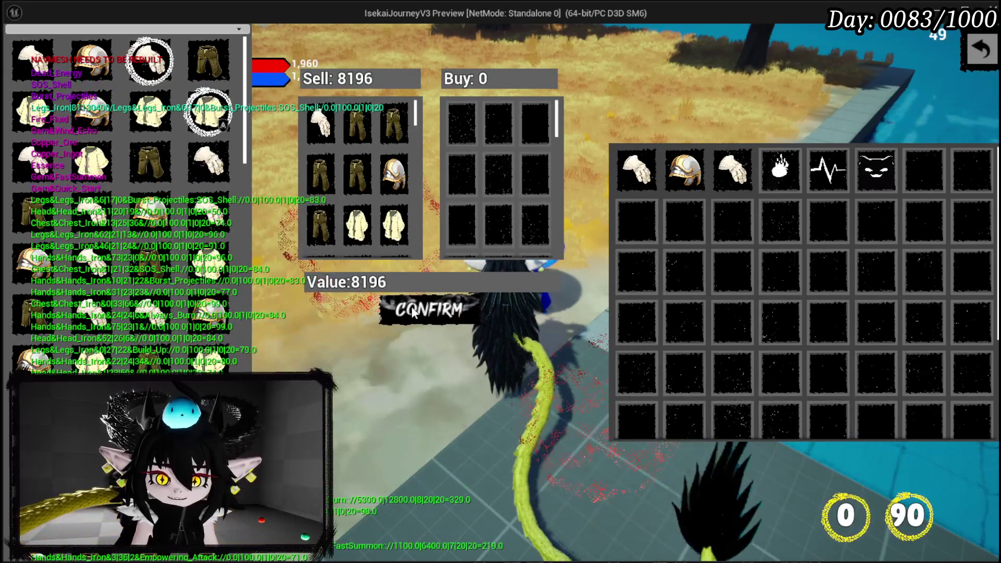
pyautogui.click(413, 312)
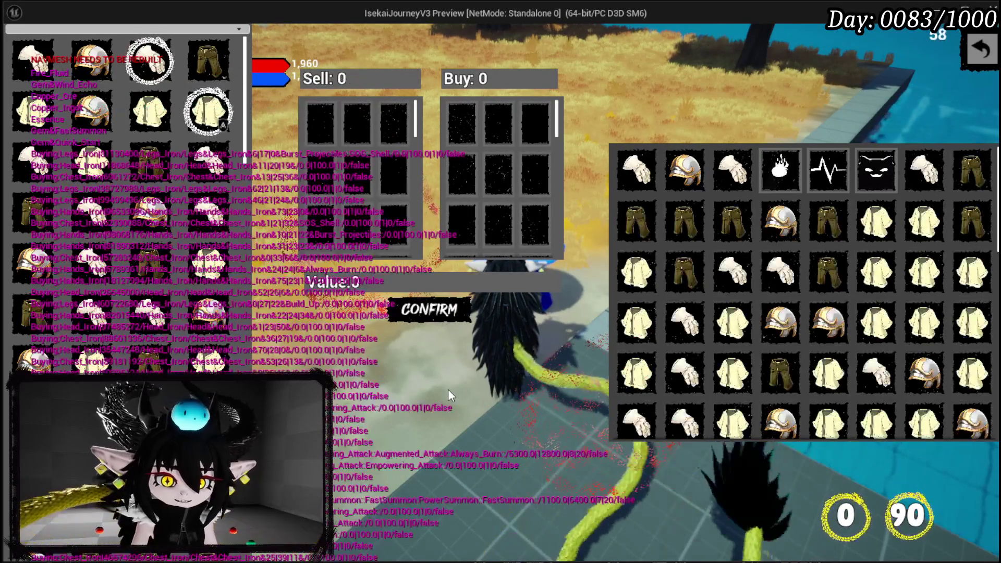
# Step: Close the trade screen, then bring up and dismiss the pause menu to resume play
pyautogui.scroll(-2, 160, 205)
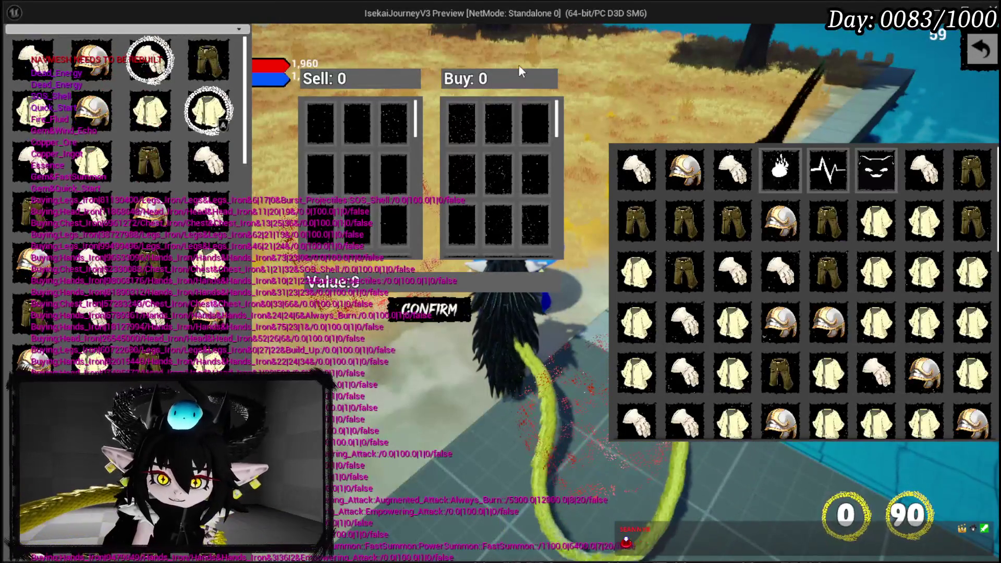
pyautogui.click(987, 63)
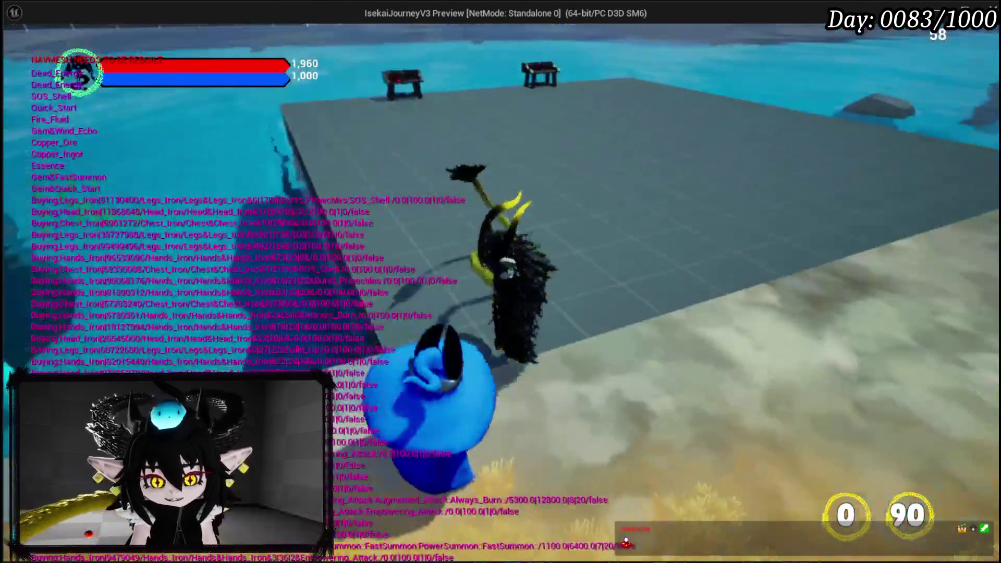
pyautogui.press('Tab')
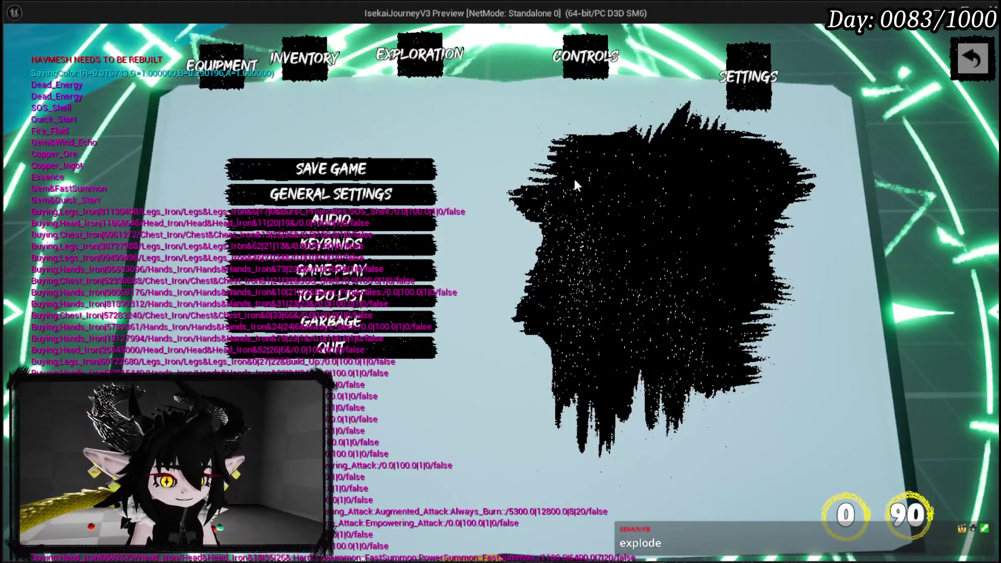
pyautogui.click(972, 58)
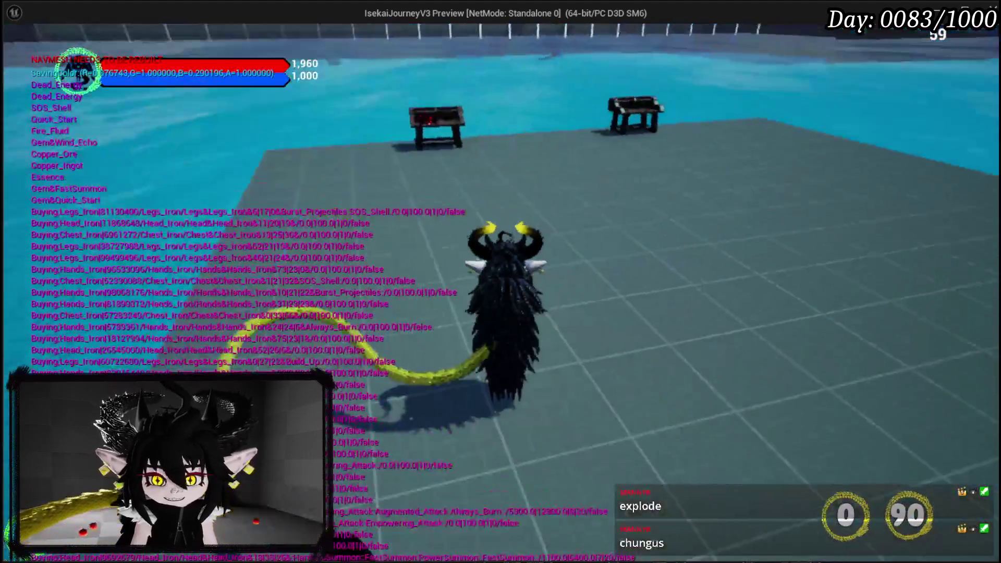
pyautogui.press('Escape')
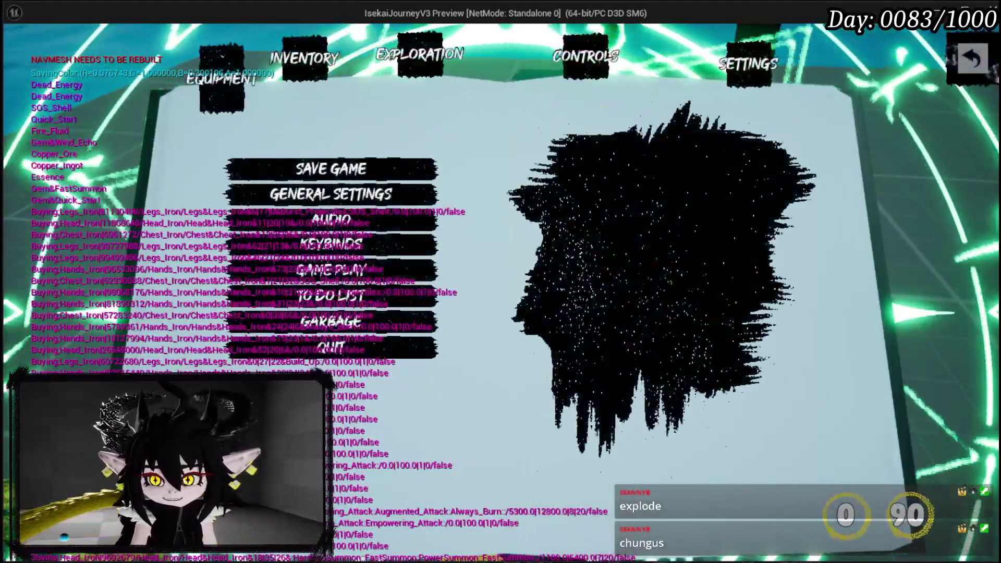
pyautogui.press('Escape')
# Step: At the workbench, apply essence to the Iron Hands in the upgrade panel
pyautogui.press('w')
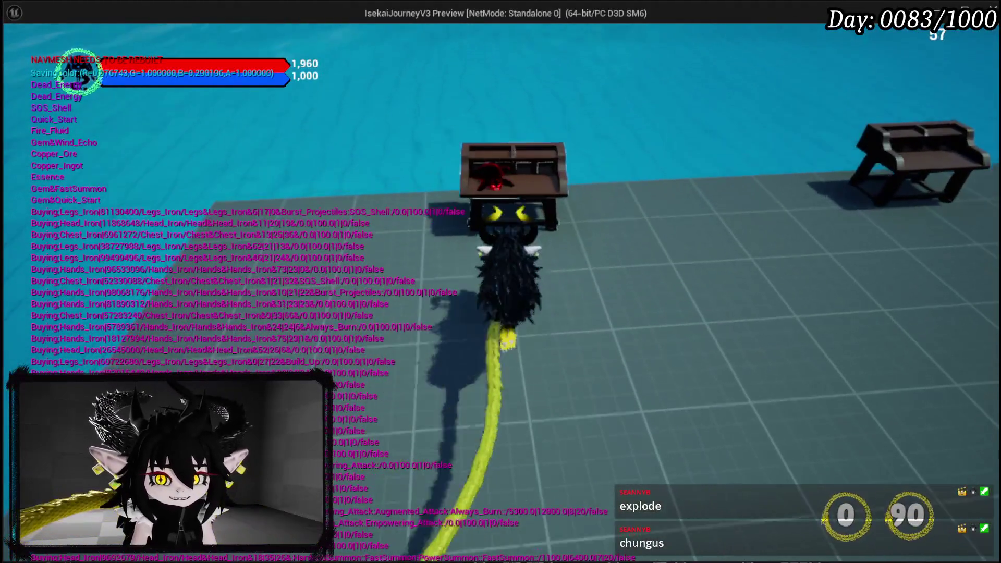
pyautogui.press('e')
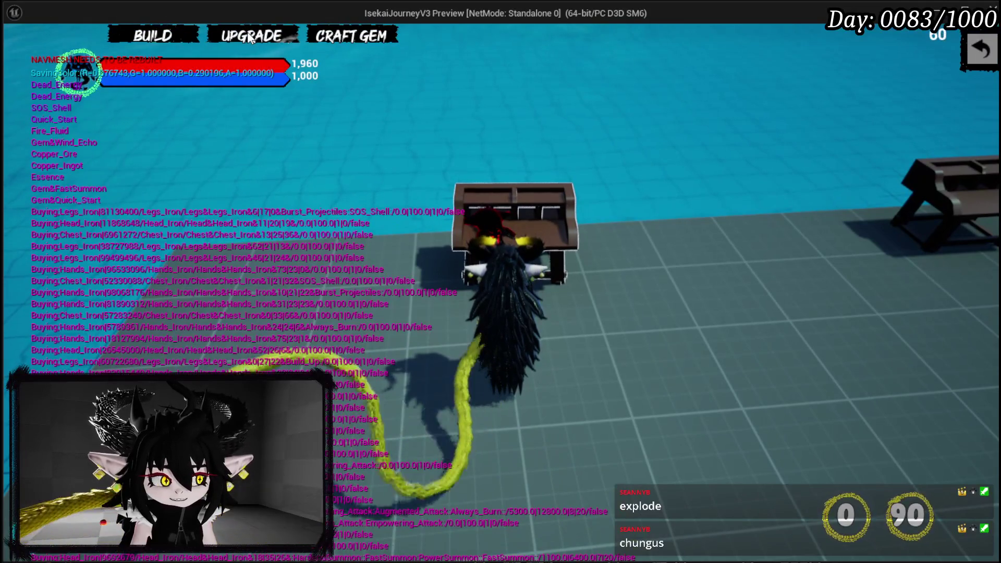
pyautogui.click(251, 37)
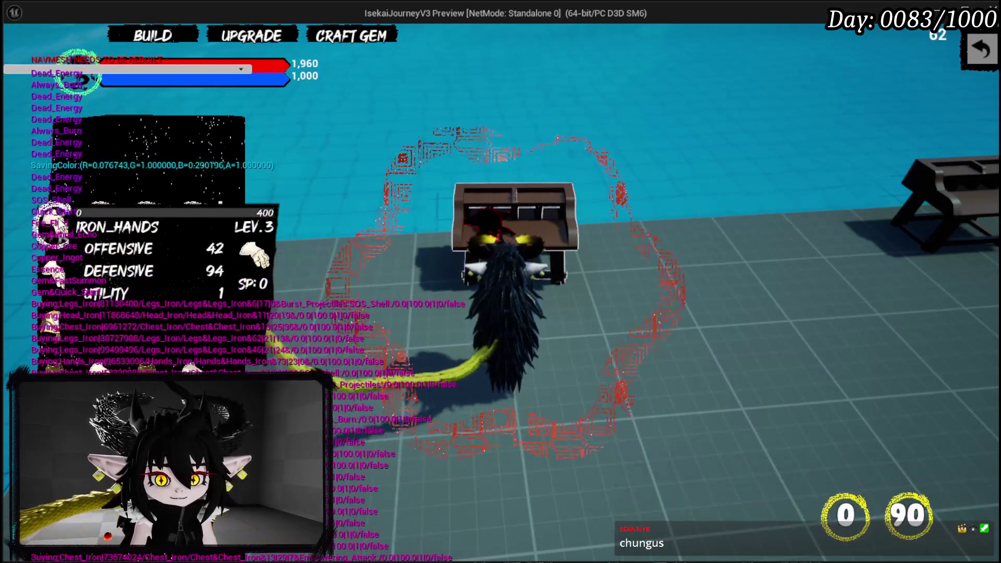
pyautogui.click(62, 224)
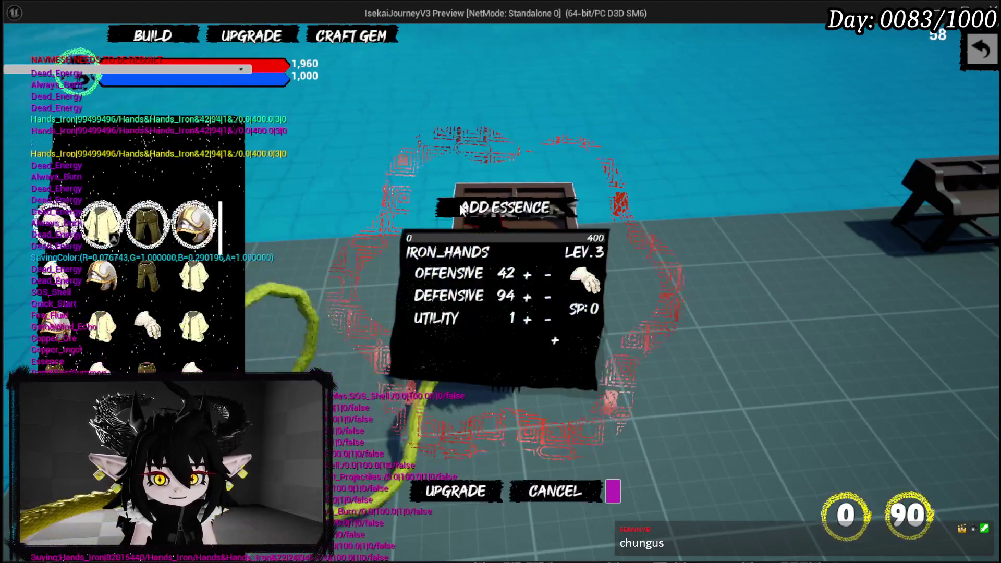
pyautogui.click(492, 204)
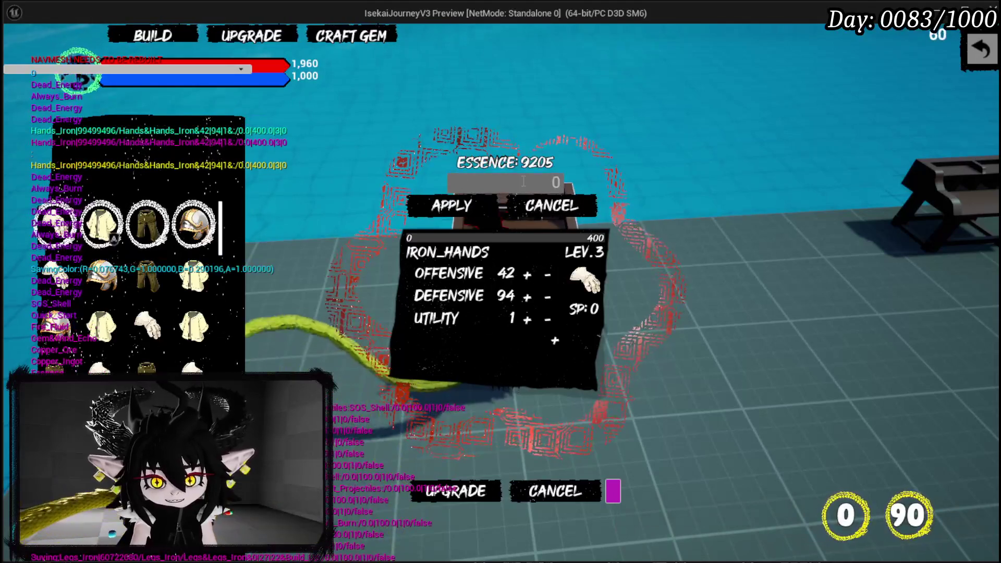
pyautogui.write('9000')
pyautogui.click(459, 206)
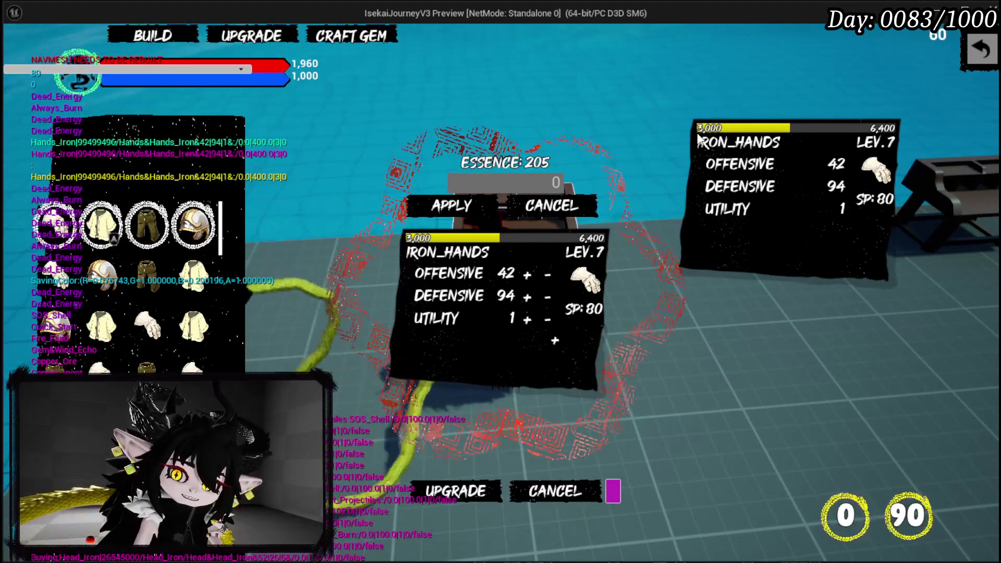
# Step: Close the upgrade menu, stop the play test and save the level
pyautogui.moveTo(148, 240)
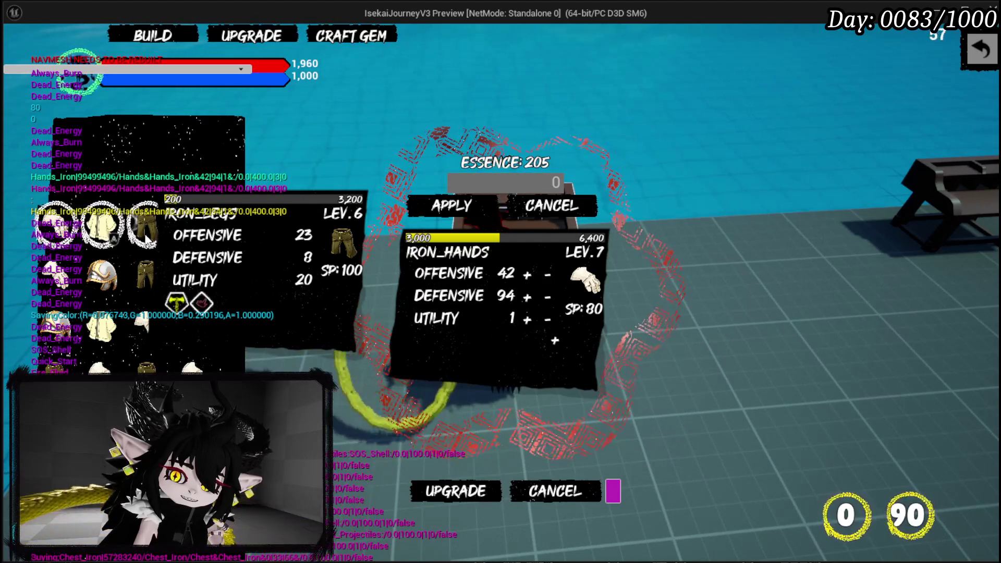
pyautogui.moveTo(54, 235)
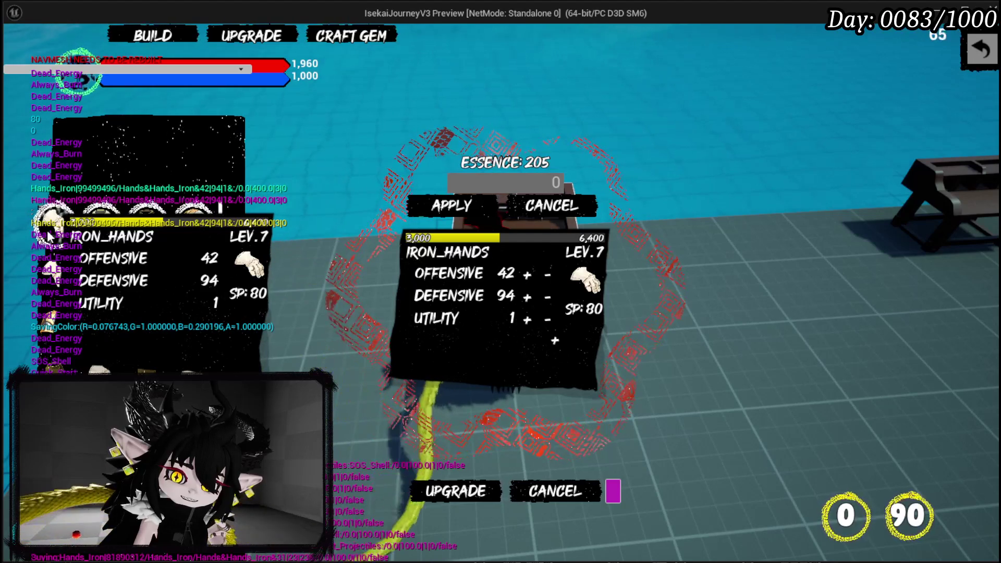
pyautogui.moveTo(78, 316)
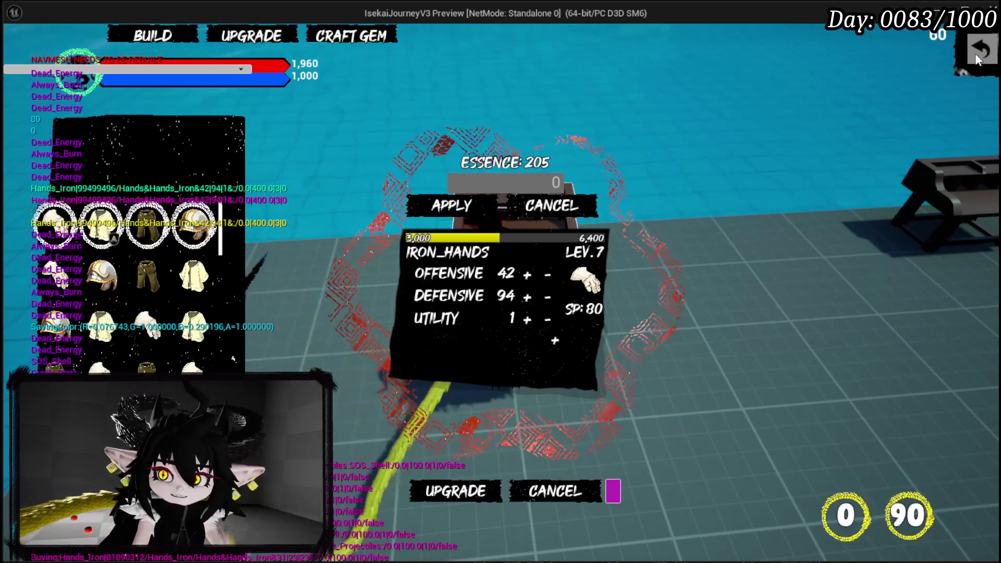
pyautogui.click(982, 50)
pyautogui.press('Escape')
pyautogui.hotkey('ctrl', 's')
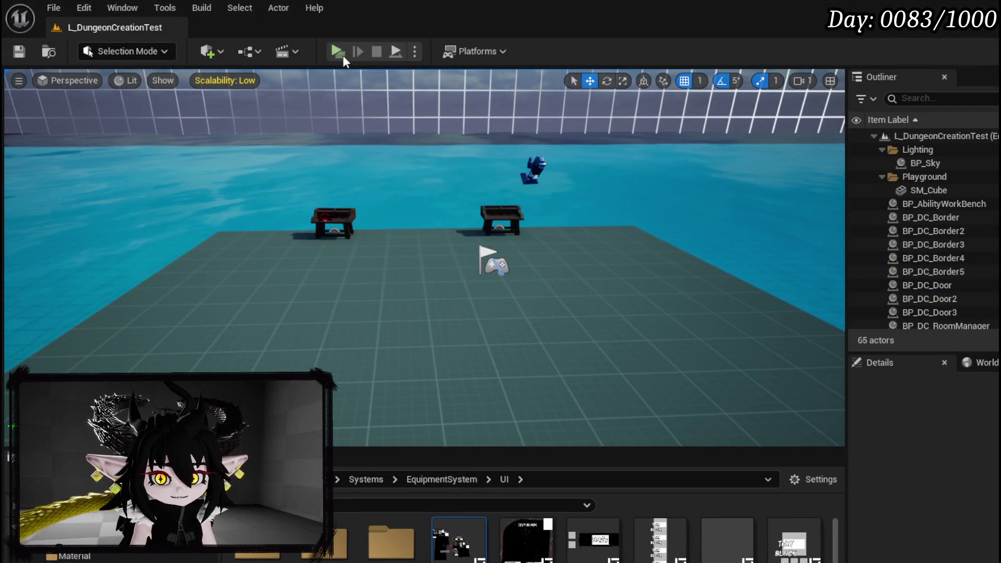
# Step: Relaunch the play test and select Iron Hands in the upgrade inventory
pyautogui.click(338, 52)
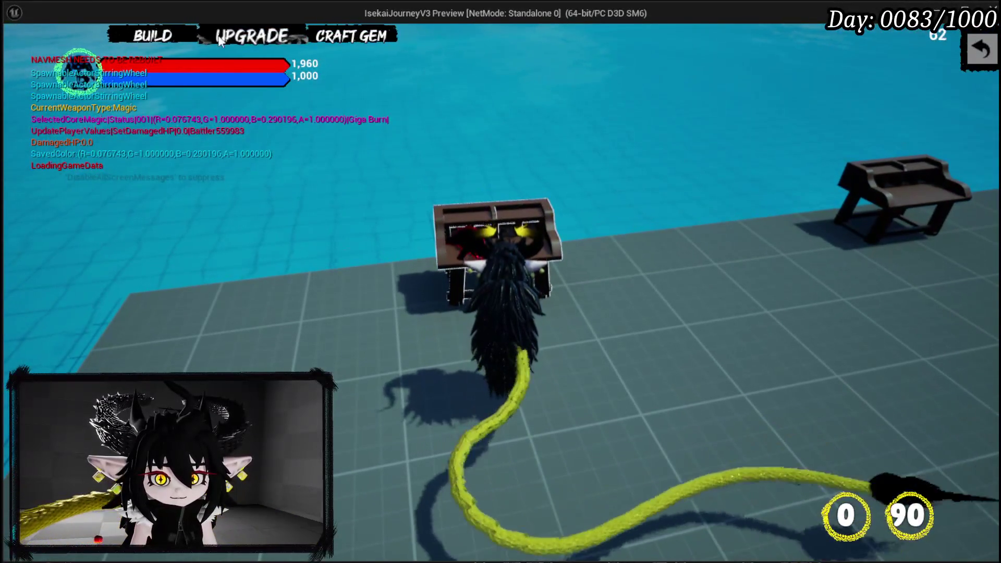
pyautogui.click(240, 39)
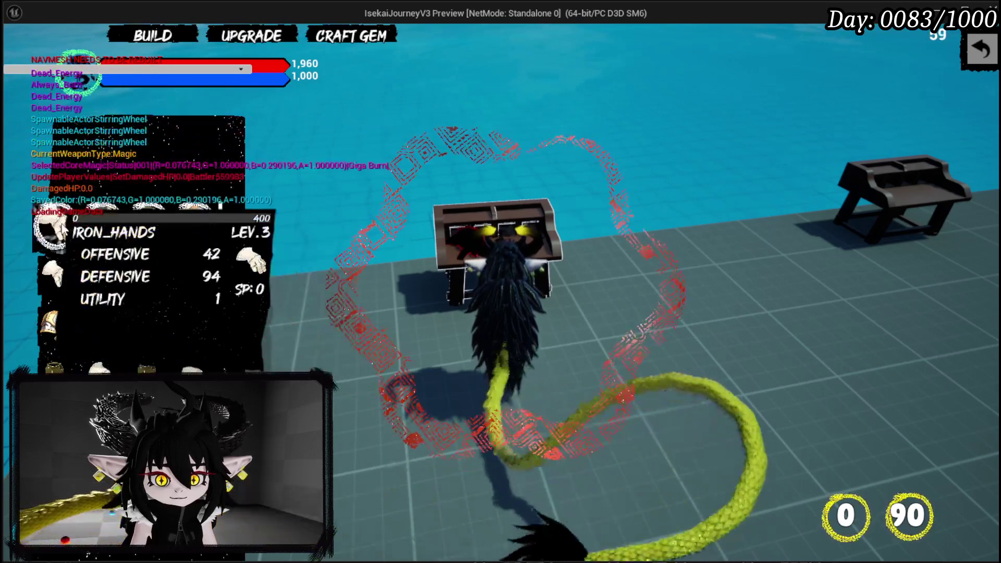
pyautogui.click(58, 267)
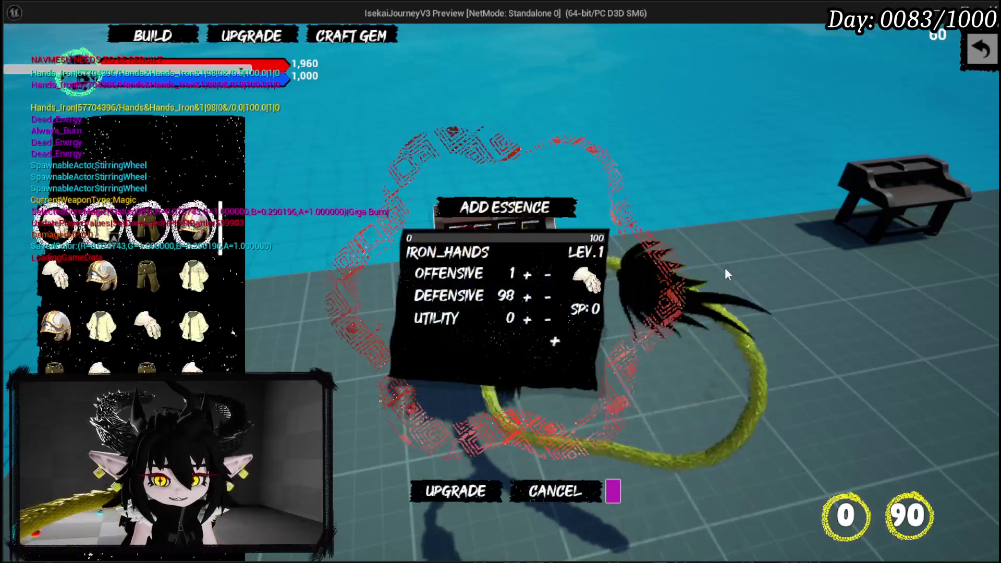
# Step: Spend 100, 200, then 8900 essence on Iron Hands to reach level 7, then close the menu
pyautogui.click(531, 211)
pyautogui.write('100')
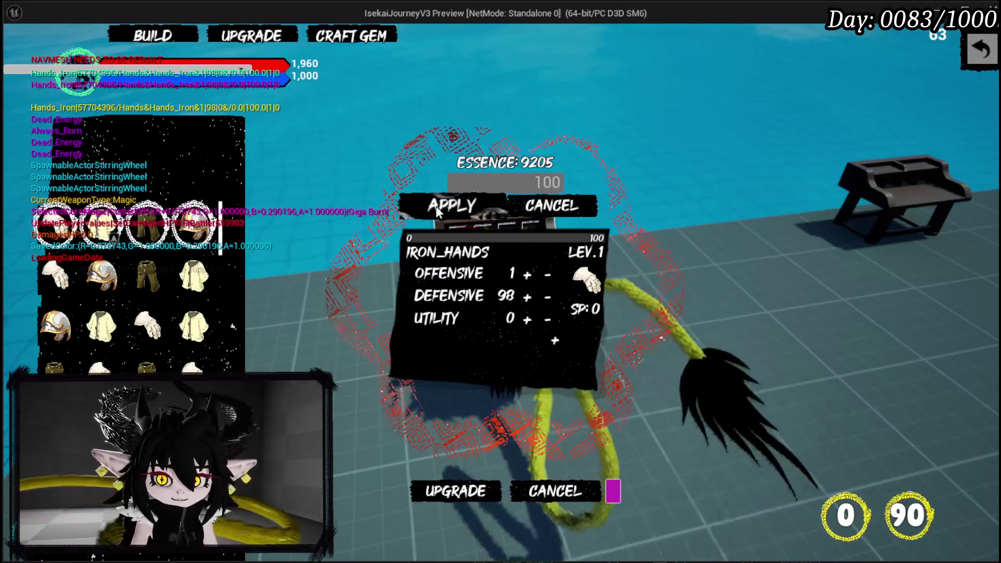
pyautogui.press('Return')
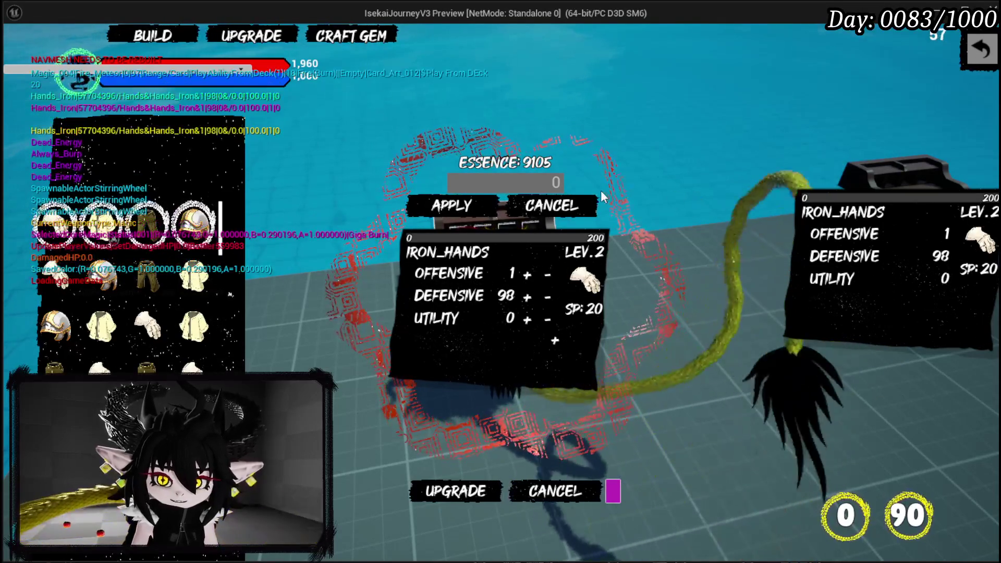
pyautogui.write('200')
pyautogui.click(458, 208)
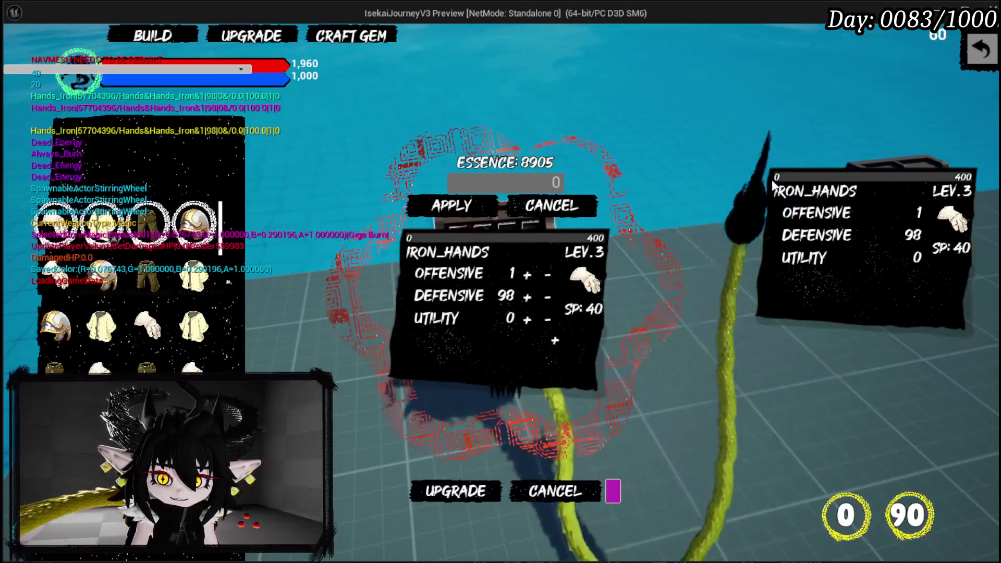
pyautogui.write('8')
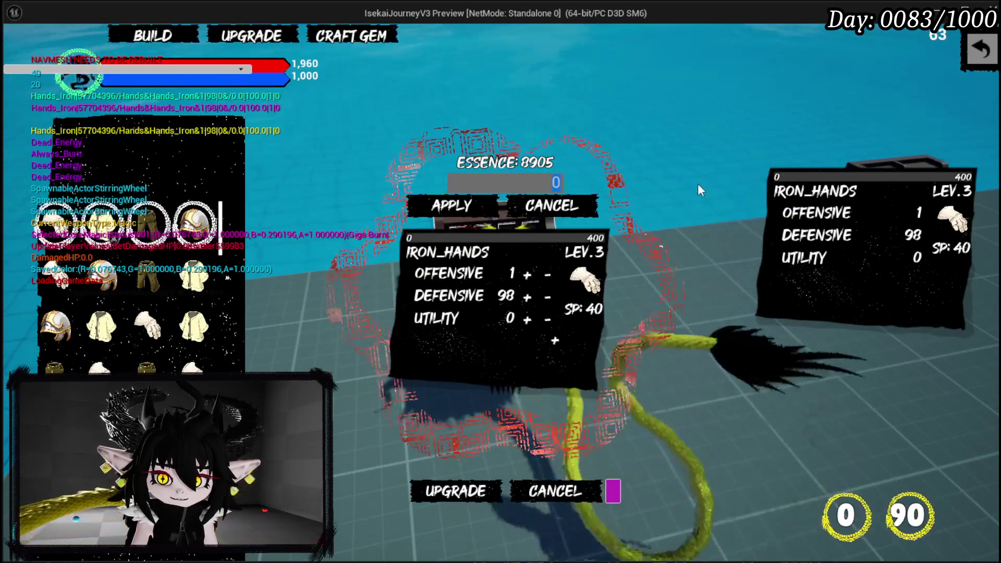
pyautogui.write('900')
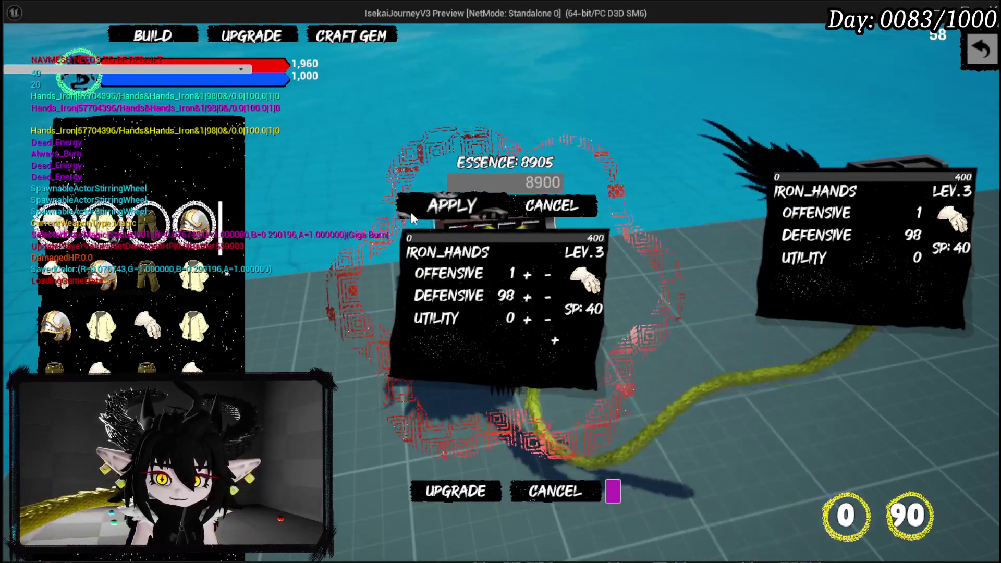
pyautogui.press('Return')
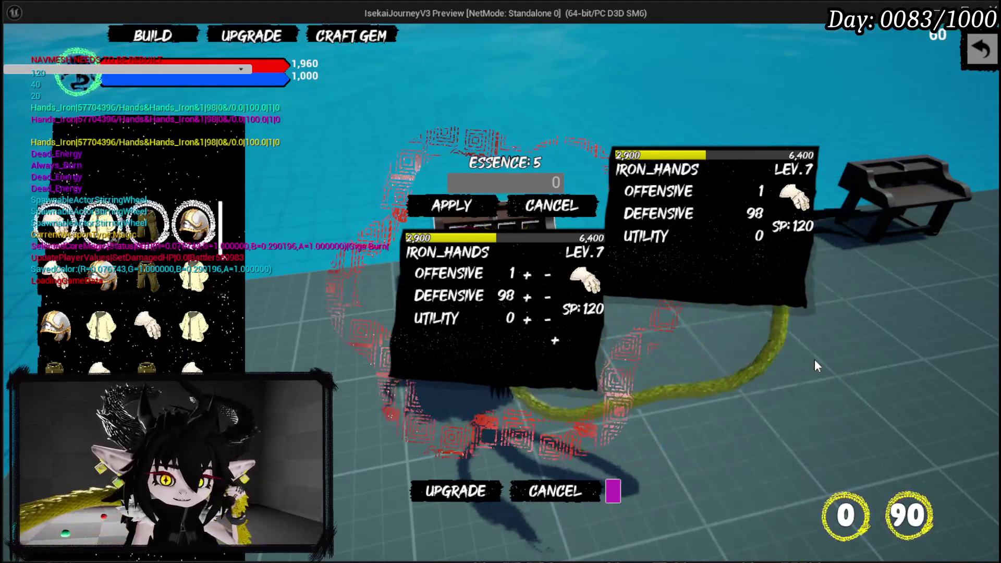
pyautogui.moveTo(155, 224)
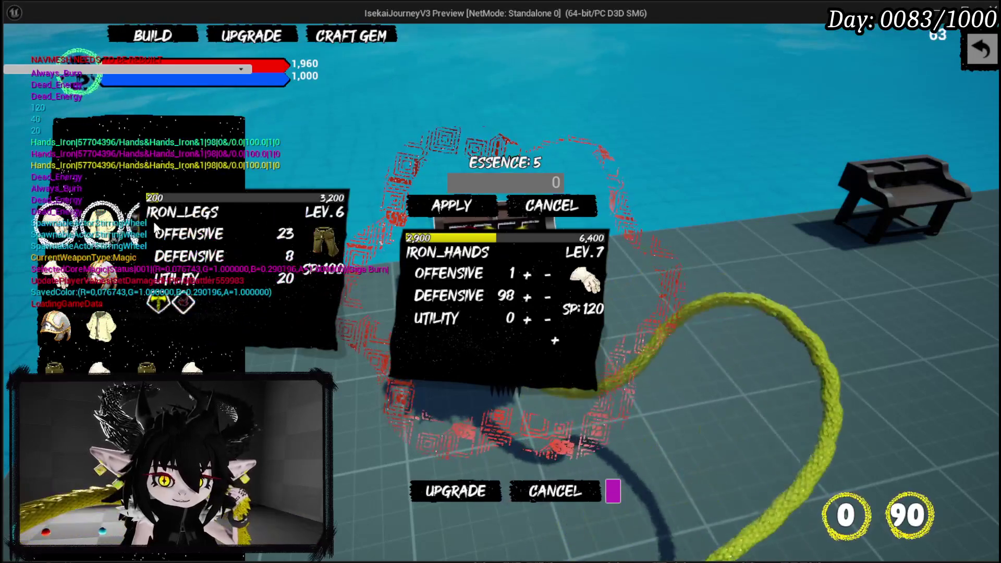
pyautogui.click(981, 50)
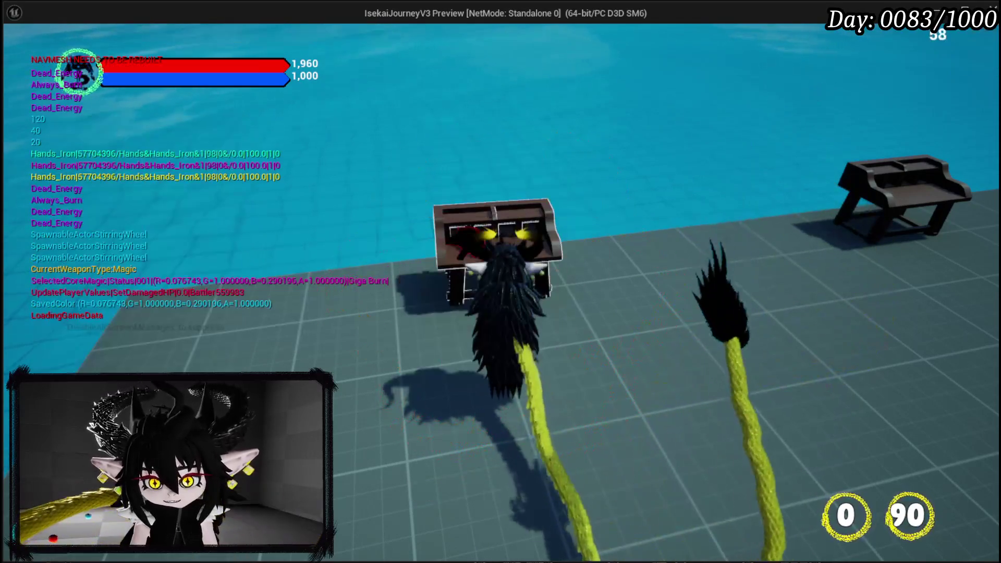
# Step: Restart the play test and apply 9200 essence to Iron Legs, raising it to level 7
pyautogui.press('Escape')
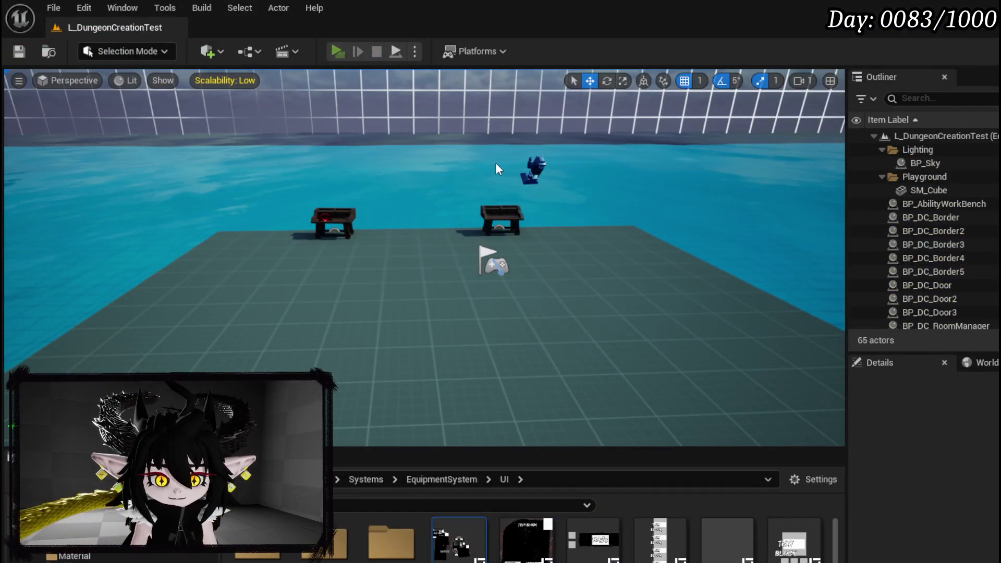
pyautogui.hotkey('alt', 'p')
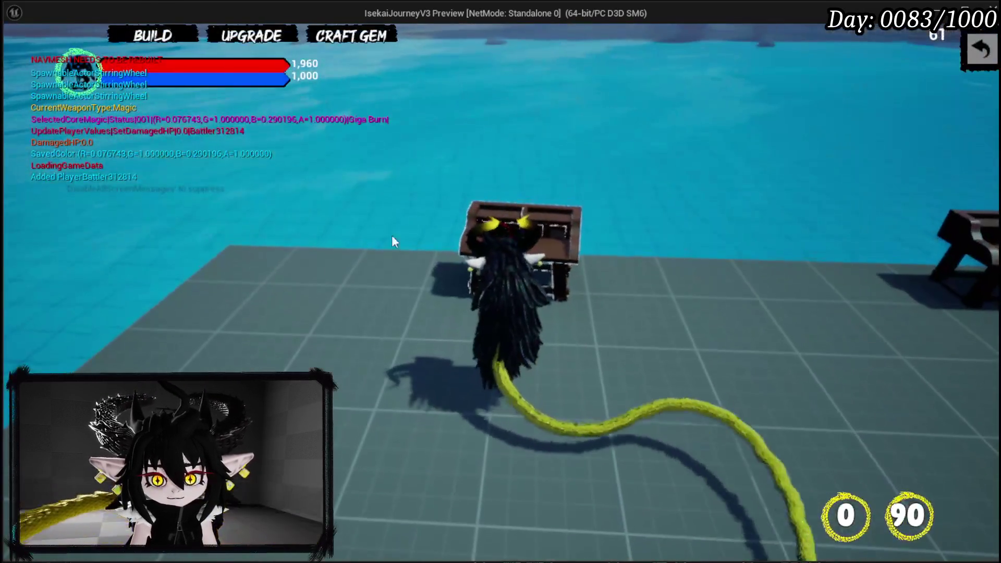
pyautogui.click(251, 36)
pyautogui.click(146, 214)
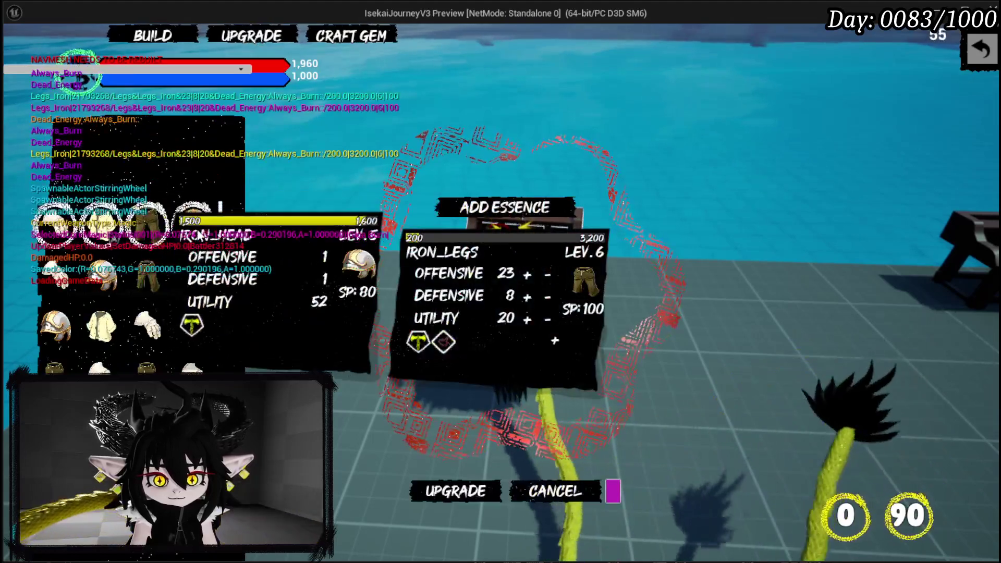
pyautogui.click(482, 207)
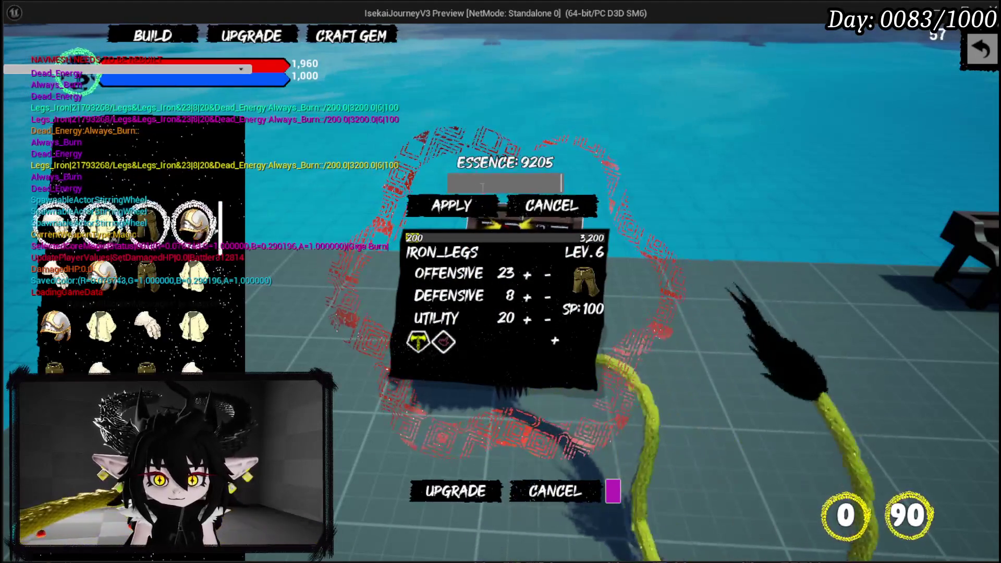
pyautogui.write('9200')
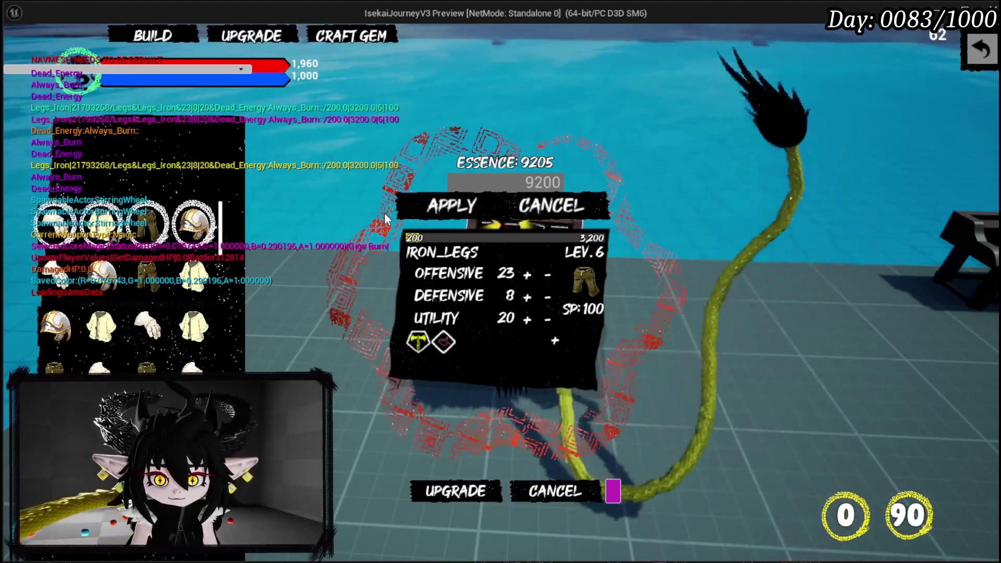
pyautogui.click(412, 208)
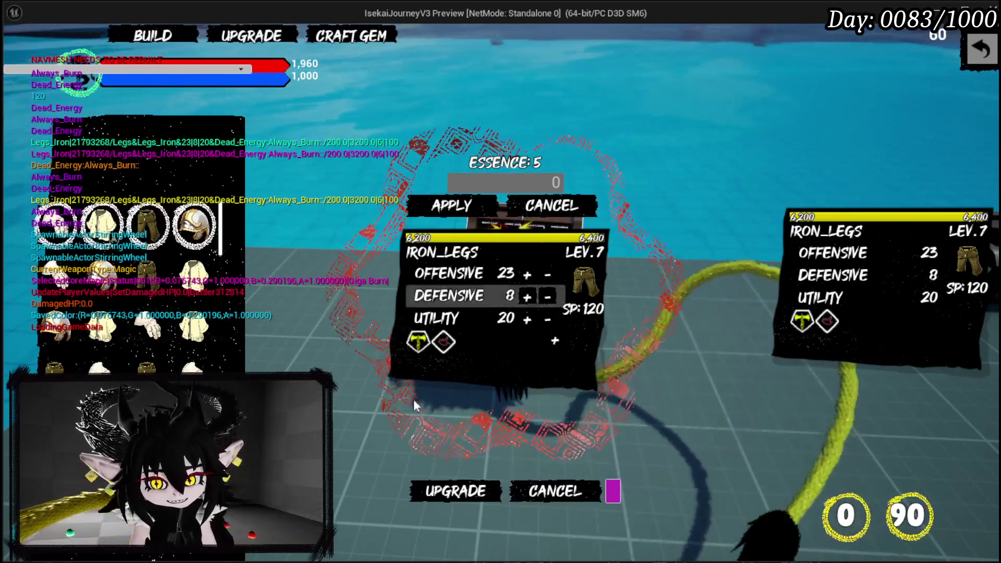
# Step: Buy 30-SP gem slots for Iron Legs until all 120 SP is spent
pyautogui.click(549, 342)
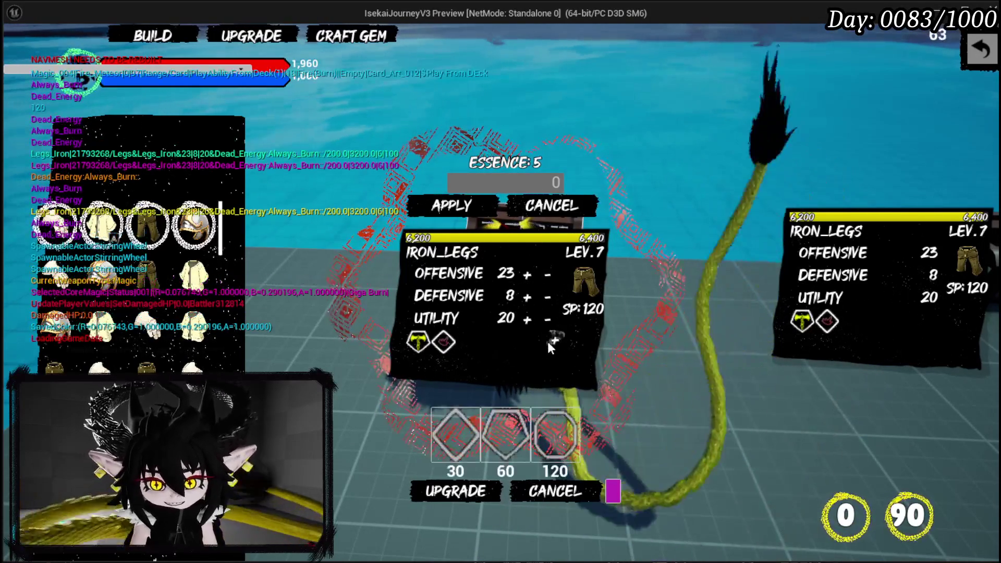
pyautogui.click(438, 432)
pyautogui.click(438, 432)
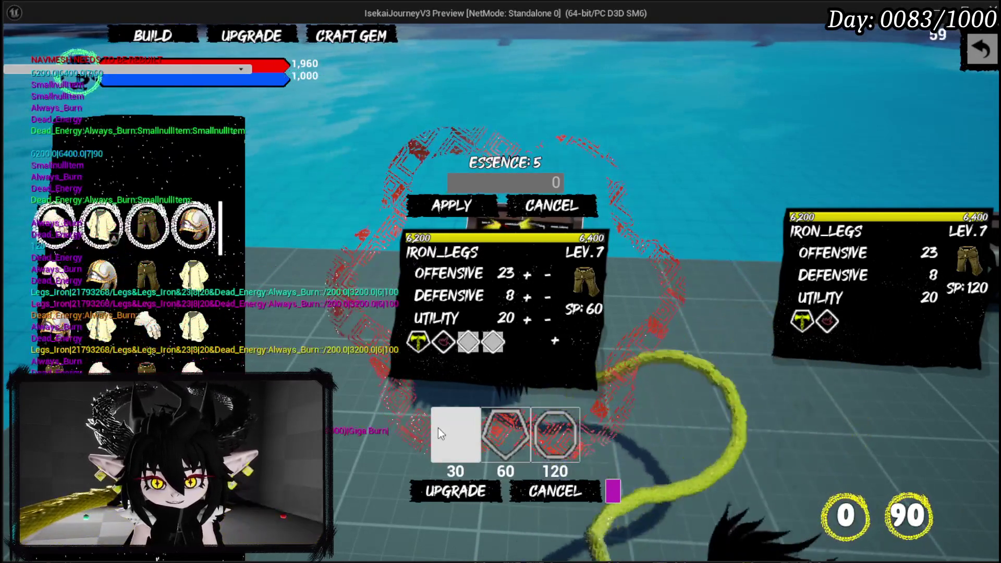
pyautogui.click(438, 431)
pyautogui.click(438, 432)
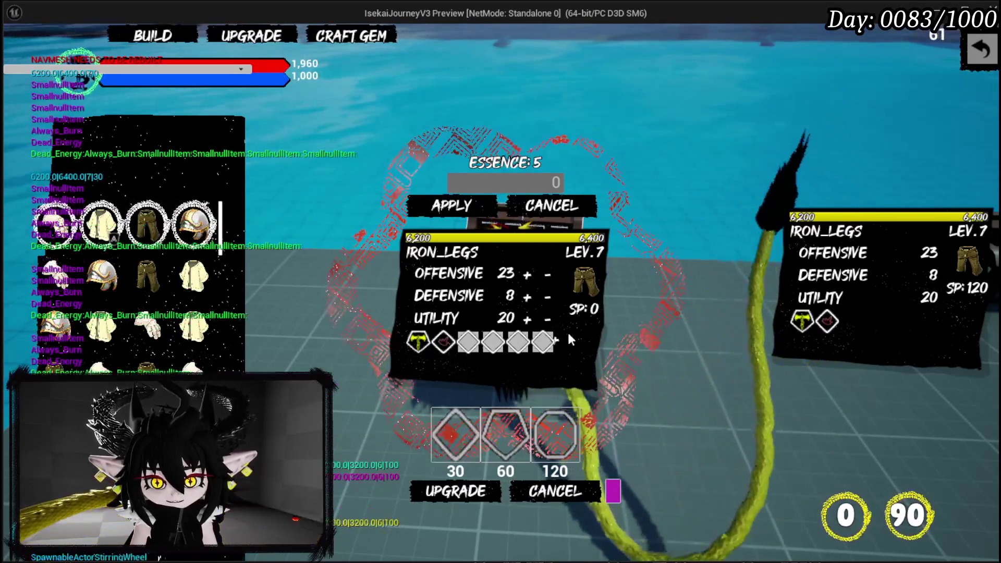
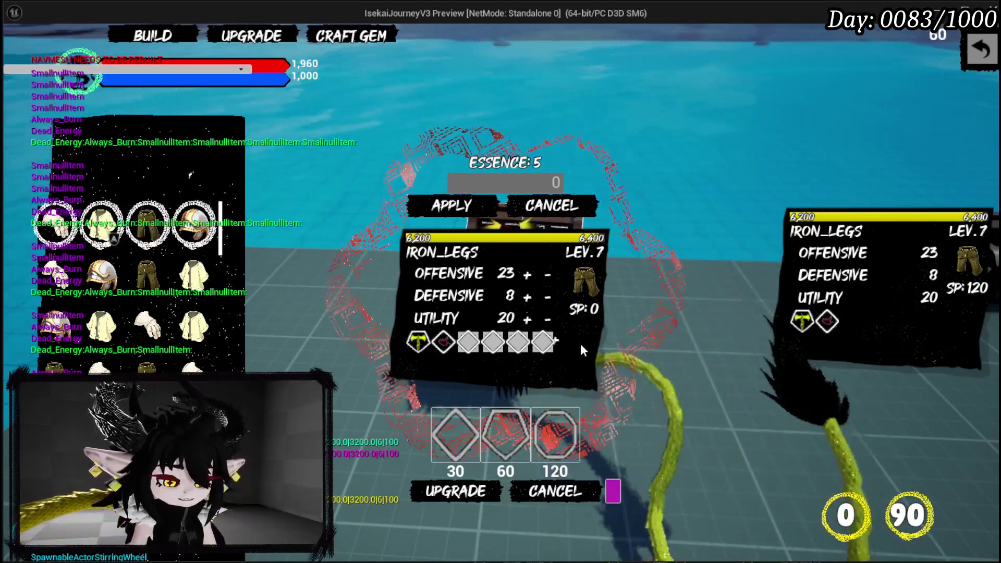
# Step: Stop the IRON_LEGS play-test, save the level, and pan W_EquipmentUpgrade's AddGemSlot graph to the Append node
pyautogui.press('Escape')
pyautogui.click(19, 51)
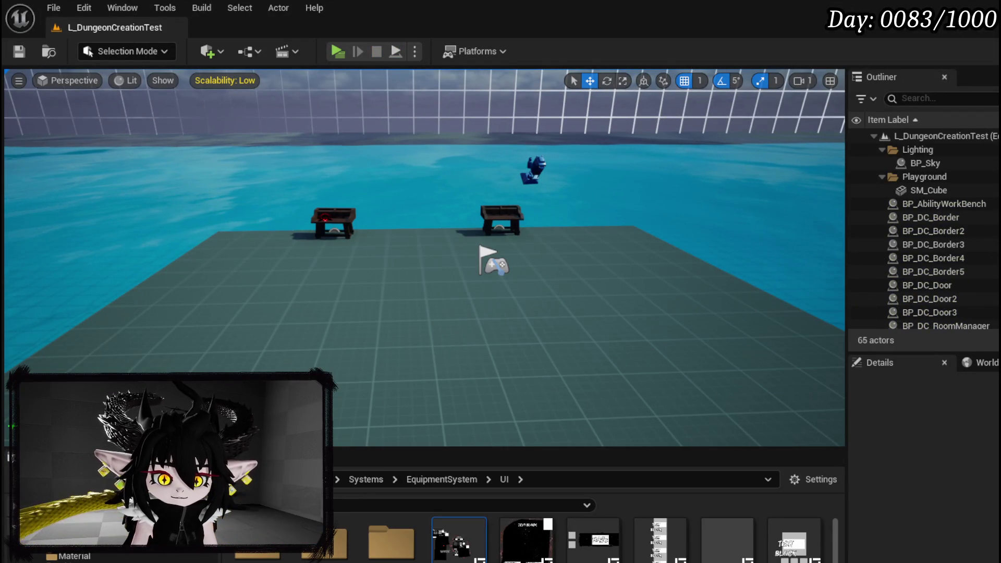
pyautogui.hotkey('alt', 'Tab')
pyautogui.moveTo(534, 256)
pyautogui.mouseDown()
pyautogui.moveTo(621, 217)
pyautogui.moveTo(814, 280)
pyautogui.mouseUp()
pyautogui.moveTo(590, 246)
pyautogui.mouseDown()
pyautogui.moveTo(340, 173)
pyautogui.moveTo(427, 189)
pyautogui.mouseUp()
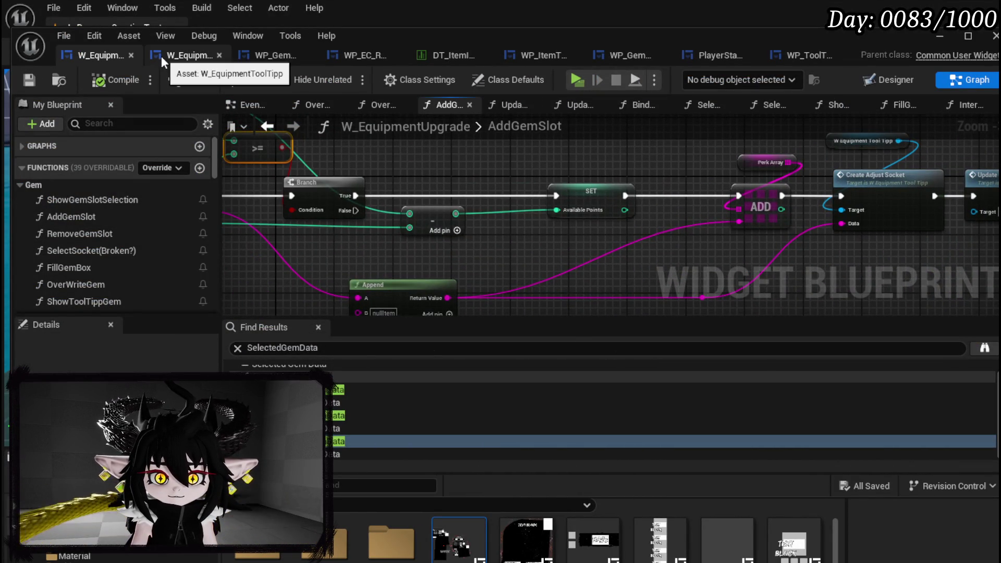
# Step: Open the W_EquipmentToolTipp Designer and select the gem socket row's HorizontalBox_0
pyautogui.click(161, 56)
pyautogui.click(889, 80)
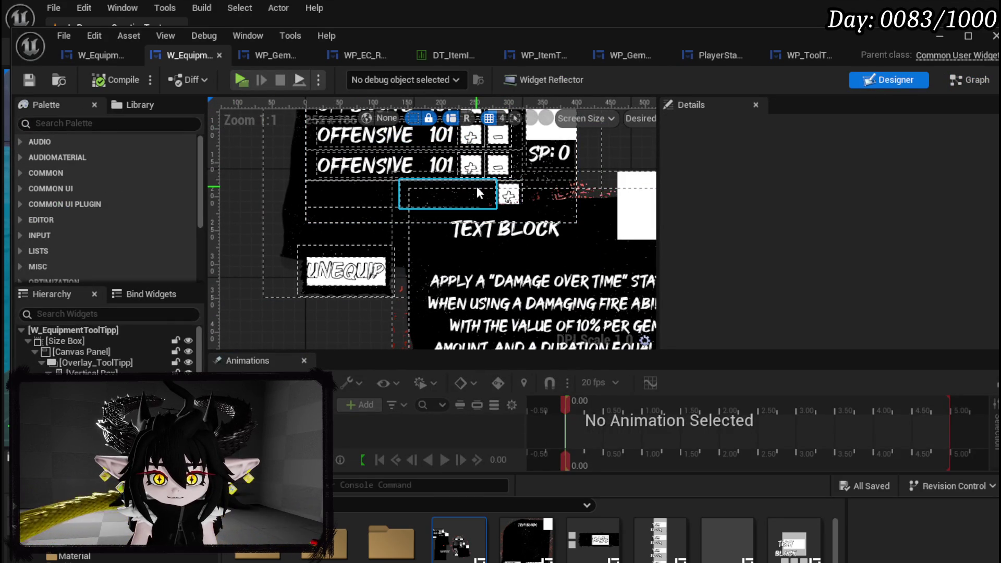
pyautogui.click(509, 195)
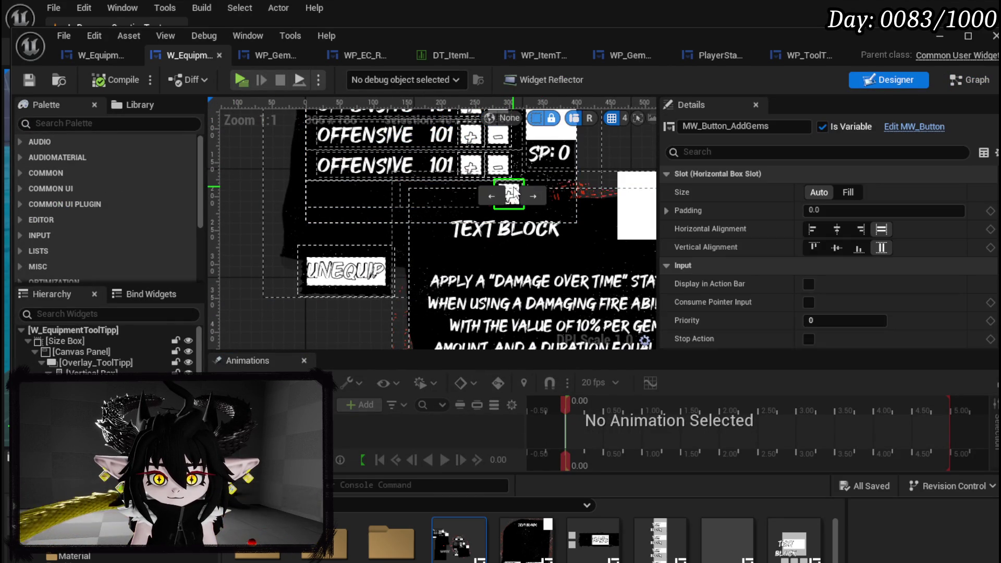
pyautogui.click(510, 196)
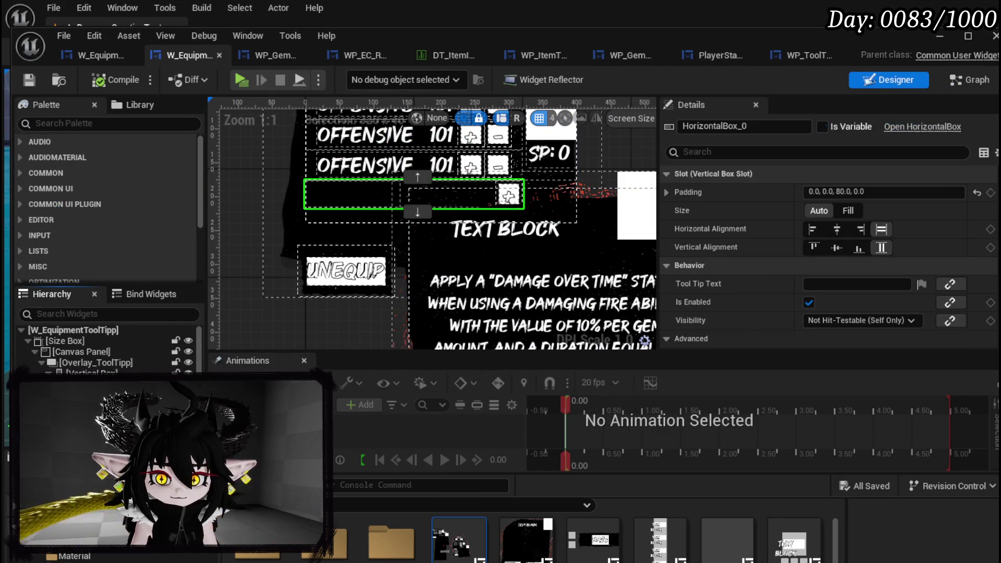
pyautogui.scroll(-2, 305, 194)
pyautogui.moveTo(244, 197)
pyautogui.mouseDown()
pyautogui.moveTo(268, 175)
pyautogui.moveTo(266, 185)
pyautogui.mouseUp()
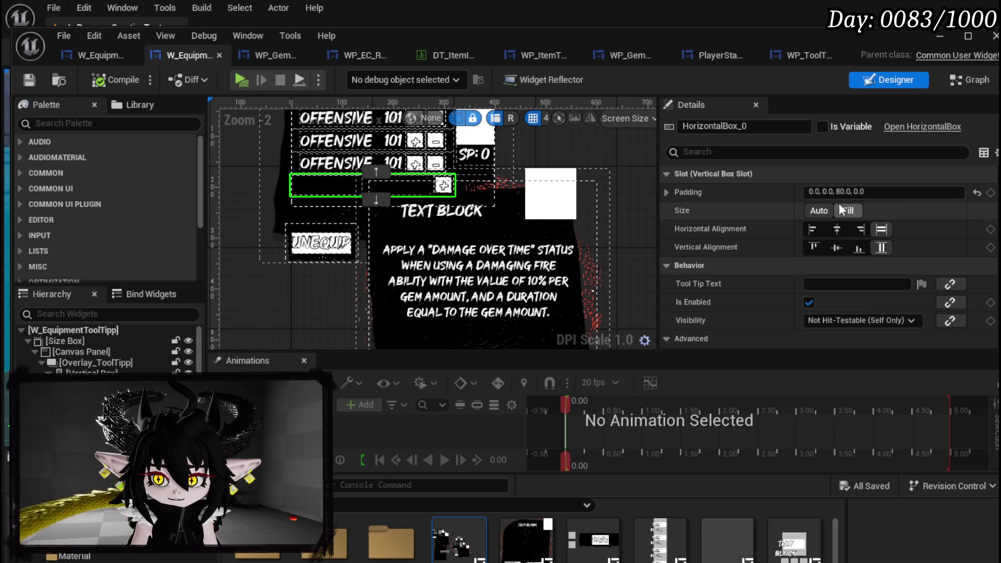
# Step: Set HorizontalBox_0's padding to 0, 0, 20, 0, then inspect GemSlotBox and WP_ItemToolTipp_Base
pyautogui.write('4')
pyautogui.press('Return')
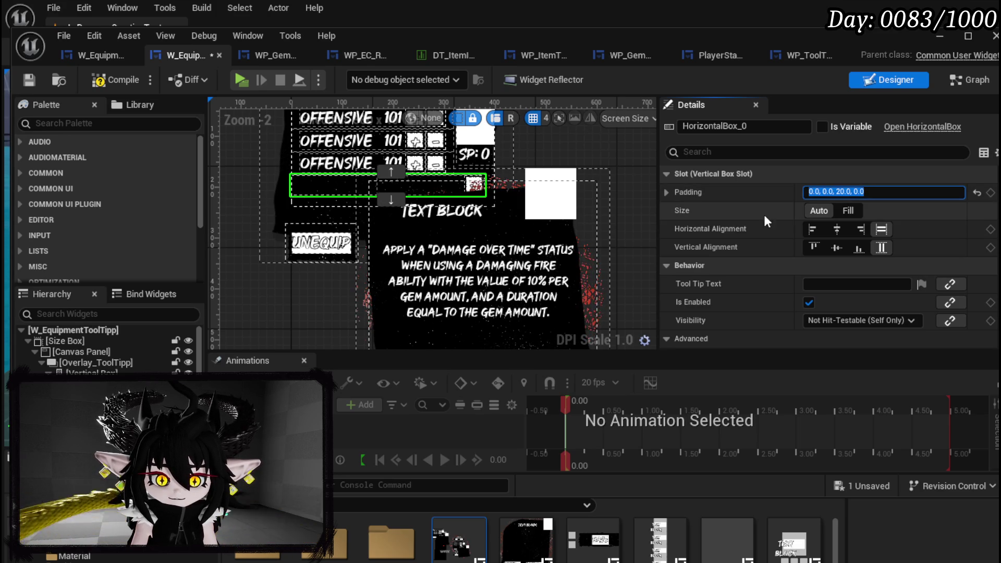
pyautogui.click(334, 185)
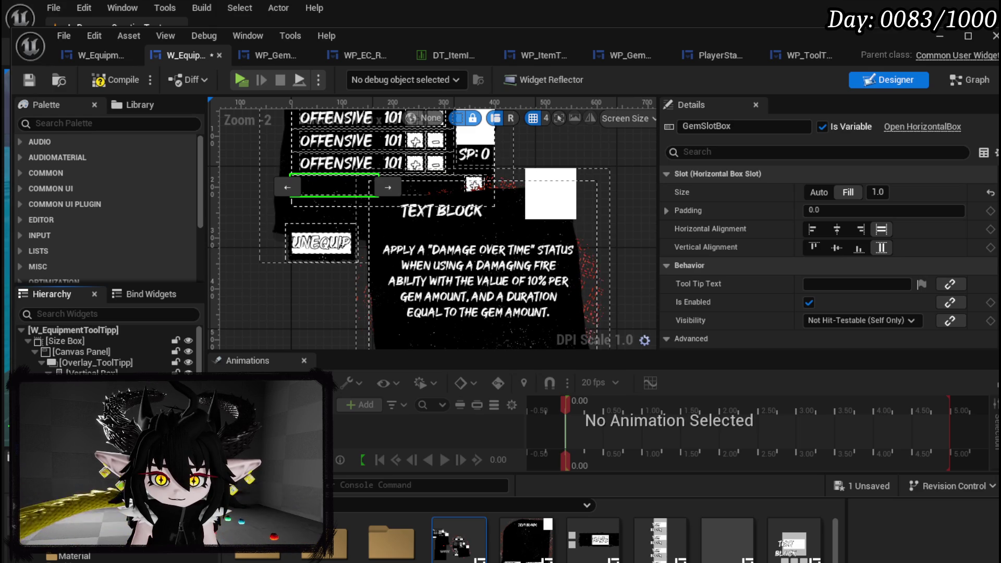
pyautogui.click(511, 333)
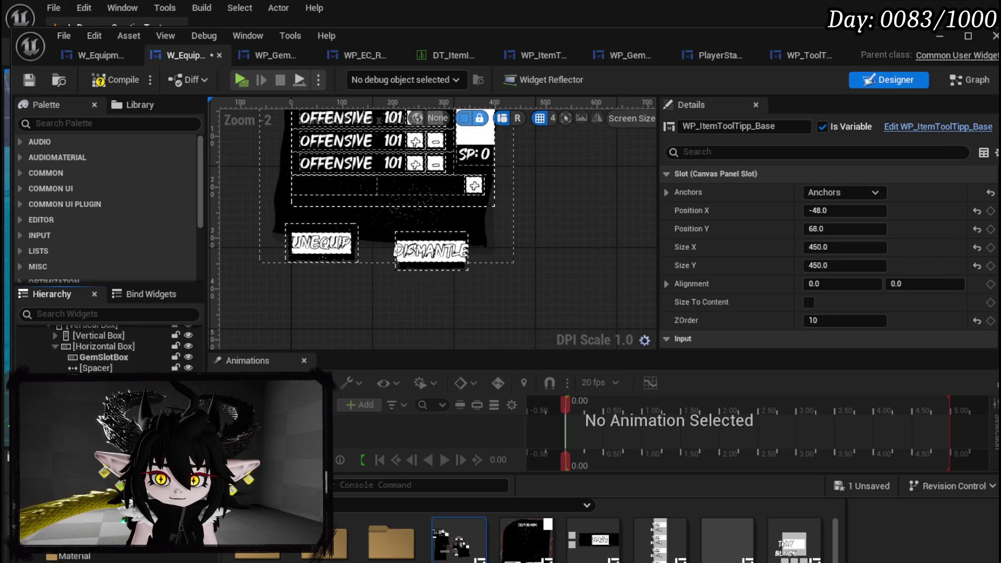
# Step: Review GemSlotBox's Details, then compile and save the tooltip widget
pyautogui.click(358, 191)
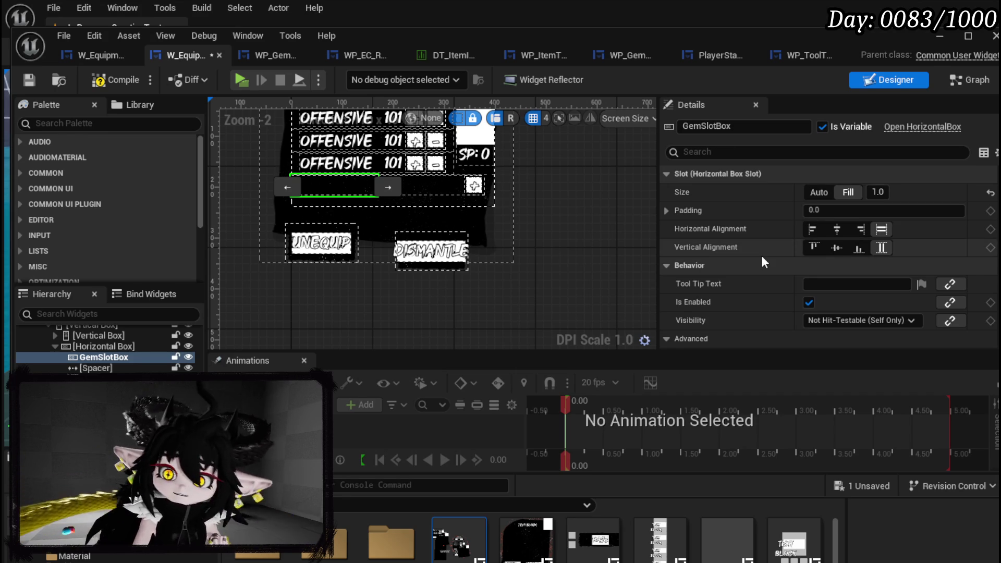
pyautogui.scroll(-10, 762, 258)
pyautogui.scroll(-3, 763, 251)
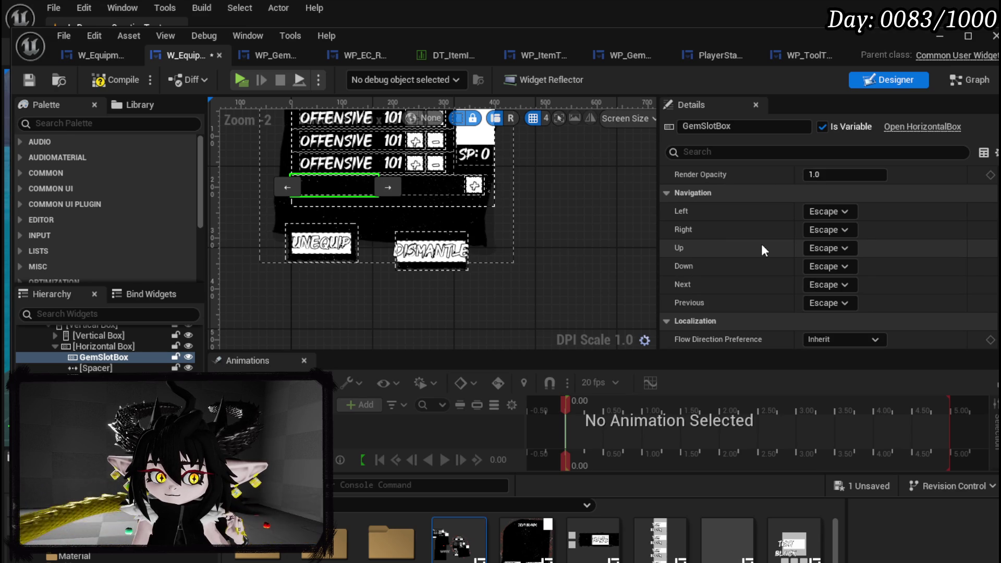
pyautogui.click(29, 81)
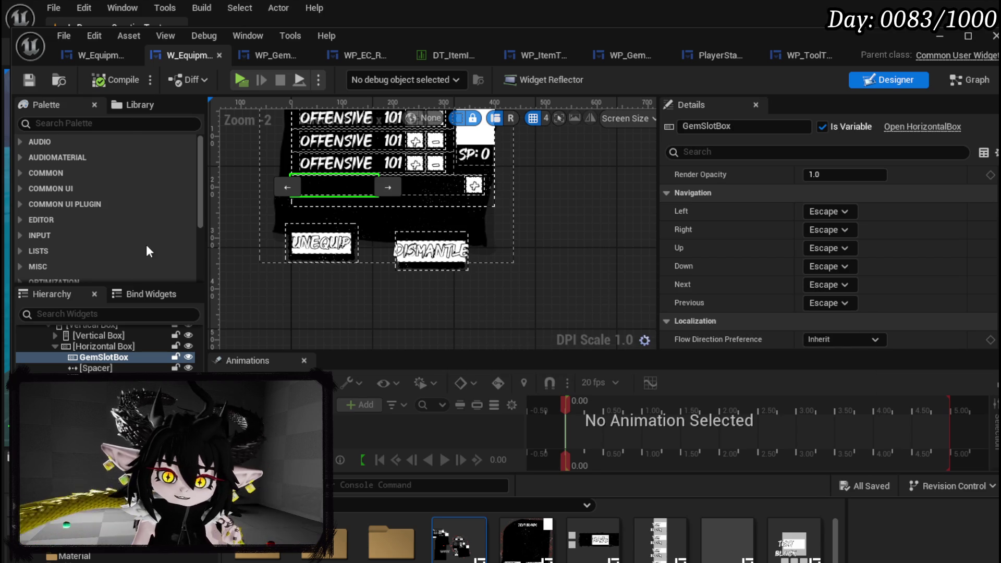
# Step: Inspect Spacer_111 next to GemSlotBox, then reselect GemSlotBox in the Hierarchy
pyautogui.click(116, 368)
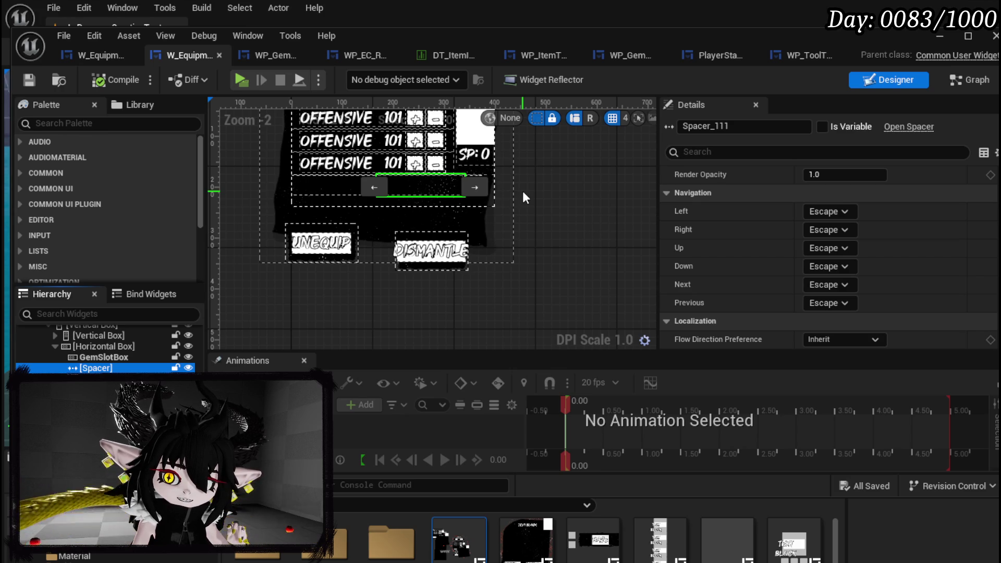
pyautogui.scroll(2, 522, 198)
pyautogui.moveTo(497, 189); pyautogui.dragTo(646, 225)
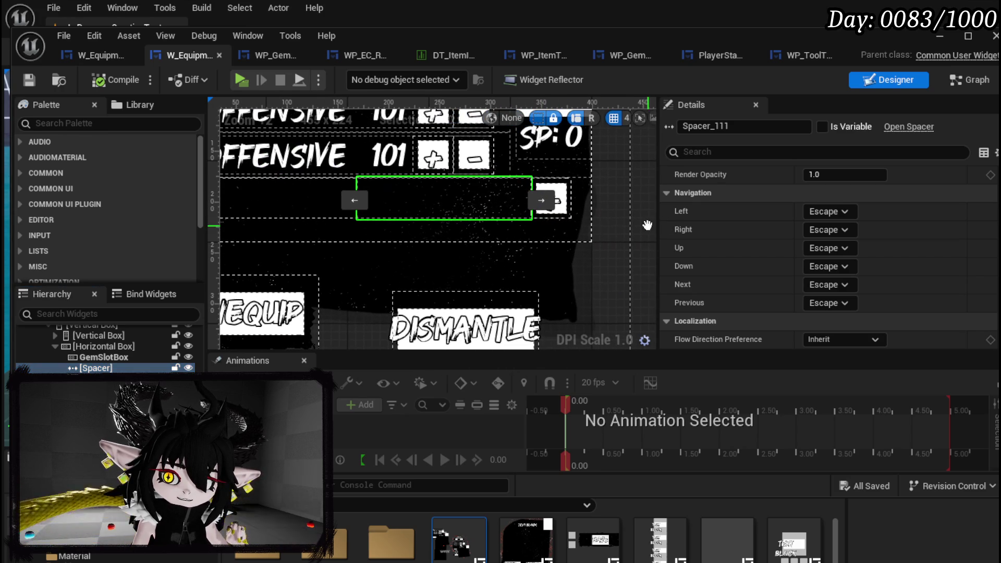
pyautogui.click(306, 216)
pyautogui.scroll(-2, 305, 218)
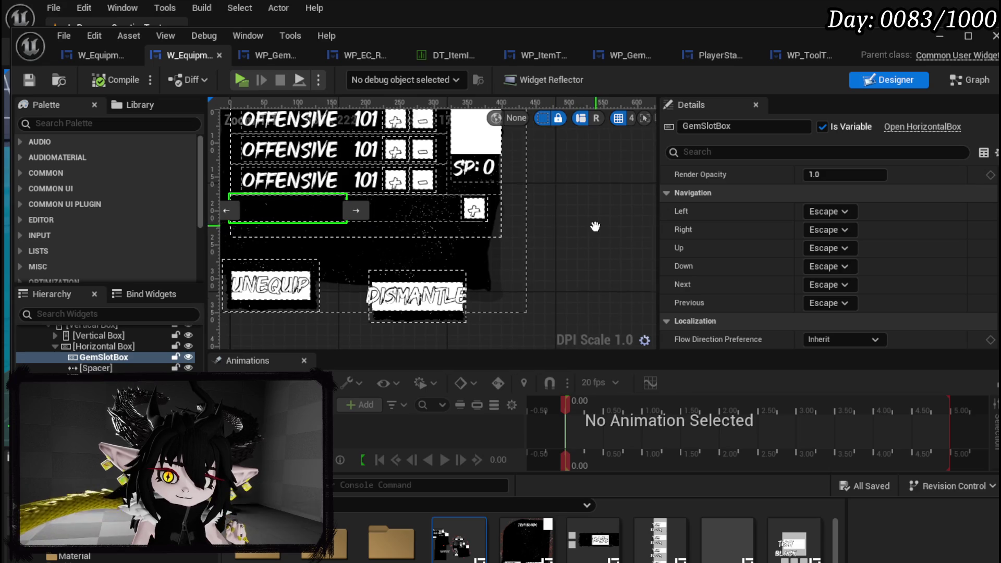
pyautogui.moveTo(597, 224); pyautogui.dragTo(631, 246)
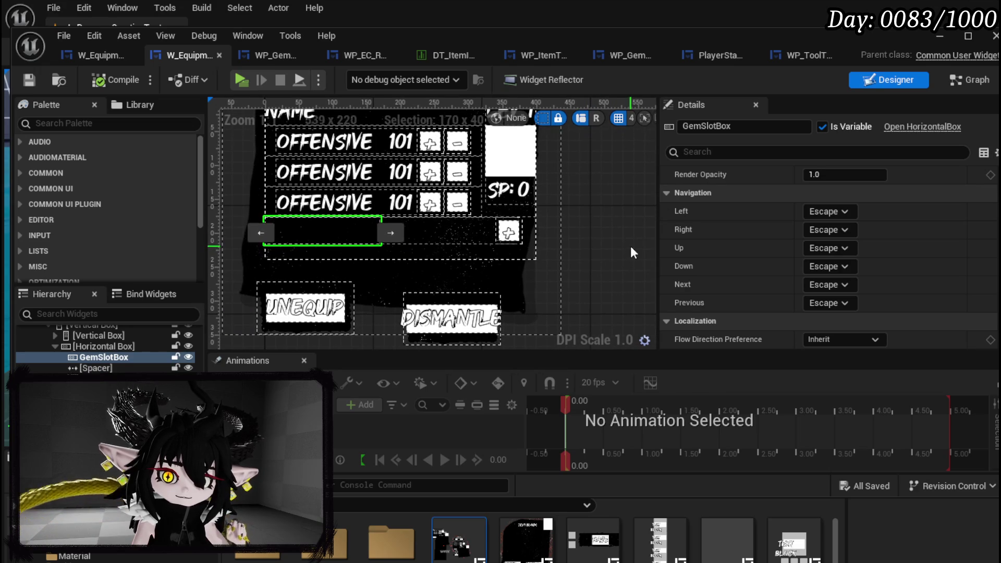
pyautogui.rightClick(110, 356)
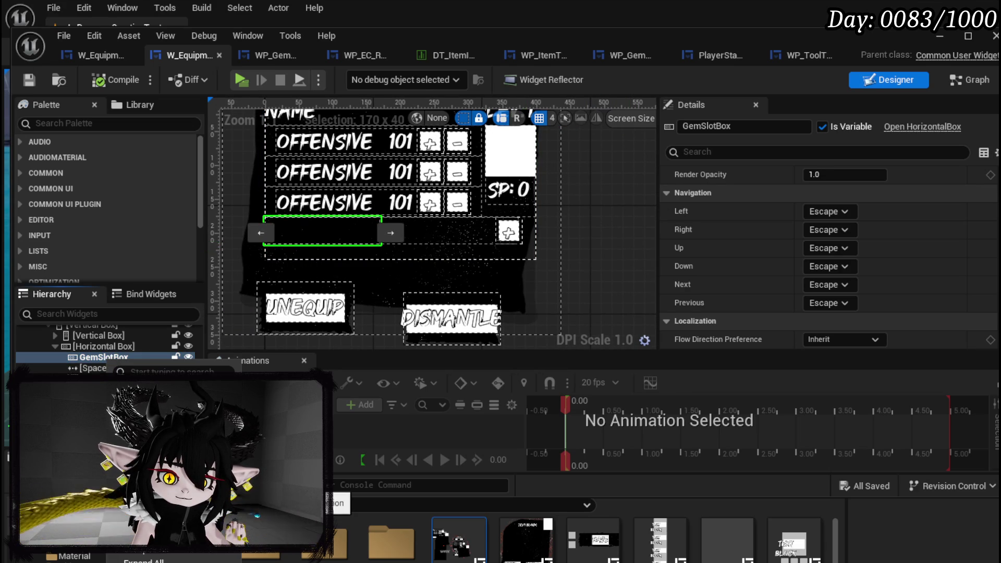
# Step: Replace GemSlotBox with a Grid Panel, then revert the swap
pyautogui.moveTo(339, 507)
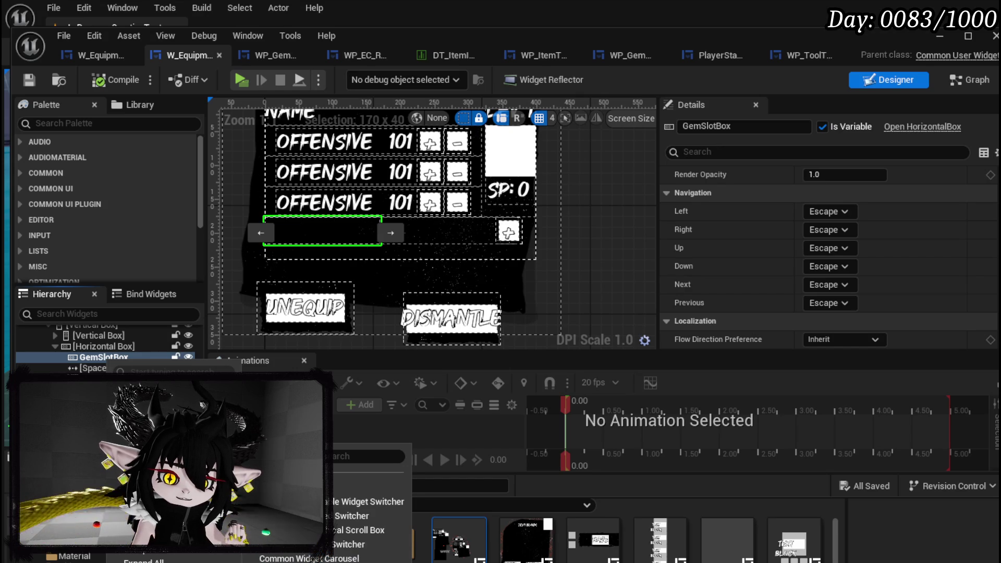
pyautogui.click(365, 544)
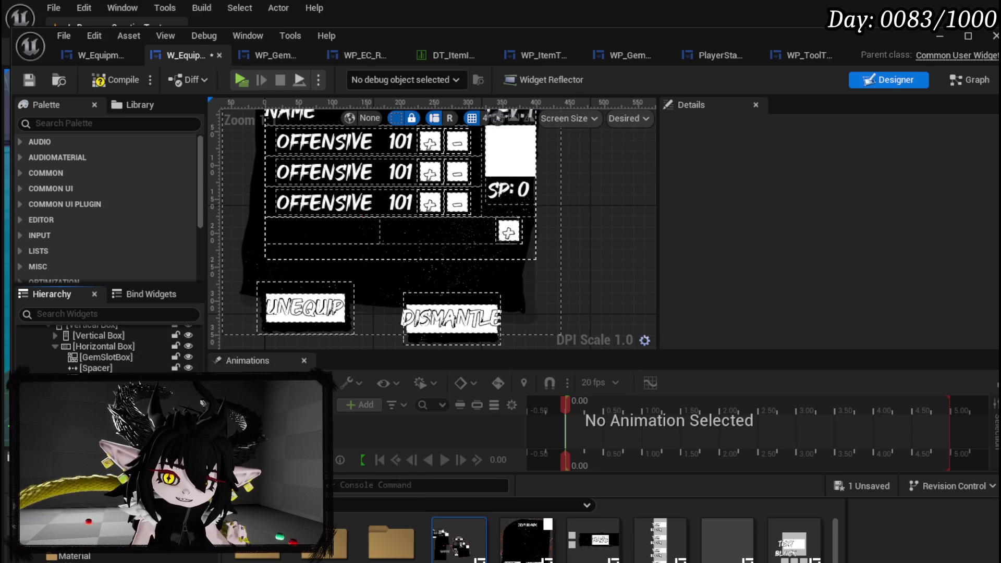
pyautogui.click(121, 358)
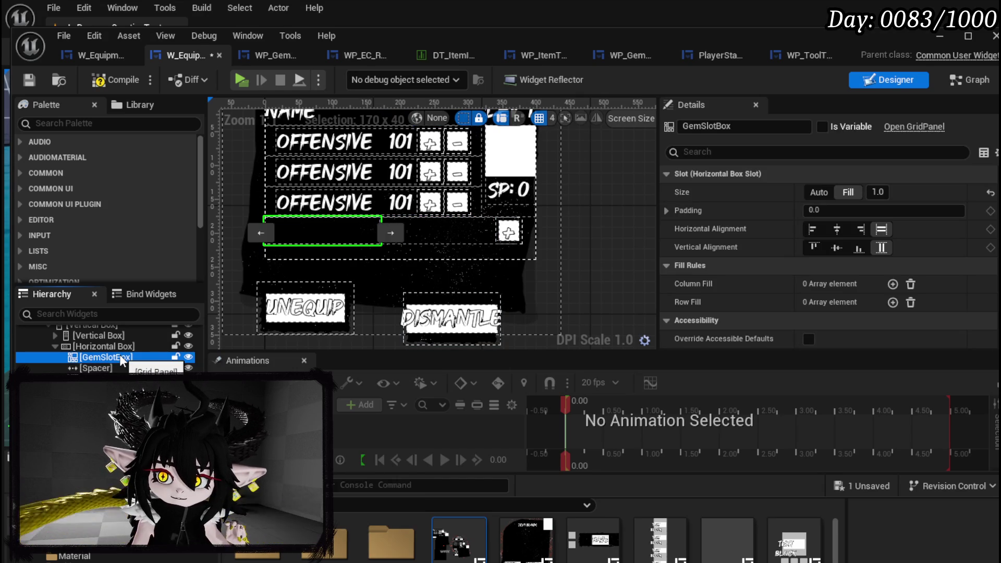
pyautogui.hotkey('ctrl', 's')
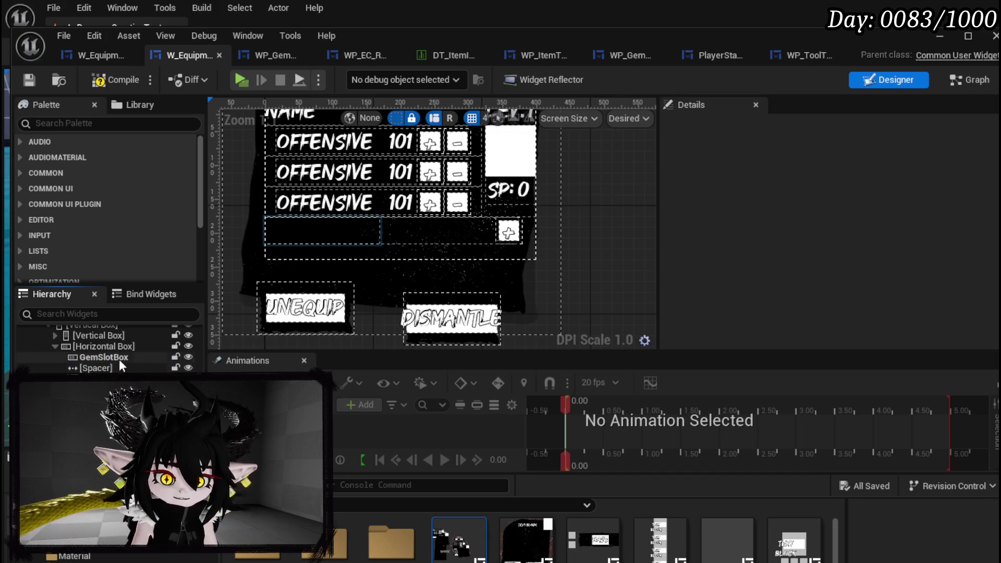
# Step: Replace GemSlotBox with a Grid Panel again and compile to see the resulting errors
pyautogui.click(121, 358)
pyautogui.rightClick(141, 359)
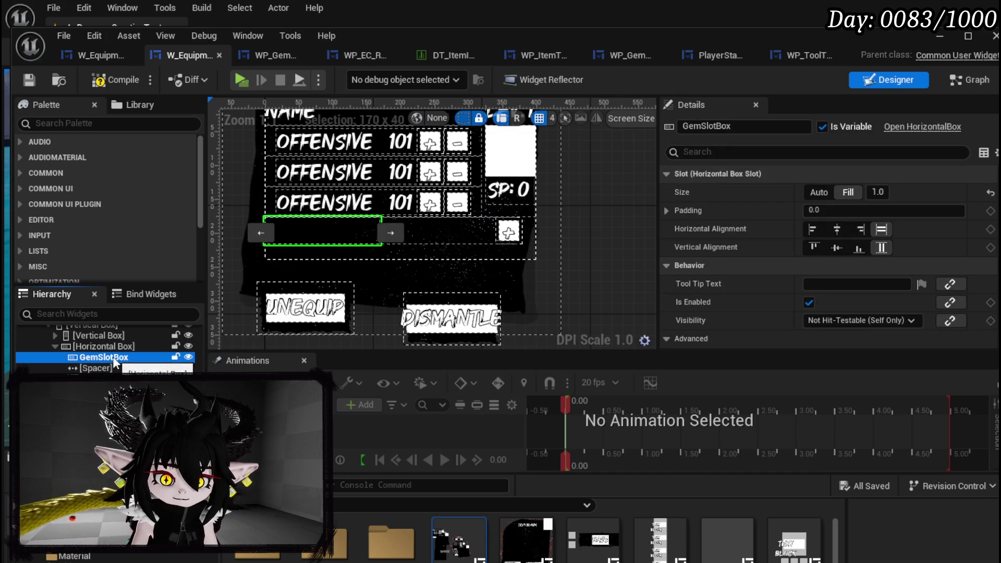
pyautogui.moveTo(156, 498)
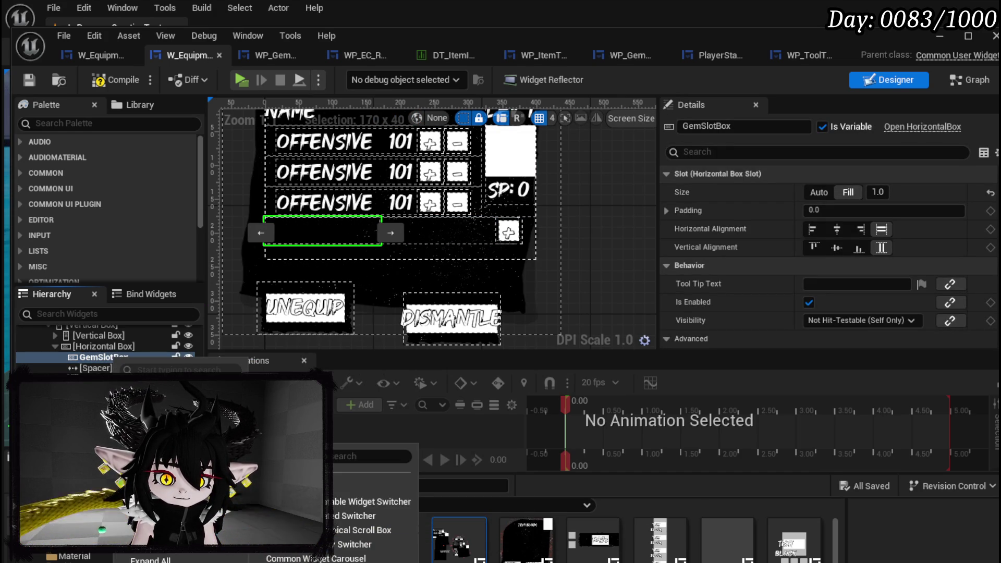
pyautogui.click(365, 544)
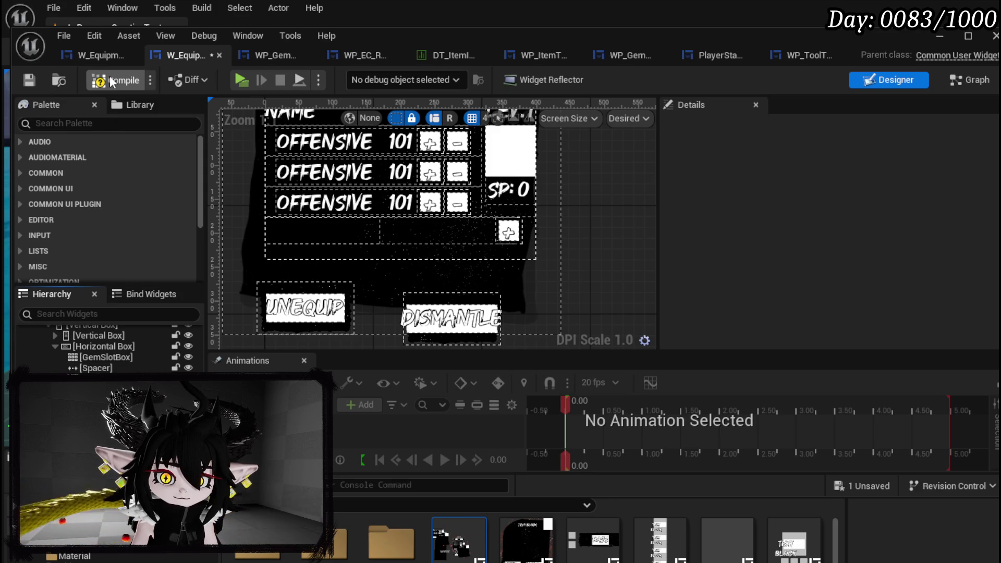
pyautogui.press('F7')
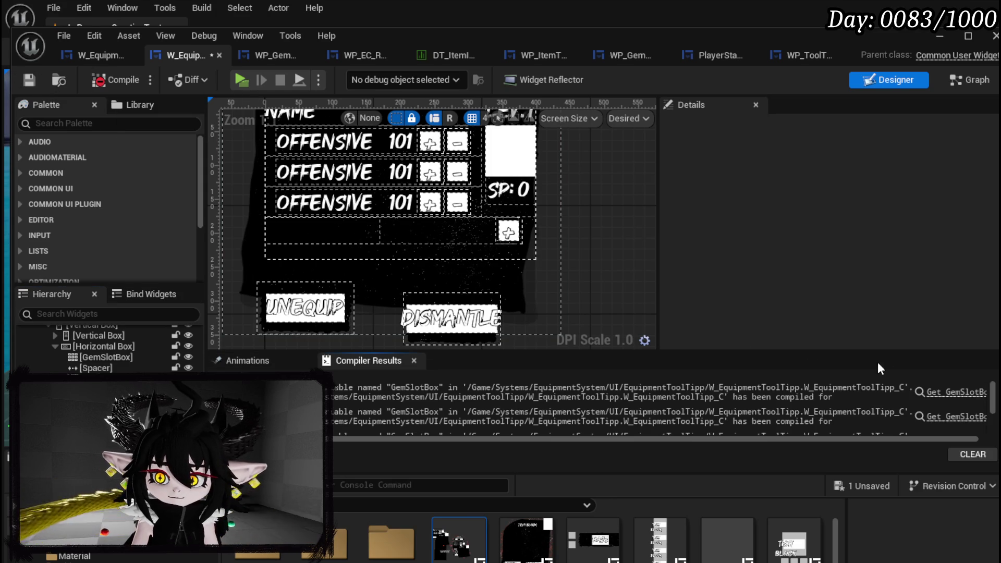
# Step: Jump to the erroring AddSocket graph node and inspect its Set Data node
pyautogui.click(946, 394)
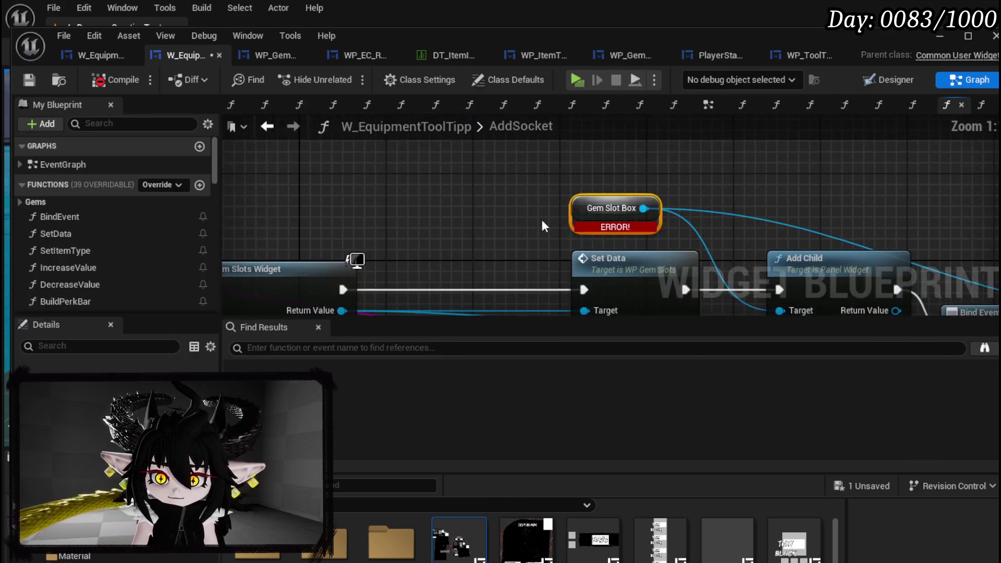
pyautogui.scroll(-5, 521, 227)
pyautogui.click(619, 224)
pyautogui.scroll(4, 472, 198)
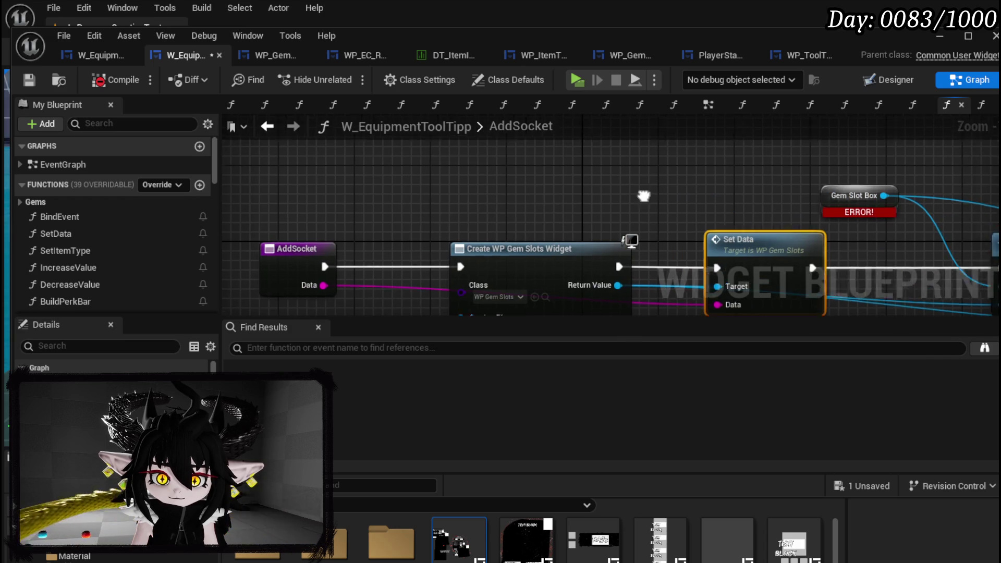
# Step: Enlarge the blueprint editor window, browse the My Blueprint variables, and return to Designer
pyautogui.moveTo(709, 36); pyautogui.dragTo(700, 10)
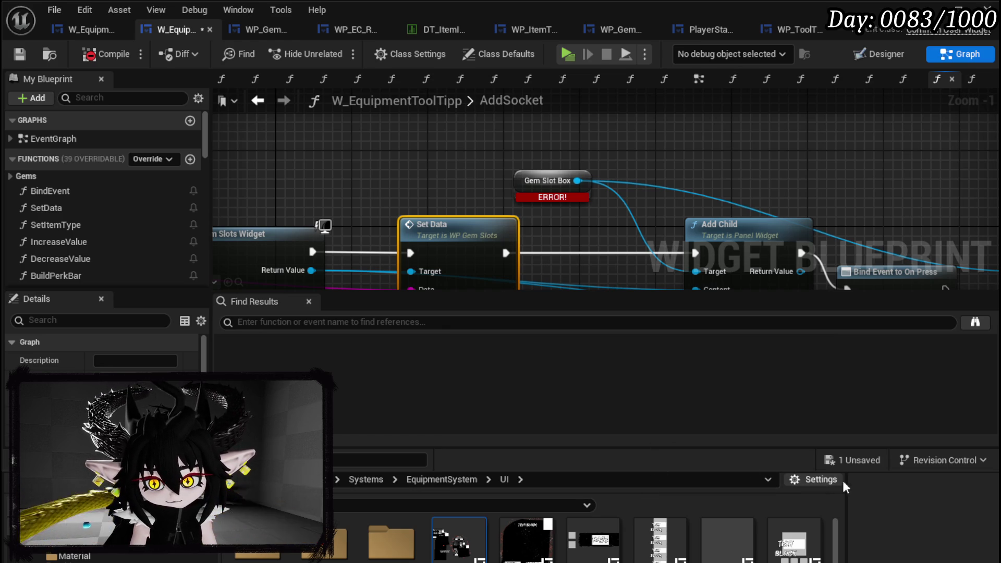
pyautogui.moveTo(912, 549); pyautogui.dragTo(913, 553)
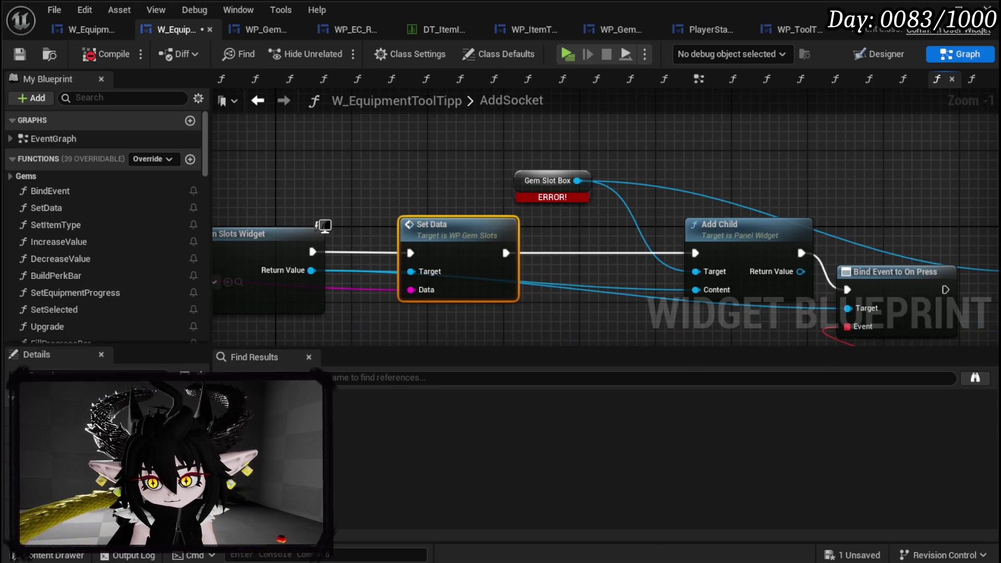
pyautogui.moveTo(996, 423); pyautogui.dragTo(1000, 424)
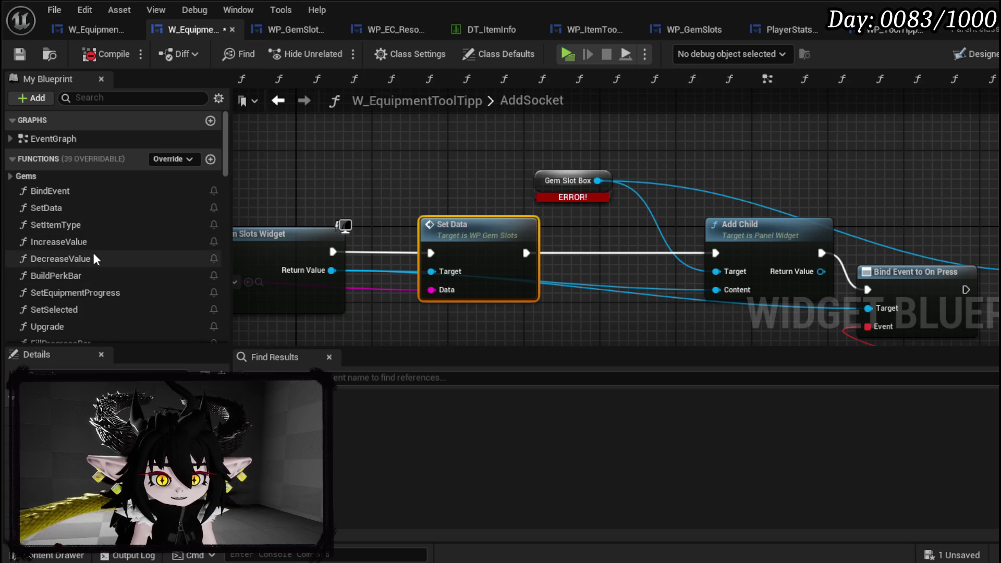
pyautogui.scroll(-10, 94, 256)
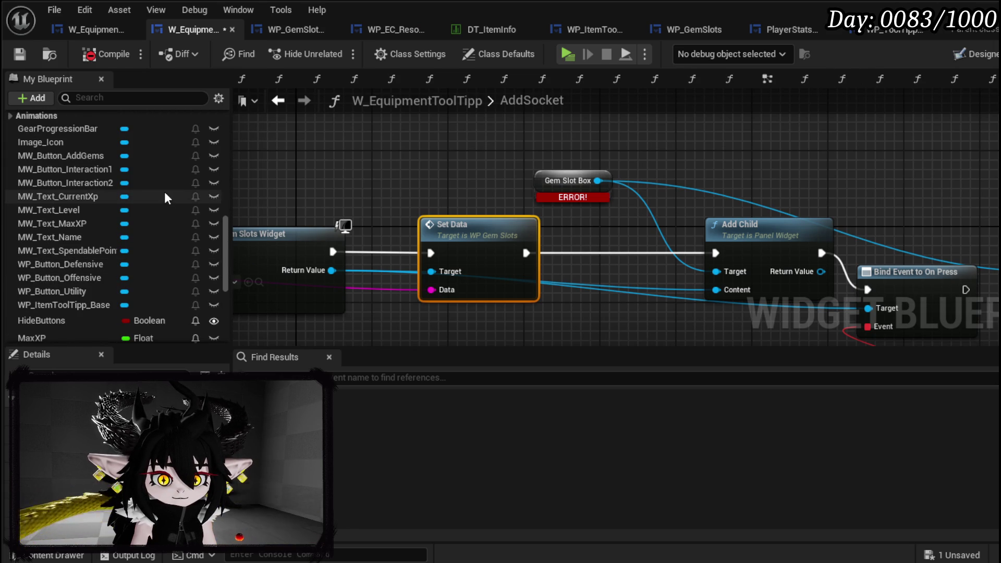
pyautogui.scroll(-2, 164, 198)
pyautogui.scroll(-3, 164, 197)
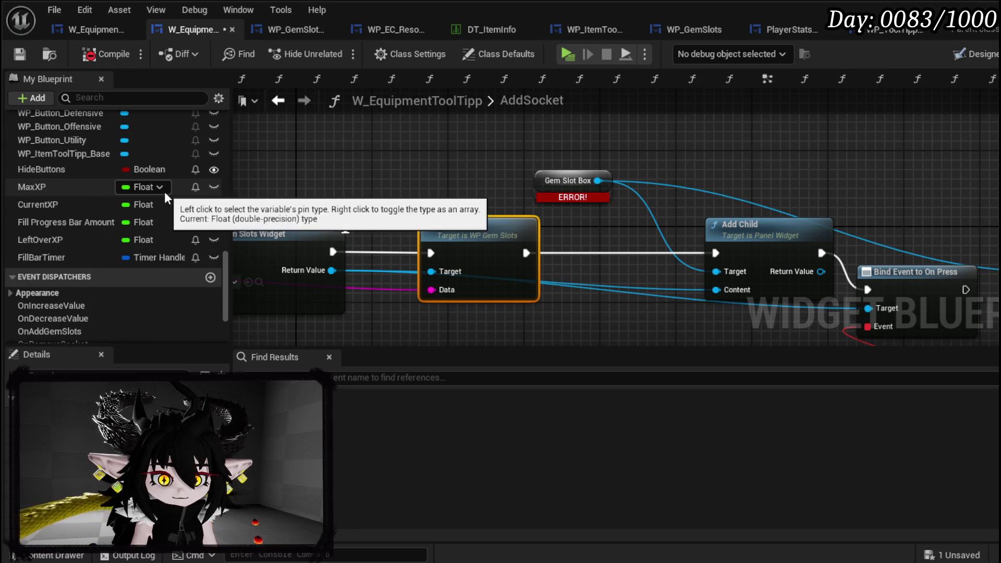
pyautogui.scroll(3, 165, 197)
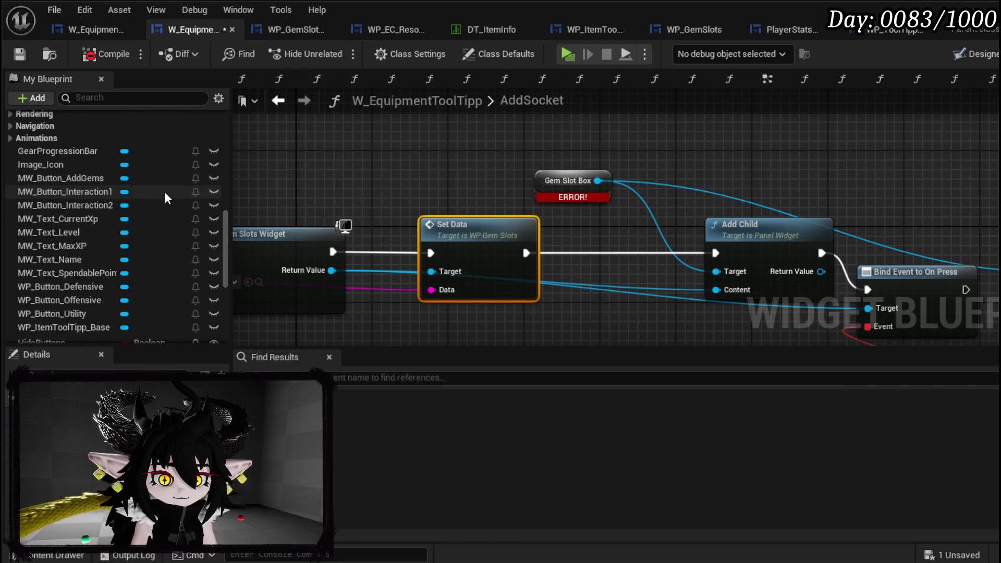
pyautogui.click(966, 57)
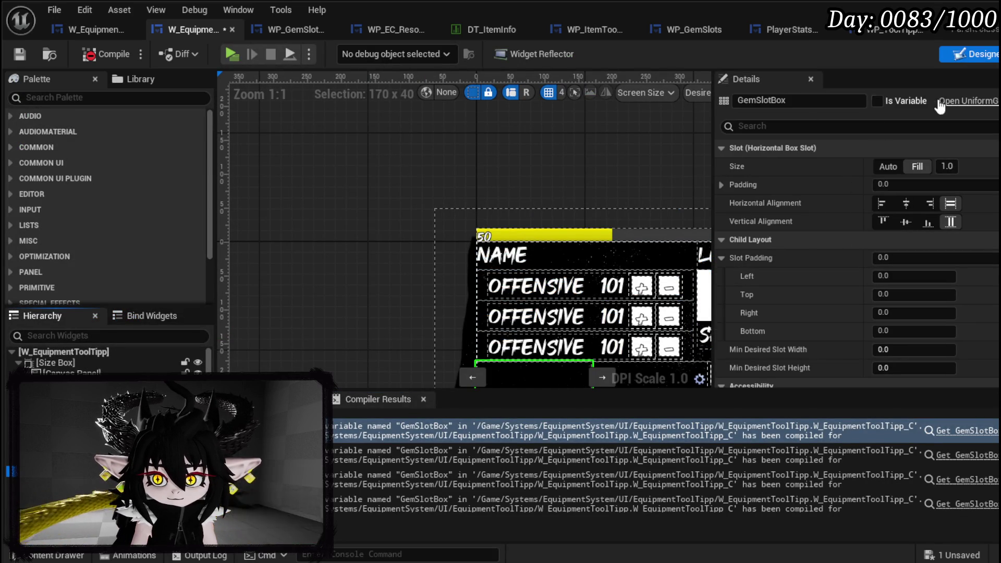
# Step: Search 'add' actions off the Gem Slot Box node in AddSocket without adding anything
pyautogui.click(994, 54)
pyautogui.moveTo(399, 189)
pyautogui.mouseDown()
pyautogui.moveTo(345, 177)
pyautogui.moveTo(556, 163)
pyautogui.mouseUp()
pyautogui.write('add')
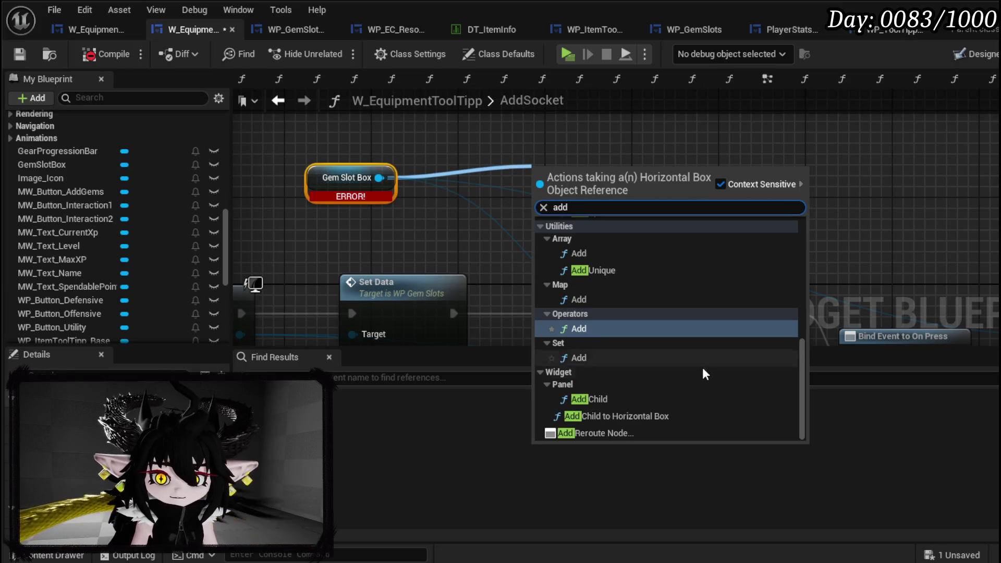
pyautogui.click(626, 399)
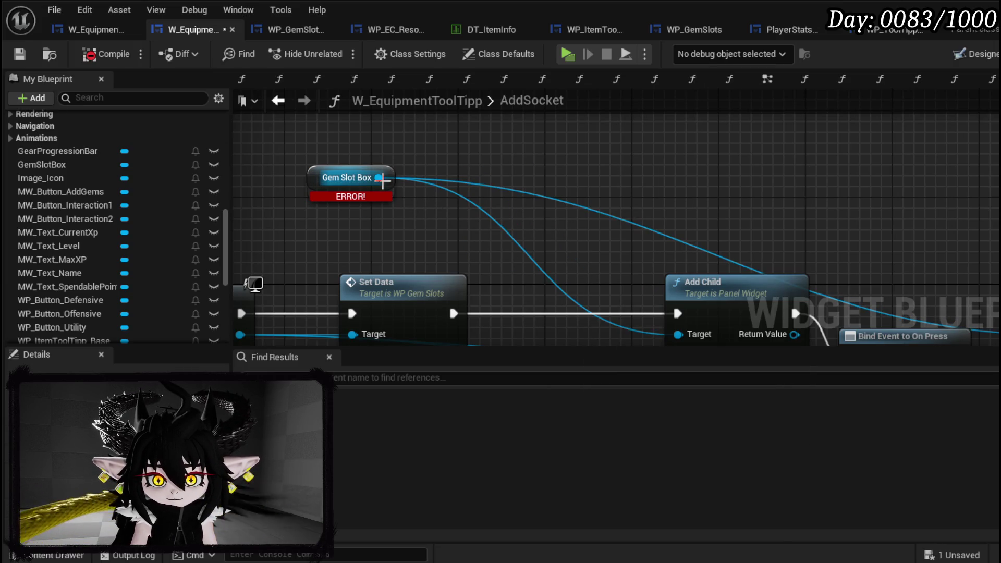
pyautogui.moveTo(379, 178); pyautogui.dragTo(471, 169)
pyautogui.write('add')
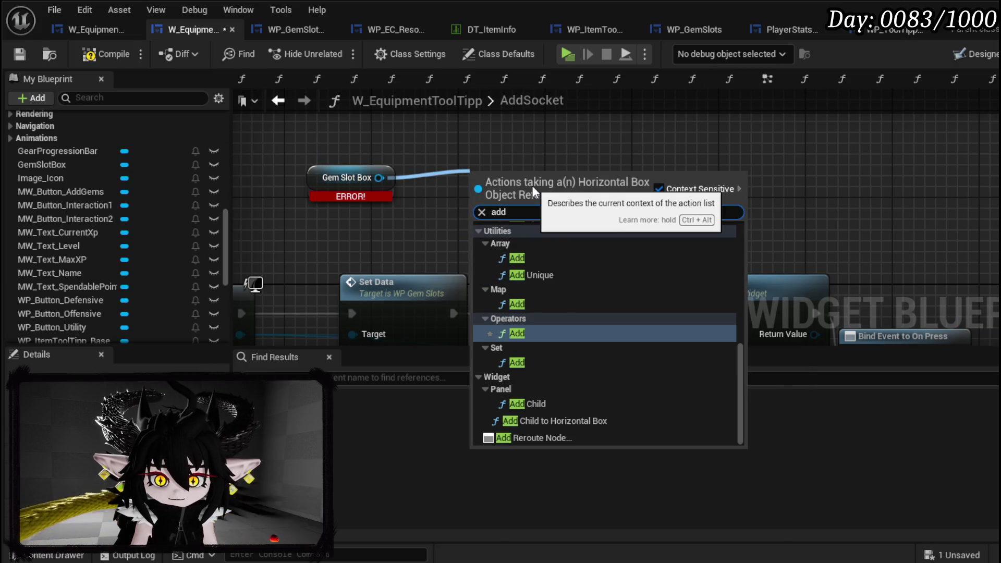
pyautogui.scroll(5, 666, 271)
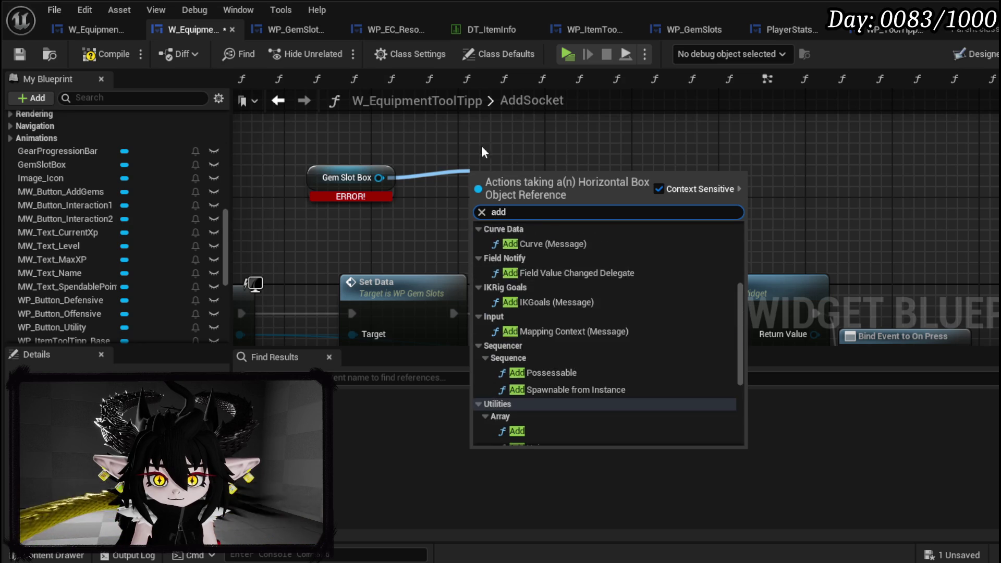
pyautogui.click(509, 151)
pyautogui.click(313, 175)
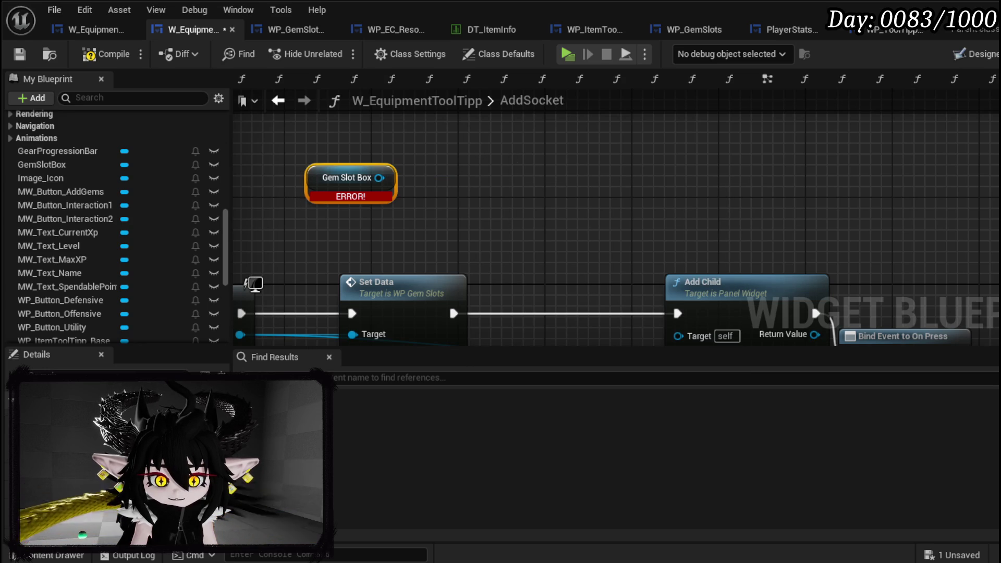
pyautogui.click(484, 181)
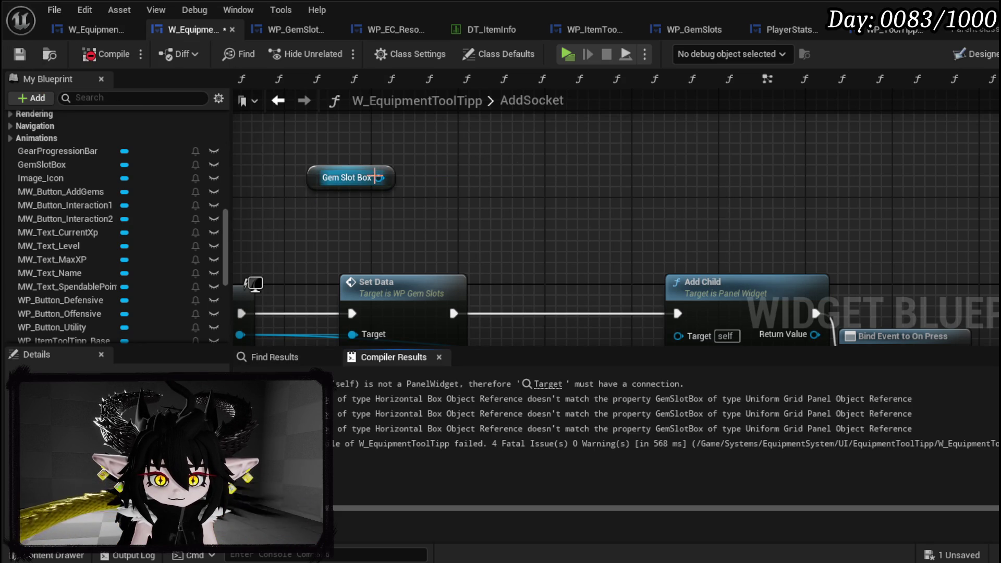
# Step: Add an Add Child to Horizontal Box node from Gem Slot Box, delete it, and compile
pyautogui.moveTo(379, 178); pyautogui.dragTo(482, 179)
pyautogui.write('add')
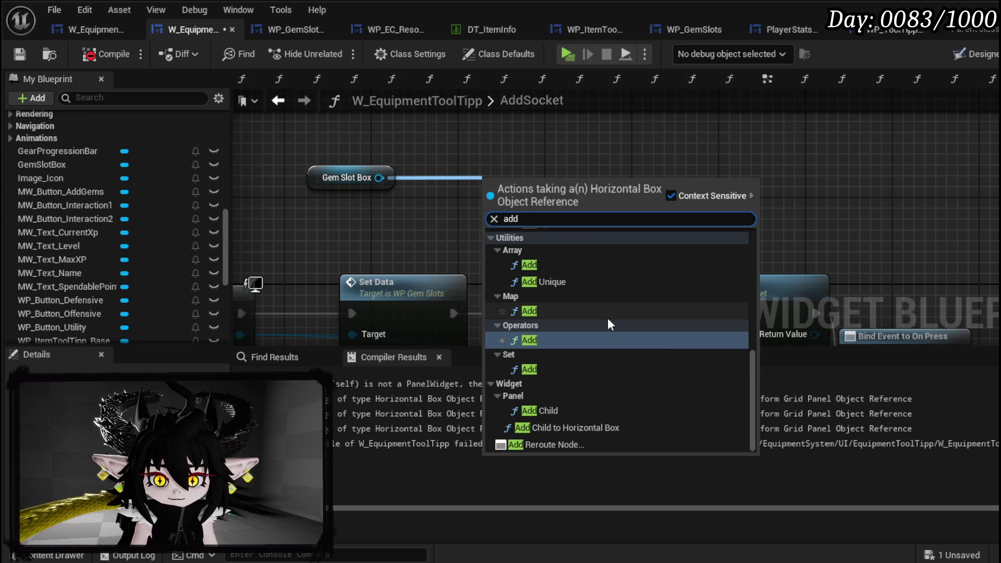
pyautogui.click(554, 428)
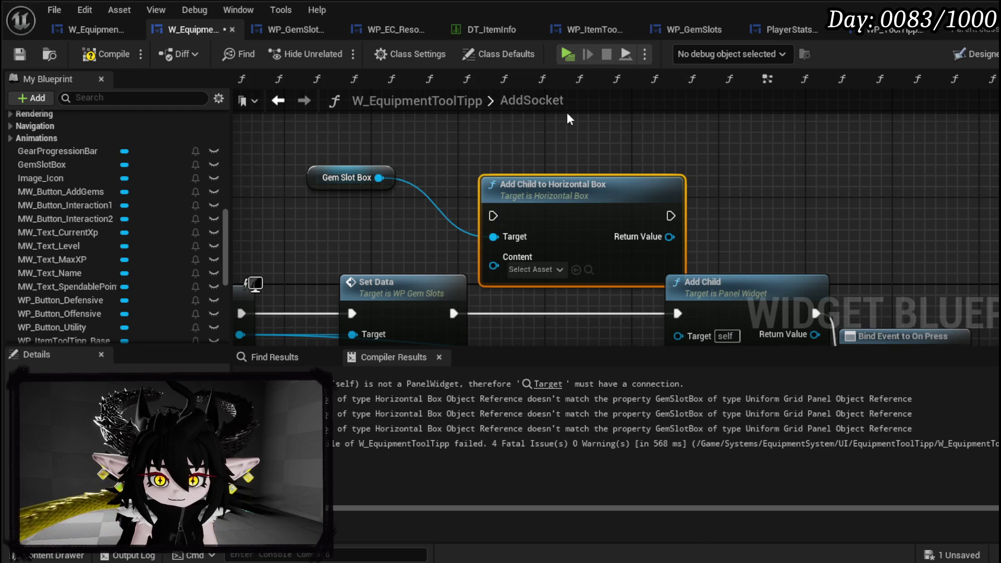
pyautogui.press('Delete')
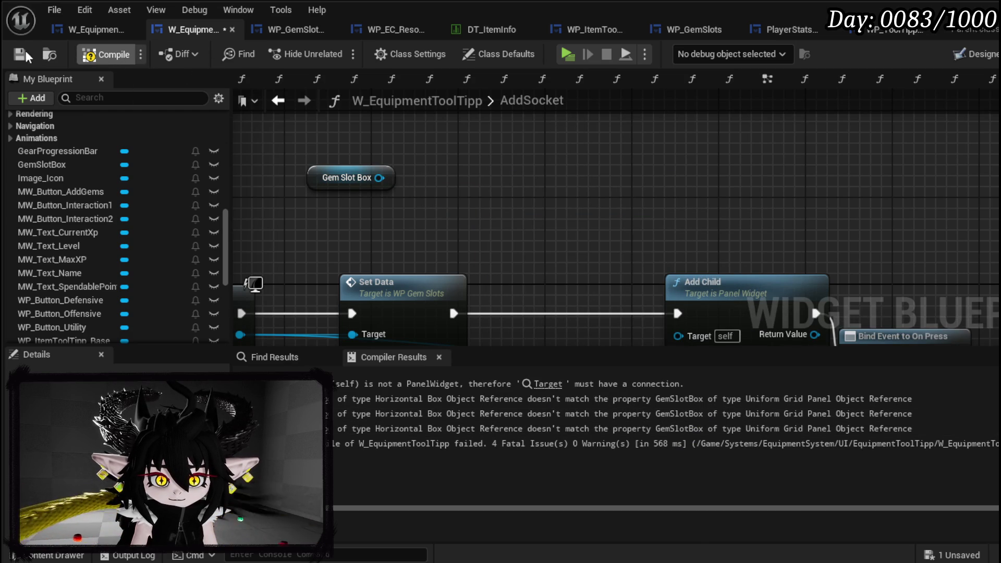
pyautogui.click(19, 54)
# Step: Rename GemSlotBox to GemSlotGrid in Designer, compile and save, and jump to the BuildPerkBar error
pyautogui.click(957, 54)
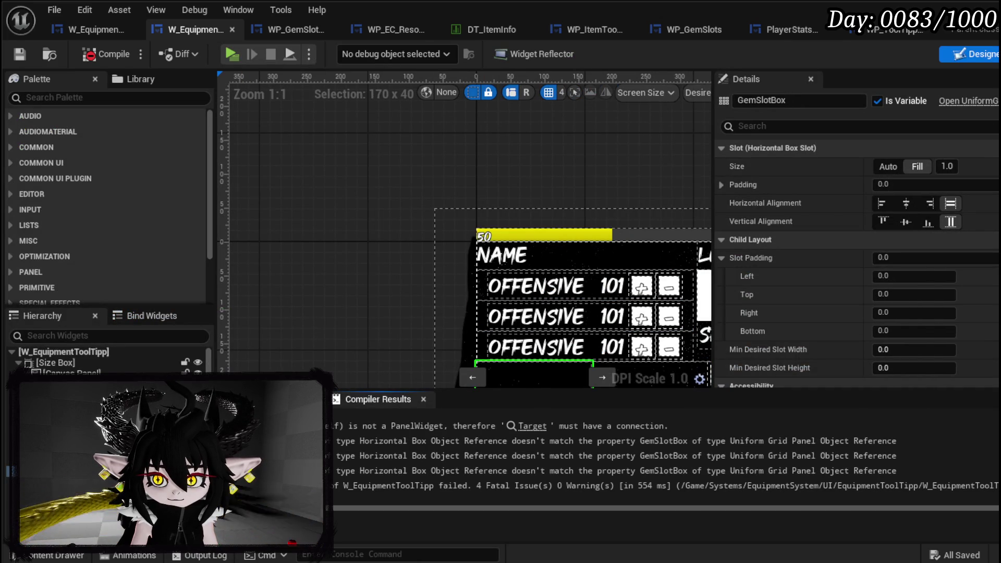
pyautogui.moveTo(770, 101); pyautogui.dragTo(780, 101)
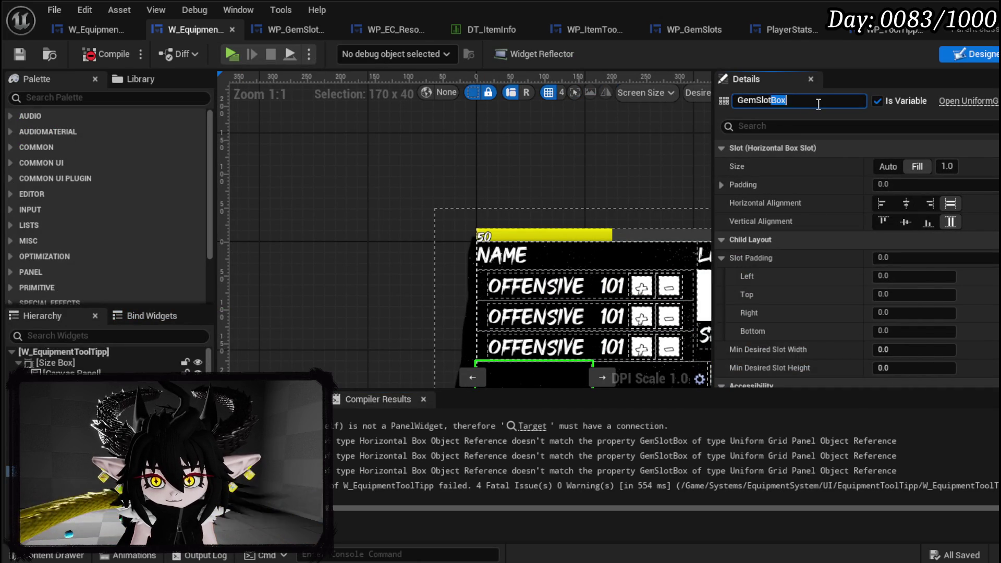
pyautogui.write('Grid')
pyautogui.press('Return')
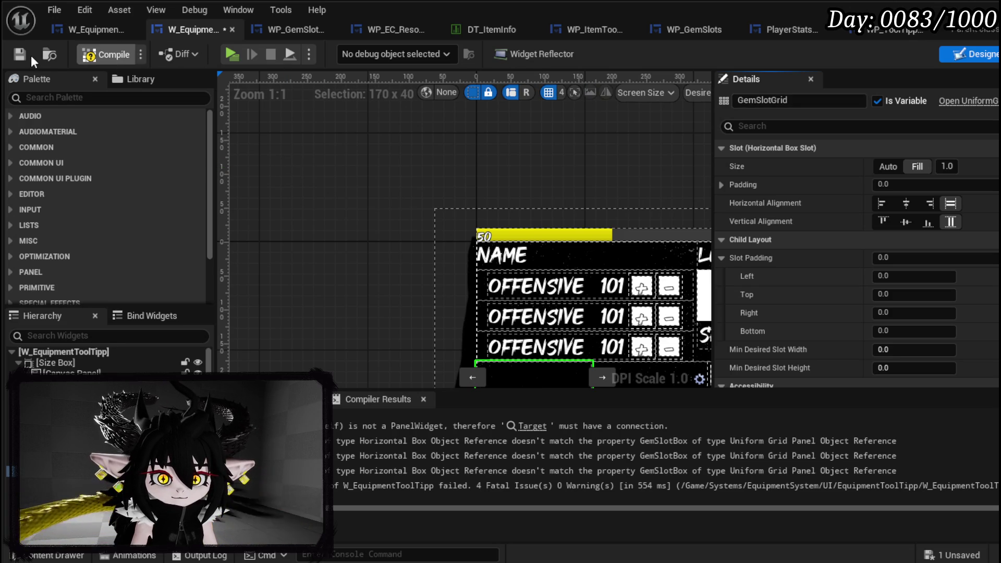
pyautogui.click(12, 54)
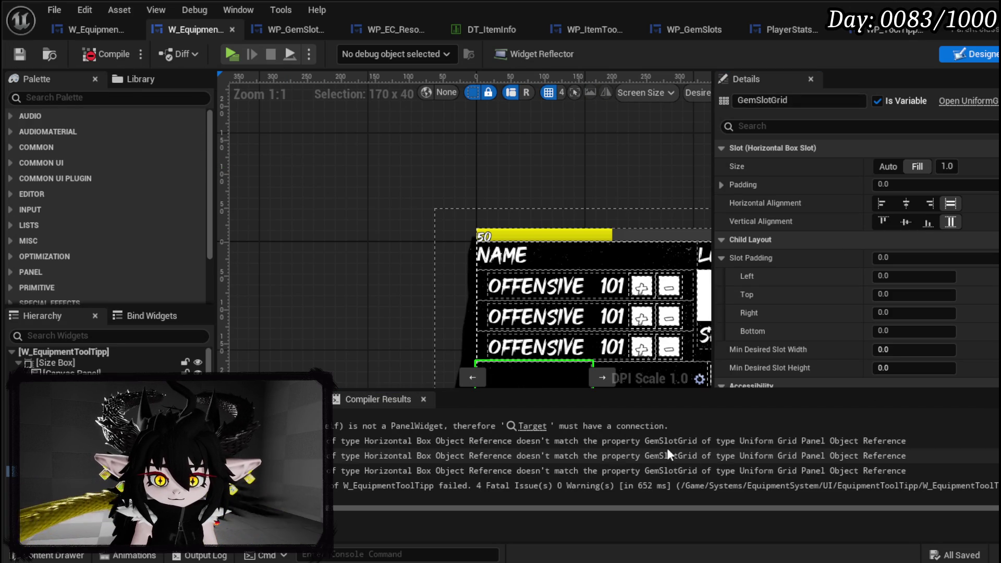
pyautogui.click(532, 437)
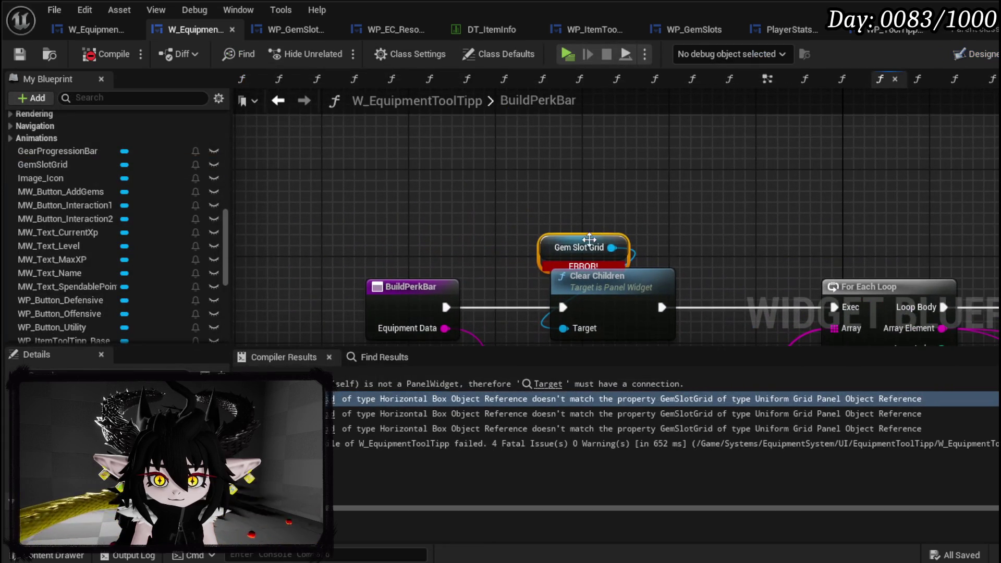
# Step: Place a GemSlotGrid getter in BuildPerkBar and add a Clear Children node from it
pyautogui.rightClick(397, 171)
pyautogui.write('g')
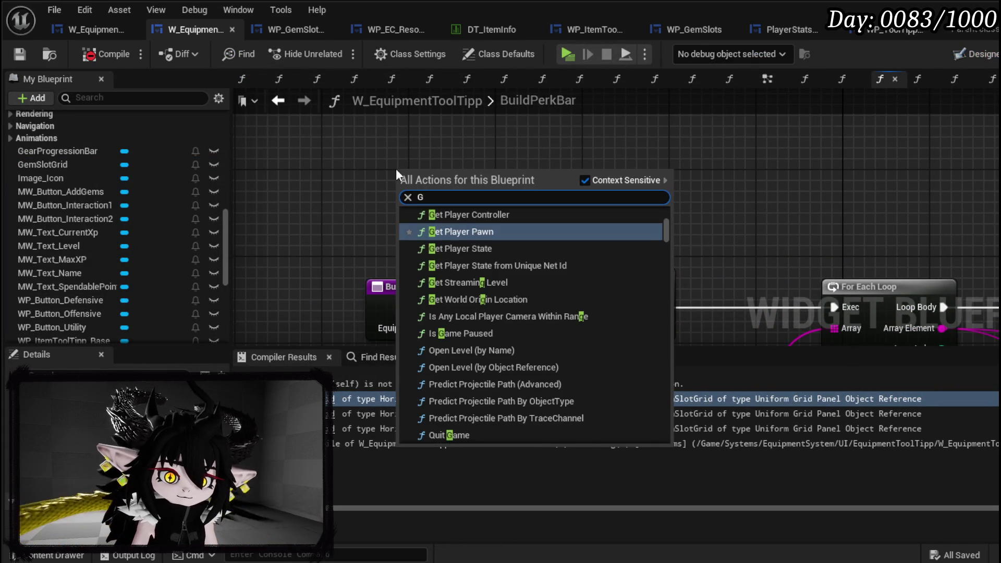
pyautogui.press('Escape')
pyautogui.click(117, 165)
pyautogui.moveTo(43, 165)
pyautogui.mouseDown()
pyautogui.moveTo(492, 189)
pyautogui.moveTo(613, 170)
pyautogui.mouseUp()
pyautogui.click(491, 189)
pyautogui.write('clear')
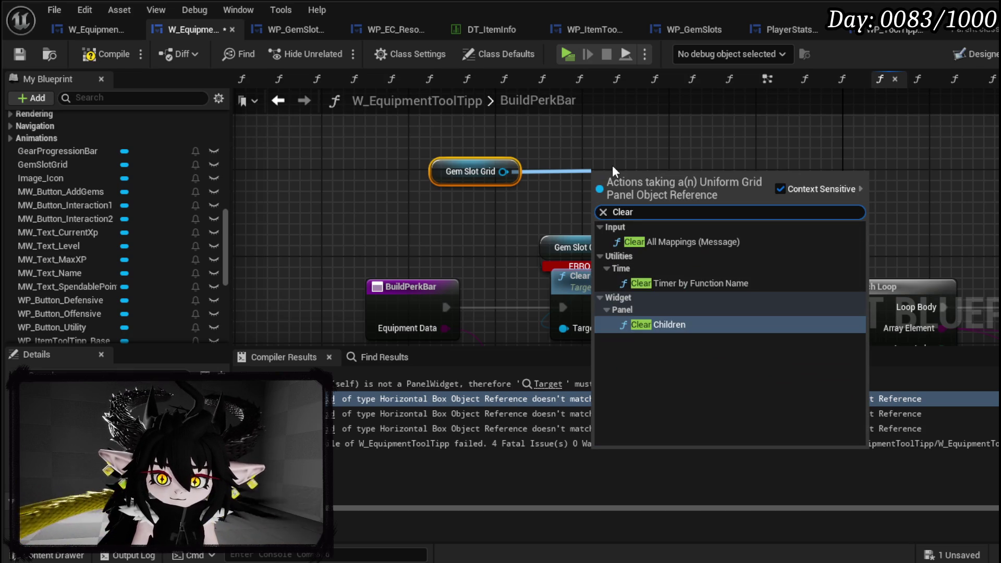
pyautogui.click(675, 317)
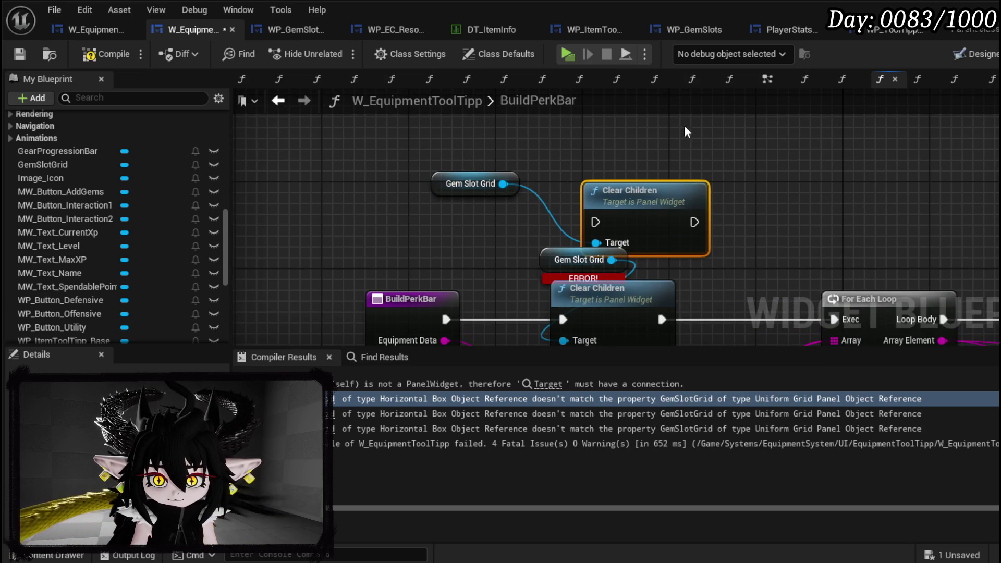
# Step: Wire BuildPerkBar into the new Clear Children, delete the old erroring pair, and align it before the loop
pyautogui.moveTo(504, 184); pyautogui.dragTo(603, 128)
pyautogui.write('add')
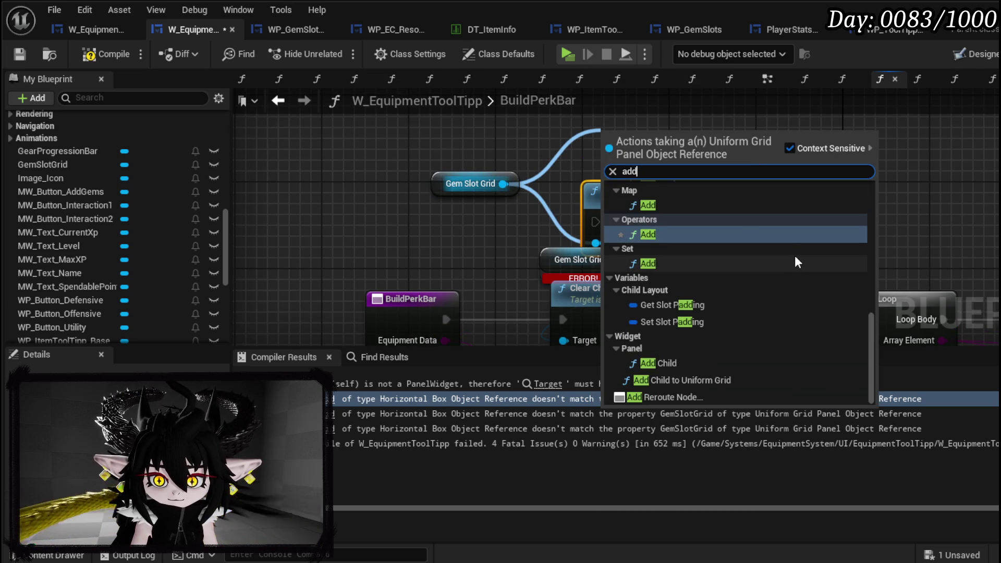
pyautogui.moveTo(523, 296); pyautogui.dragTo(405, 209)
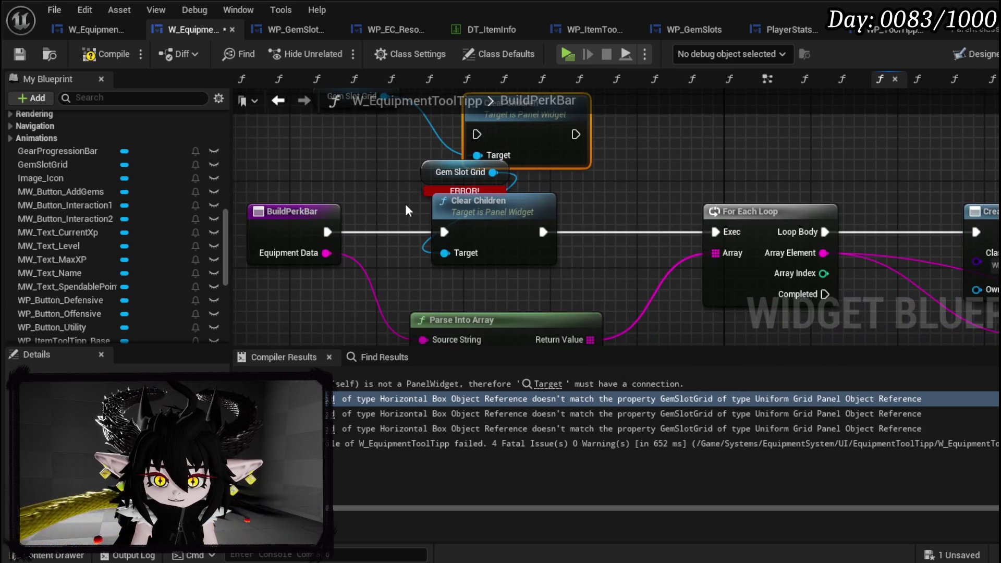
pyautogui.moveTo(401, 248); pyautogui.dragTo(373, 307)
pyautogui.moveTo(300, 292)
pyautogui.mouseDown()
pyautogui.moveTo(450, 191)
pyautogui.moveTo(434, 284)
pyautogui.mouseUp()
pyautogui.click(427, 240)
pyautogui.press('Delete')
pyautogui.moveTo(508, 267); pyautogui.dragTo(699, 271)
pyautogui.scroll(-2, 521, 235)
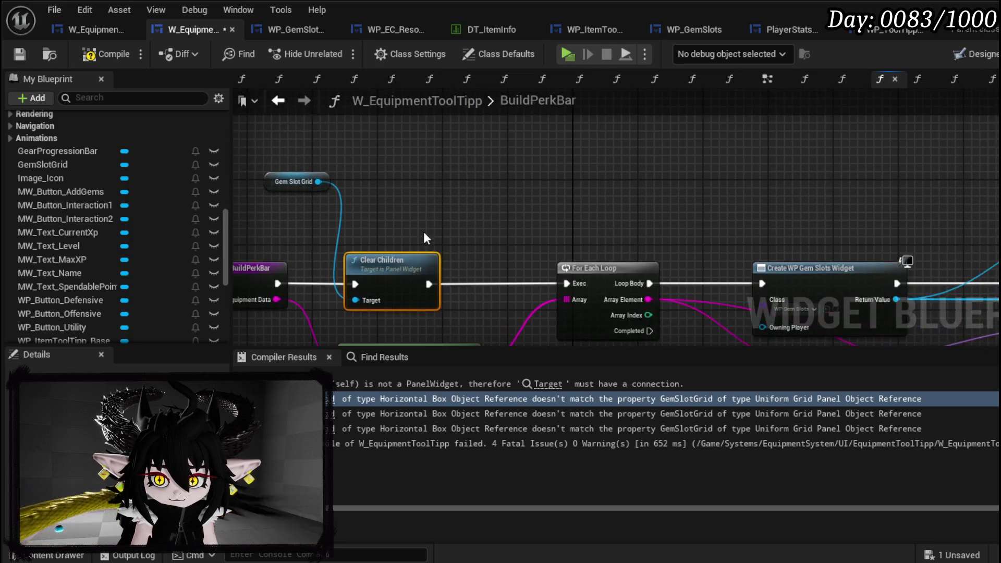
# Step: Place a Gem Slot Grid getter near the old Add Child and add an Add Child to Uniform Grid node from it
pyautogui.moveTo(282, 182); pyautogui.dragTo(371, 229)
pyautogui.scroll(-2, 616, 225)
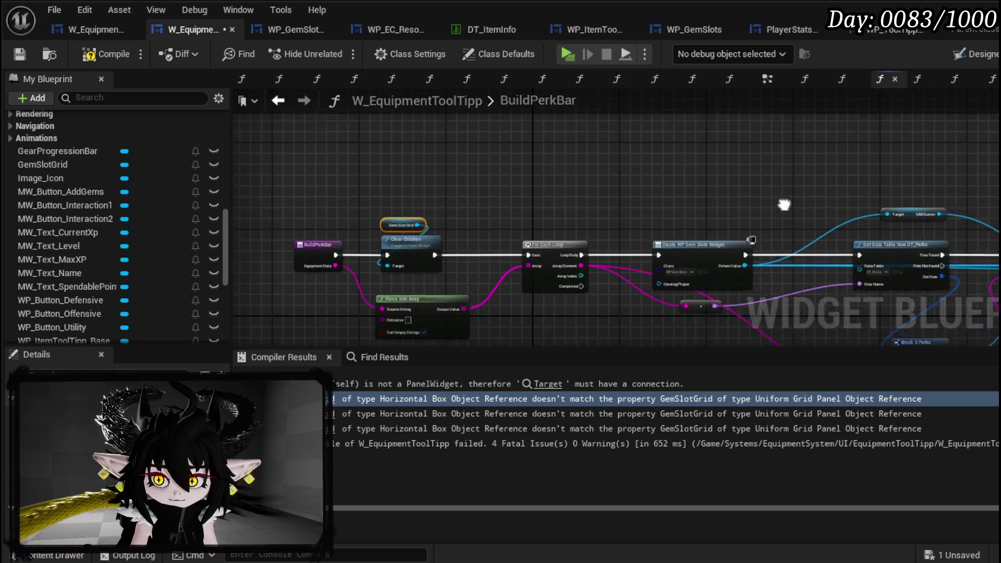
pyautogui.moveTo(934, 178); pyautogui.dragTo(461, 173)
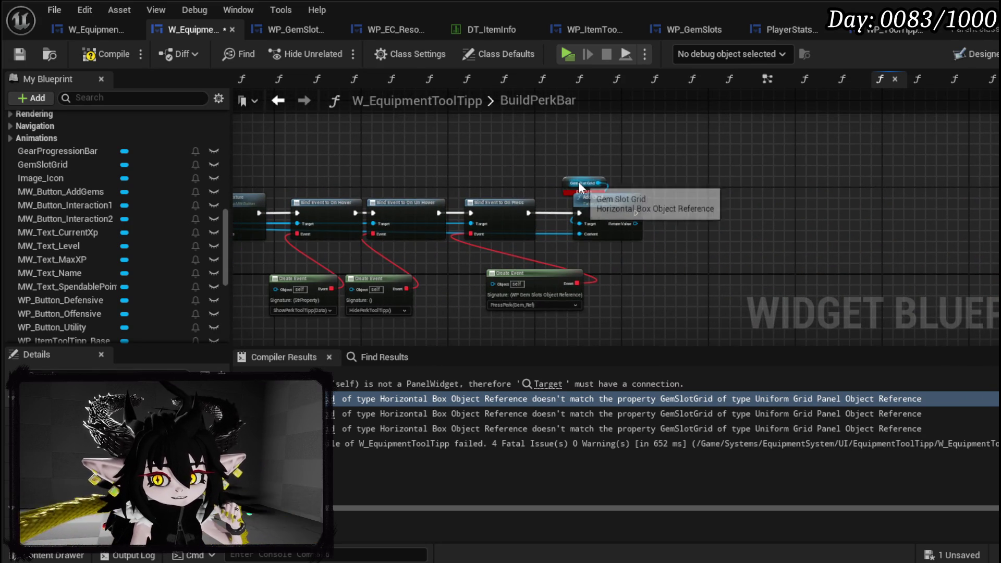
pyautogui.scroll(4, 578, 181)
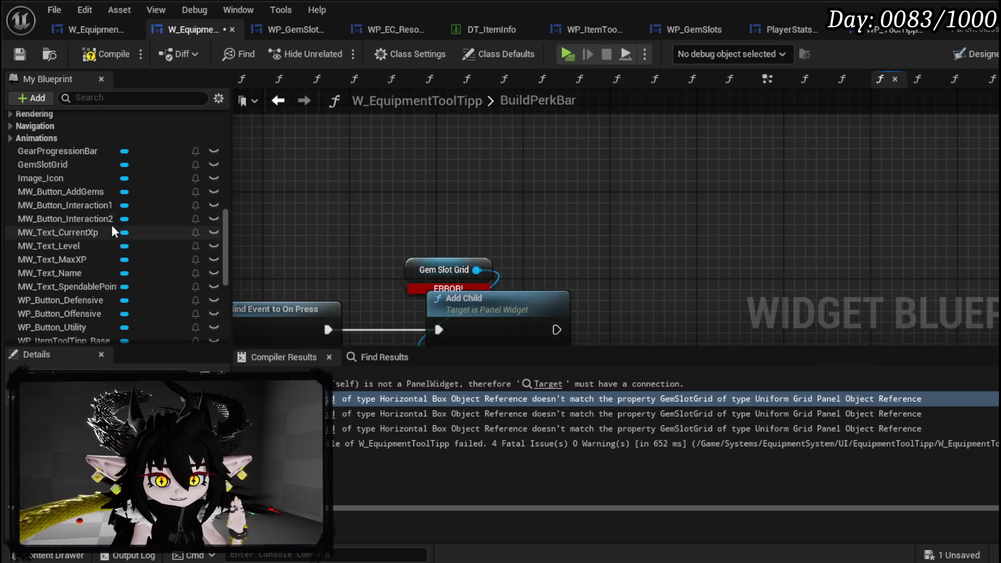
pyautogui.scroll(-5, 113, 215)
pyautogui.scroll(3, 118, 216)
pyautogui.scroll(3, 117, 222)
pyautogui.moveTo(68, 186); pyautogui.dragTo(424, 180)
pyautogui.click(471, 205)
pyautogui.moveTo(488, 183); pyautogui.dragTo(687, 193)
pyautogui.write('add child')
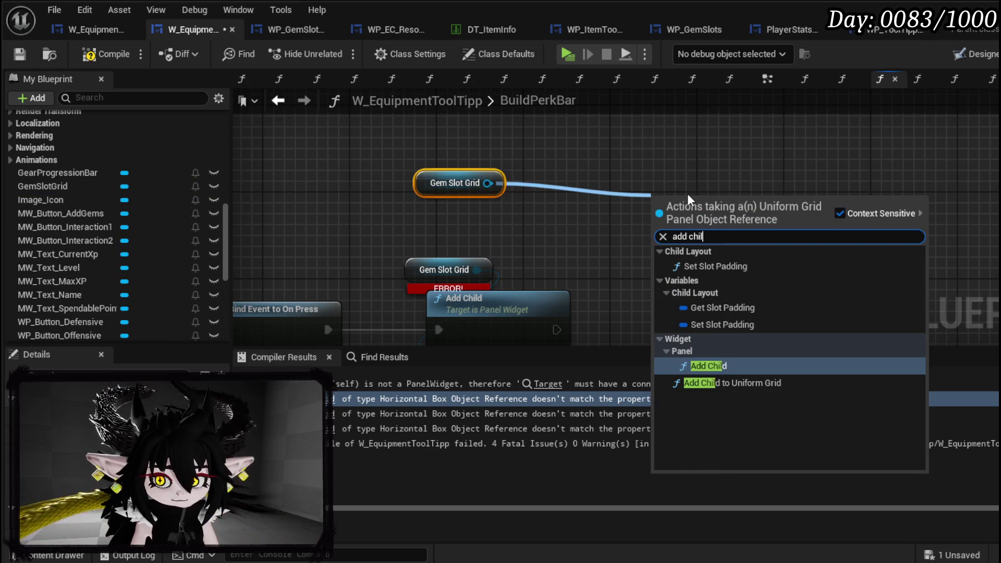
pyautogui.click(751, 385)
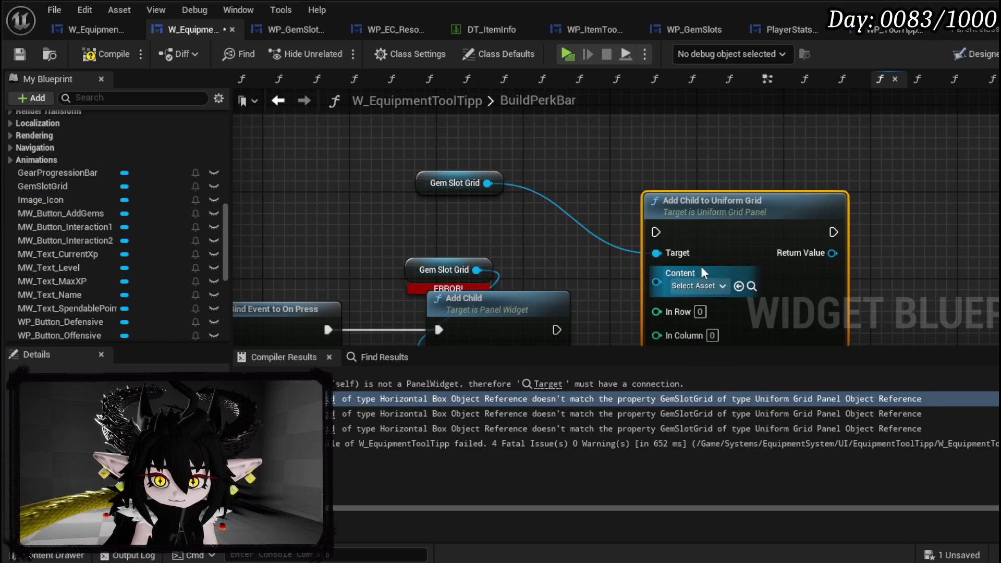
# Step: Position the Add Child to Uniform Grid node and promote its In Column pin to a PerkColumn variable
pyautogui.moveTo(723, 253); pyautogui.dragTo(745, 230)
pyautogui.scroll(-2, 571, 284)
pyautogui.moveTo(571, 285); pyautogui.dragTo(604, 210)
pyautogui.moveTo(626, 244)
pyautogui.mouseDown()
pyautogui.moveTo(526, 282)
pyautogui.moveTo(581, 204)
pyautogui.mouseUp()
pyautogui.moveTo(645, 206)
pyautogui.mouseDown()
pyautogui.moveTo(550, 246)
pyautogui.moveTo(540, 239)
pyautogui.moveTo(578, 264)
pyautogui.moveTo(573, 255)
pyautogui.moveTo(601, 237)
pyautogui.mouseUp()
pyautogui.moveTo(695, 174)
pyautogui.mouseDown()
pyautogui.moveTo(744, 155)
pyautogui.moveTo(747, 143)
pyautogui.mouseUp()
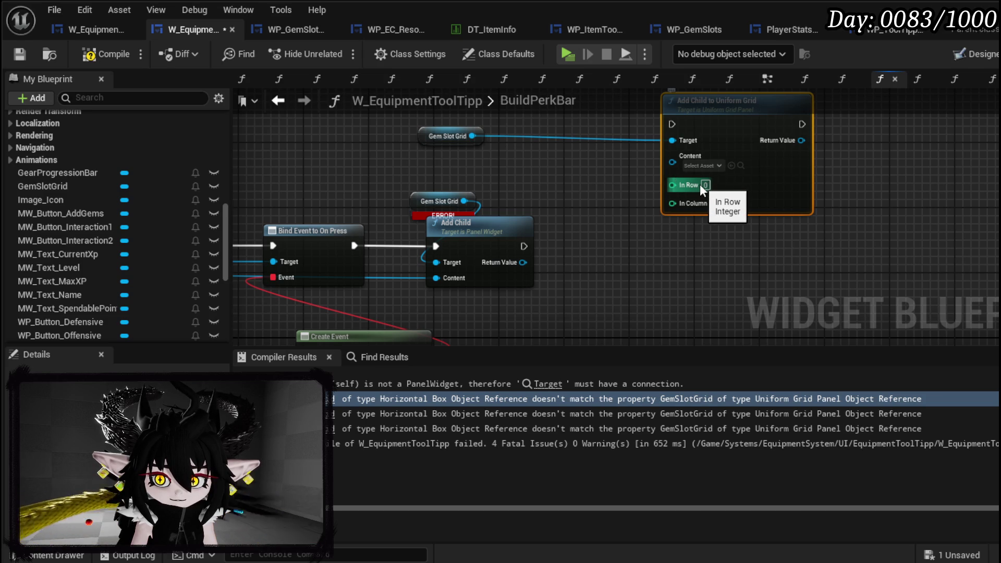
pyautogui.moveTo(586, 221); pyautogui.dragTo(543, 253)
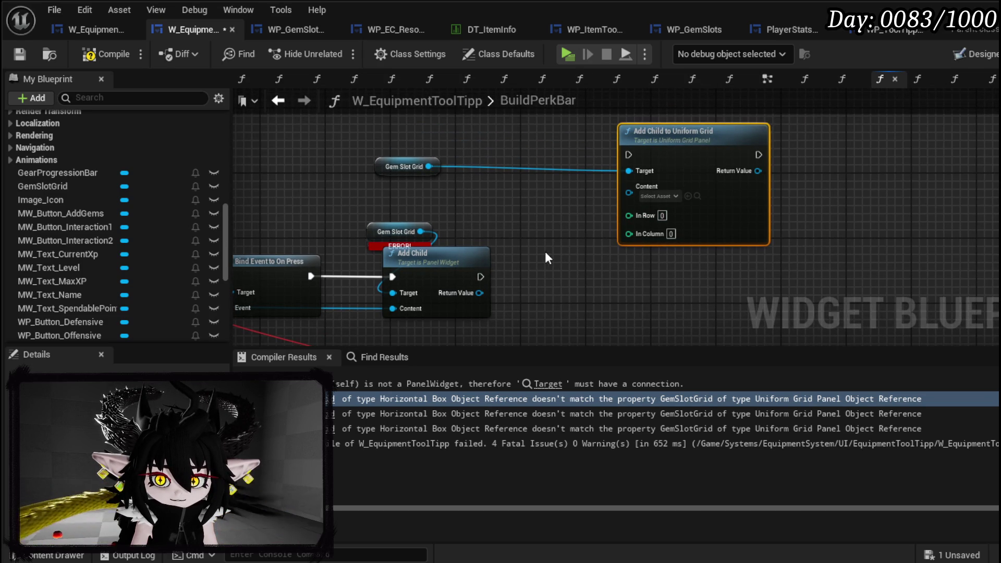
pyautogui.rightClick(629, 234)
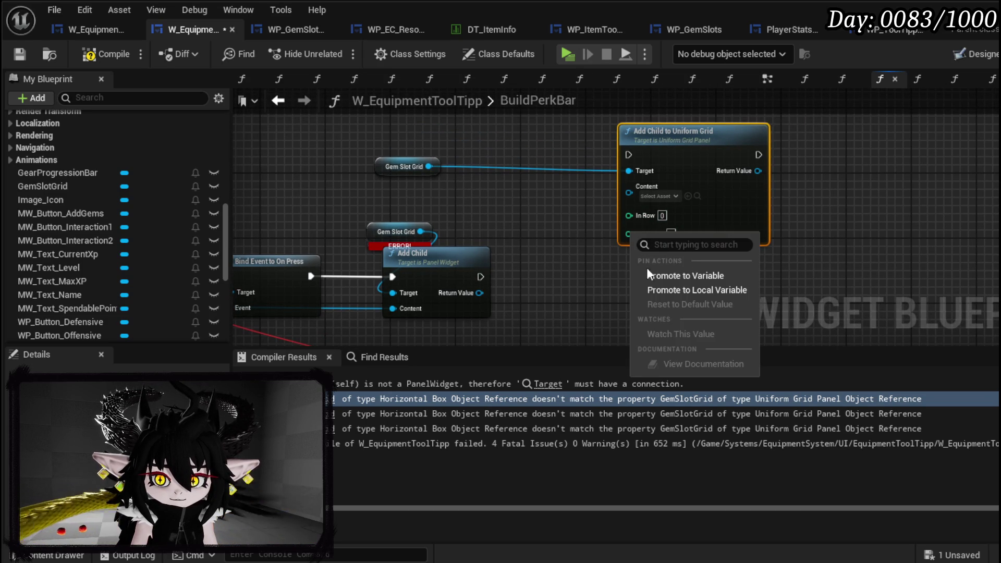
pyautogui.click(673, 275)
pyautogui.press('BackSpace')
pyautogui.write('Perk')
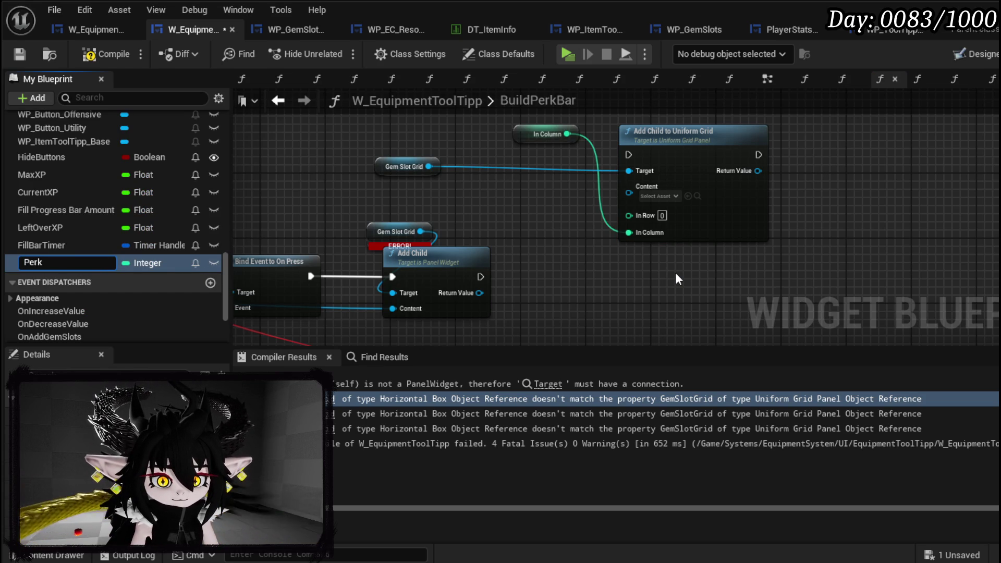
pyautogui.write('Column')
pyautogui.press('Return')
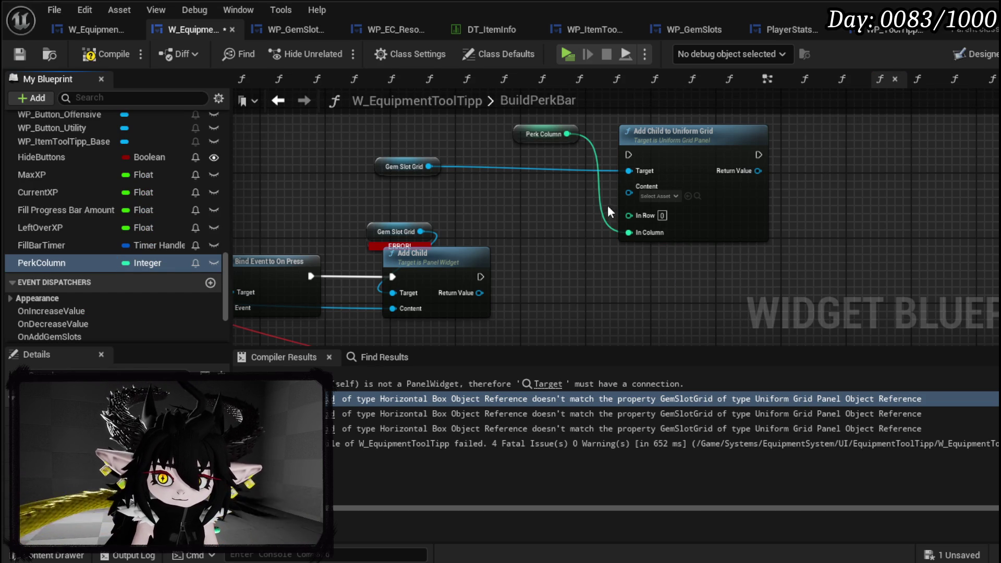
# Step: Promote the In Row pin to a new PerkRow integer variable
pyautogui.rightClick(630, 216)
pyautogui.click(673, 257)
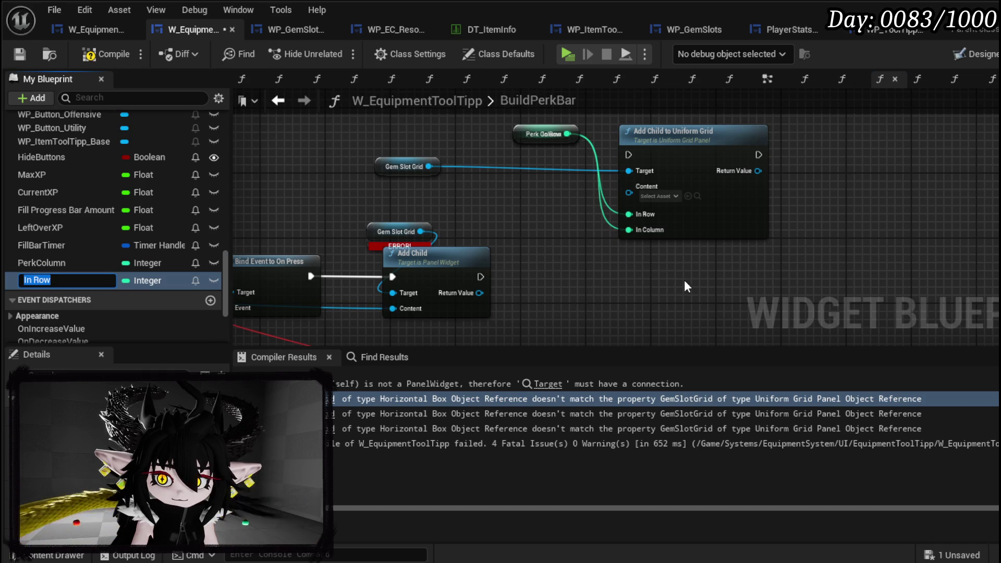
pyautogui.write('P')
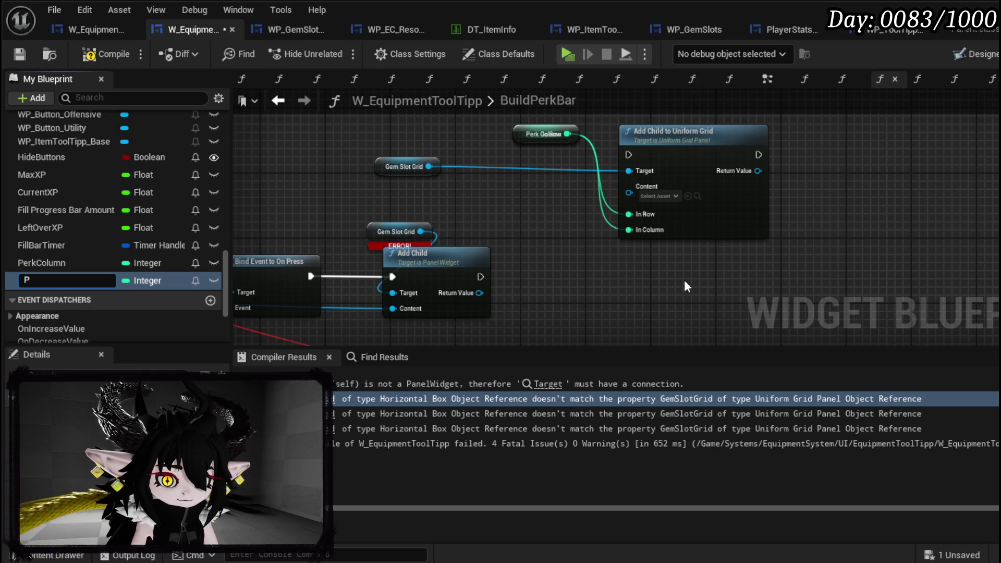
pyautogui.write('erkRow')
pyautogui.press('Return')
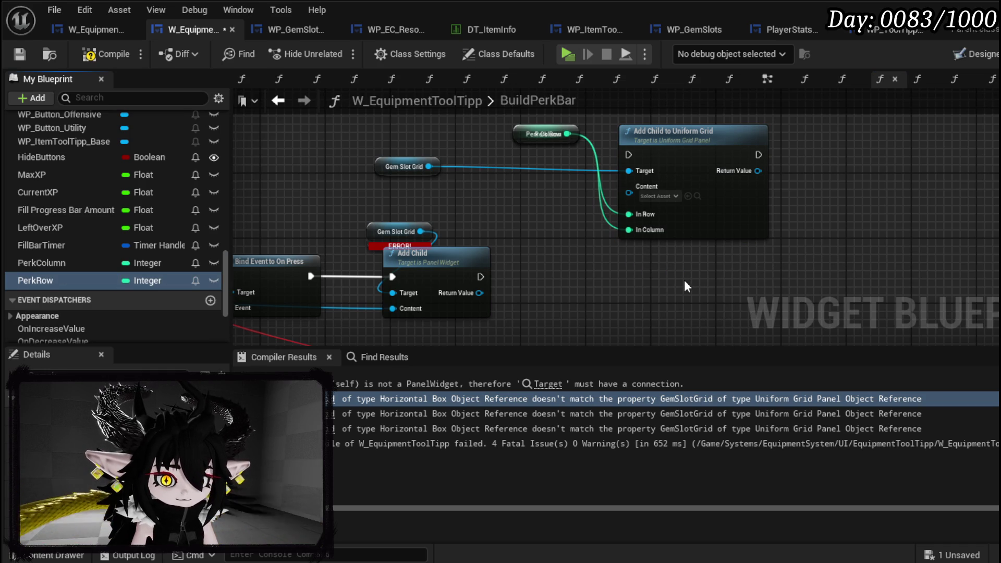
# Step: Connect the widget to the grid node's Content, delete the old Add Child nodes, then compile and save
pyautogui.moveTo(513, 141)
pyautogui.mouseDown()
pyautogui.moveTo(513, 251)
pyautogui.moveTo(489, 245)
pyautogui.moveTo(534, 306)
pyautogui.moveTo(518, 285)
pyautogui.mouseUp()
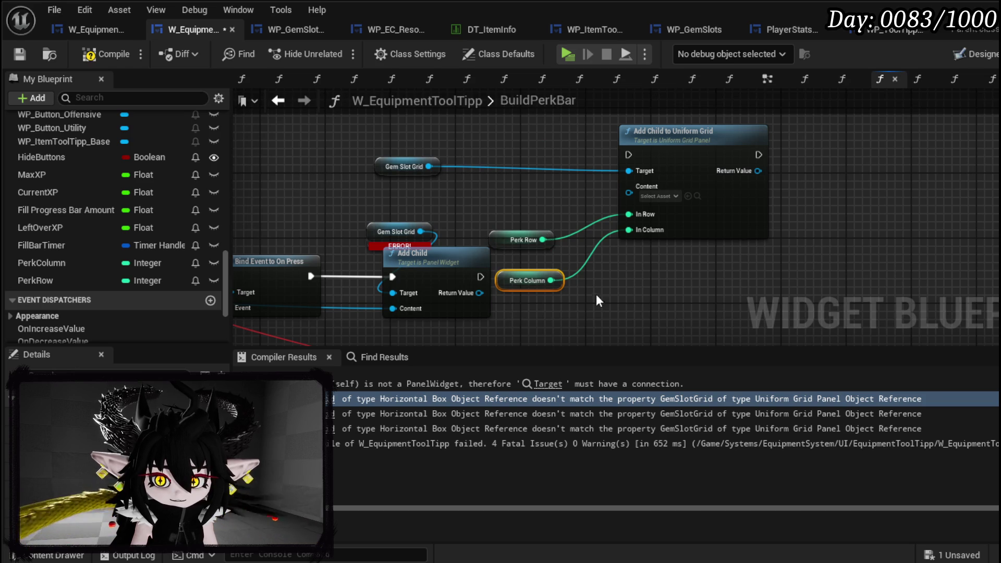
pyautogui.moveTo(465, 308)
pyautogui.mouseDown()
pyautogui.moveTo(672, 160)
pyautogui.moveTo(871, 193)
pyautogui.mouseUp()
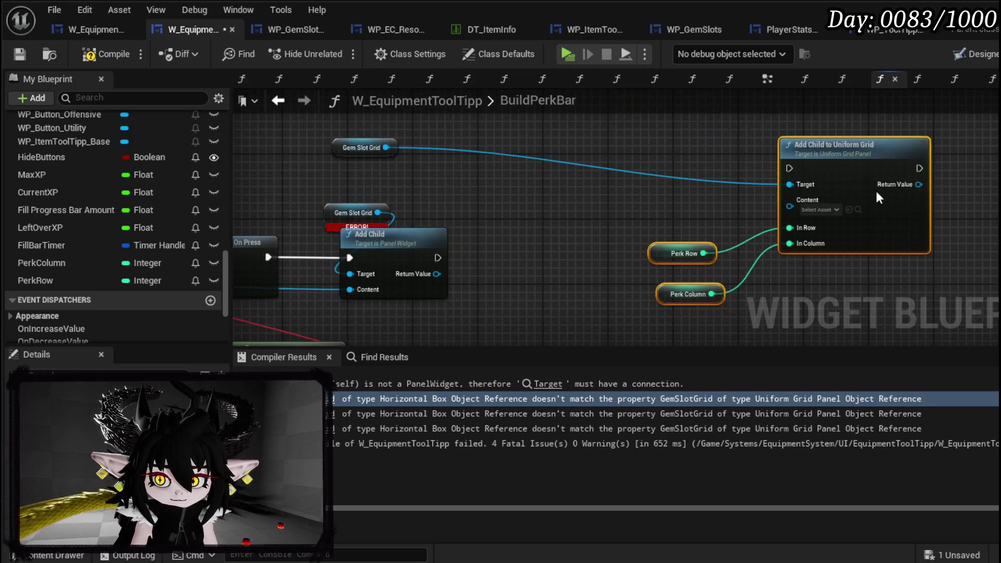
pyautogui.moveTo(520, 222); pyautogui.dragTo(582, 212)
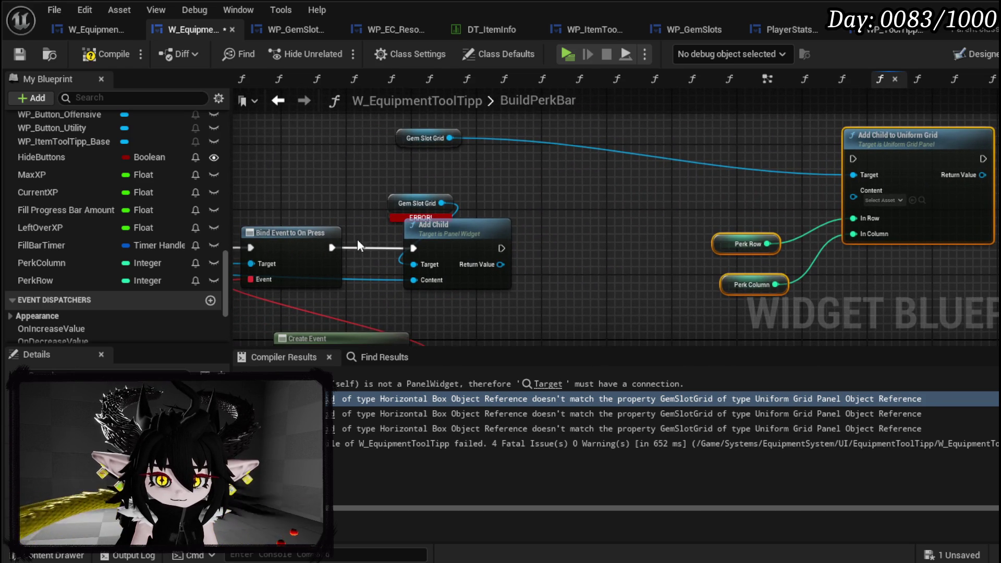
pyautogui.moveTo(427, 280)
pyautogui.mouseDown()
pyautogui.moveTo(897, 199)
pyautogui.moveTo(881, 193)
pyautogui.mouseUp()
pyautogui.click(418, 241)
pyautogui.press('Delete')
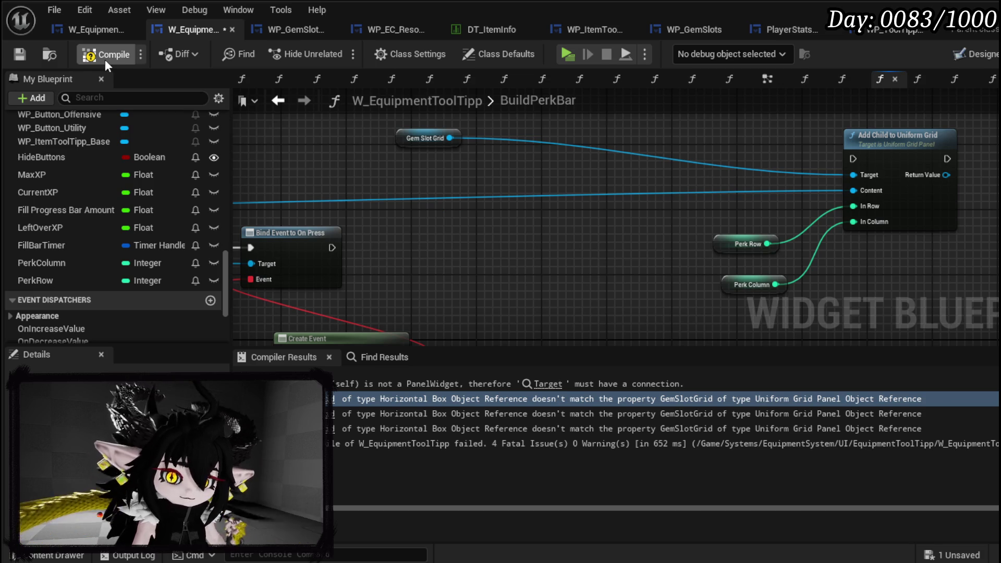
pyautogui.click(105, 59)
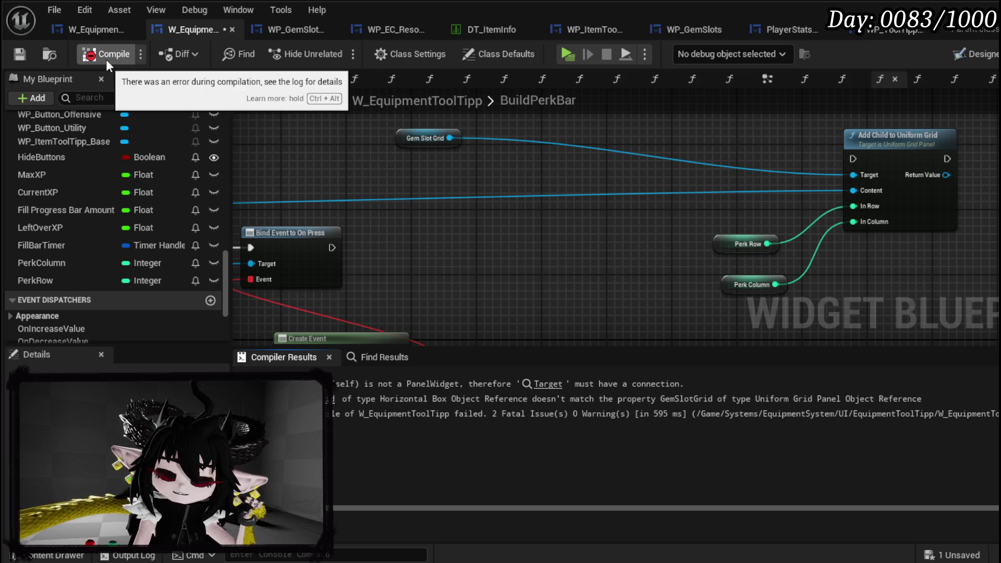
pyautogui.click(24, 55)
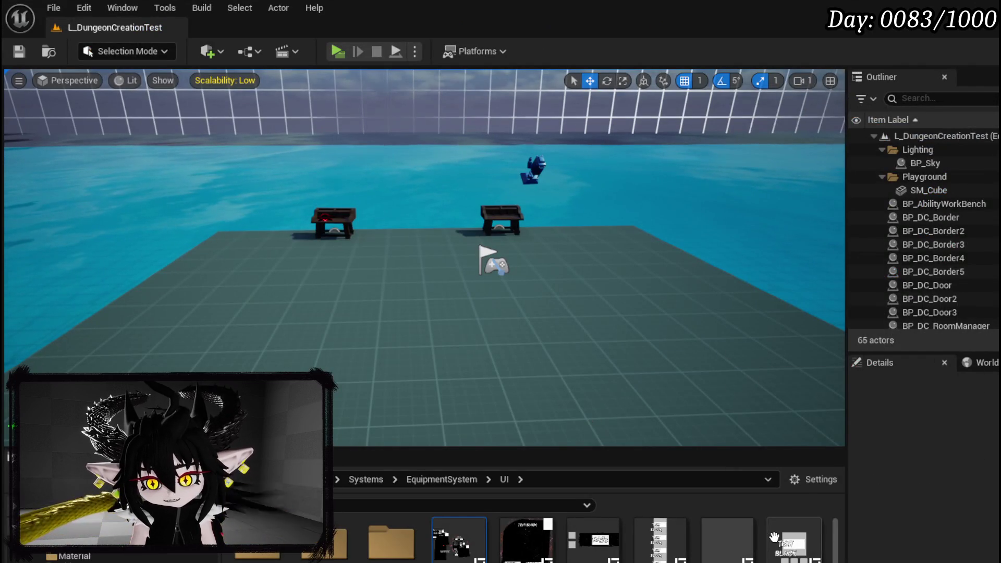
# Step: Open WP_EC_ResourceSelection's ScaleColumnAndRow via FillGrid, select its wrapping nodes, and return to the tooltip graph
pyautogui.scroll(-1, 774, 537)
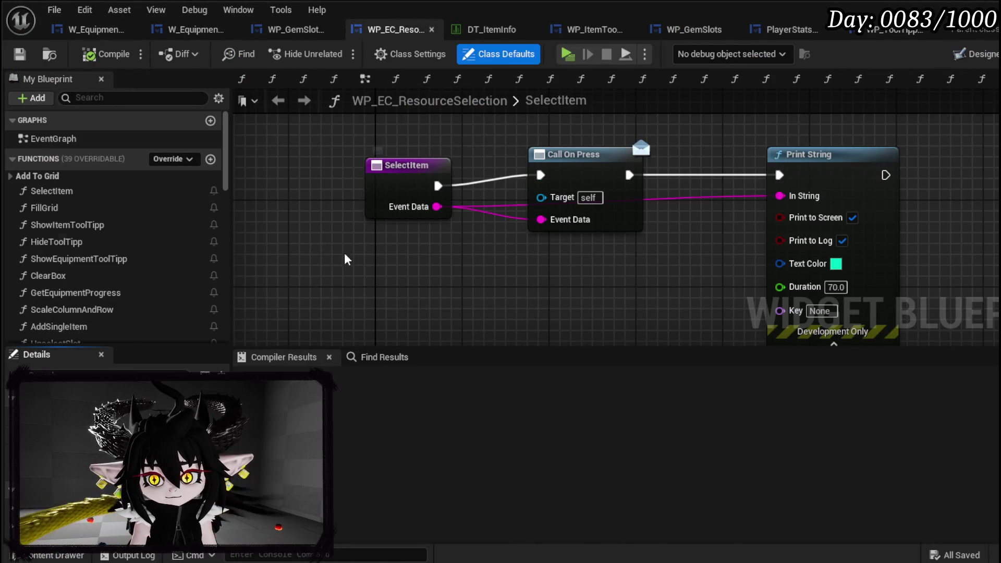
pyautogui.click(81, 209)
pyautogui.doubleClick(81, 208)
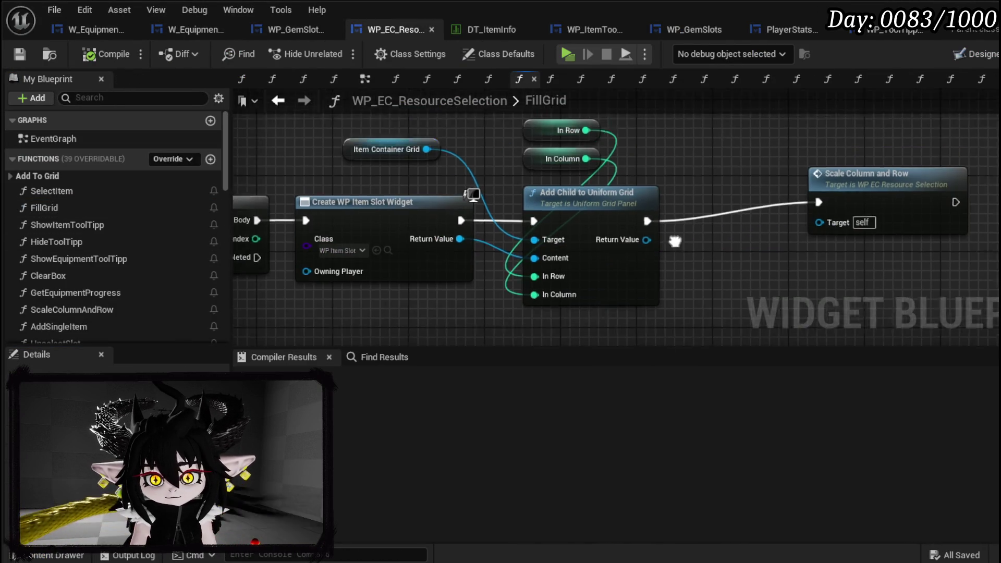
pyautogui.moveTo(444, 206)
pyautogui.mouseDown()
pyautogui.moveTo(751, 208)
pyautogui.moveTo(365, 204)
pyautogui.mouseUp()
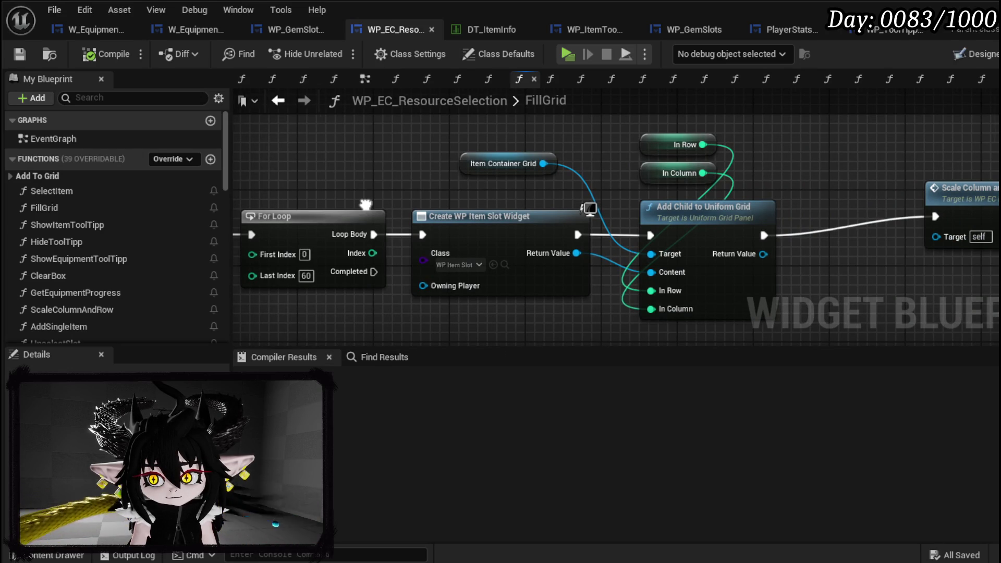
pyautogui.doubleClick(741, 203)
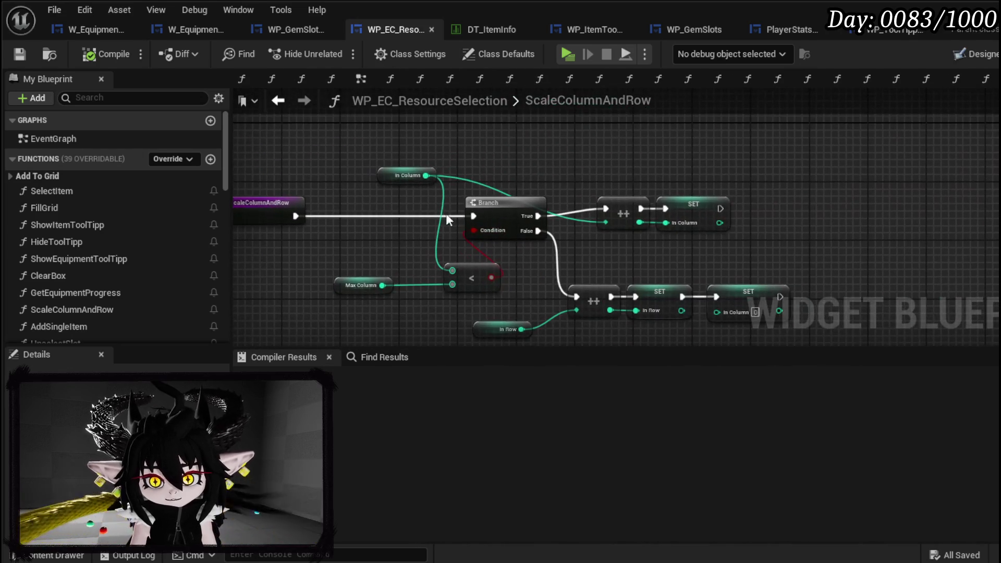
pyautogui.moveTo(363, 151)
pyautogui.mouseDown()
pyautogui.moveTo(783, 318)
pyautogui.moveTo(840, 331)
pyautogui.mouseUp()
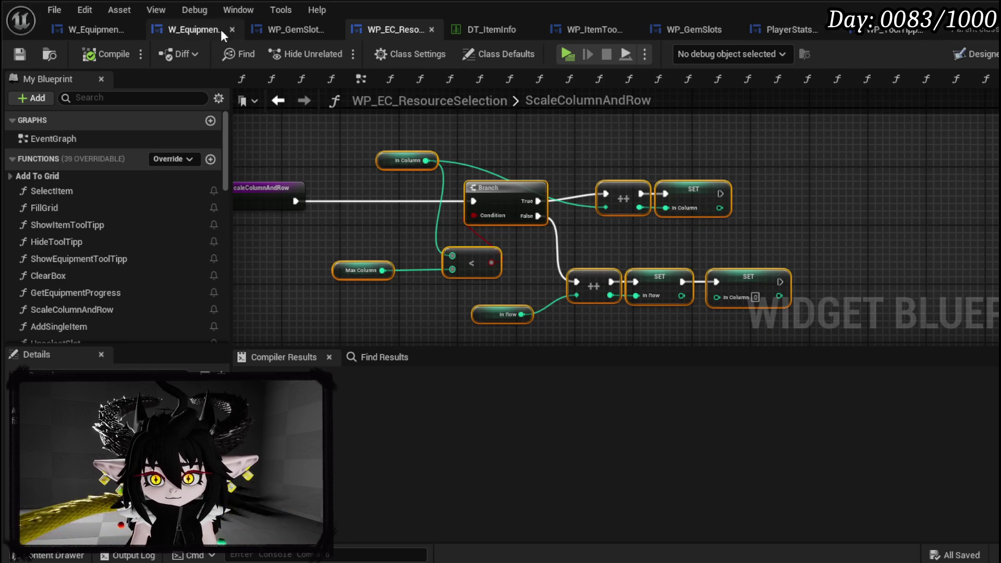
pyautogui.click(168, 34)
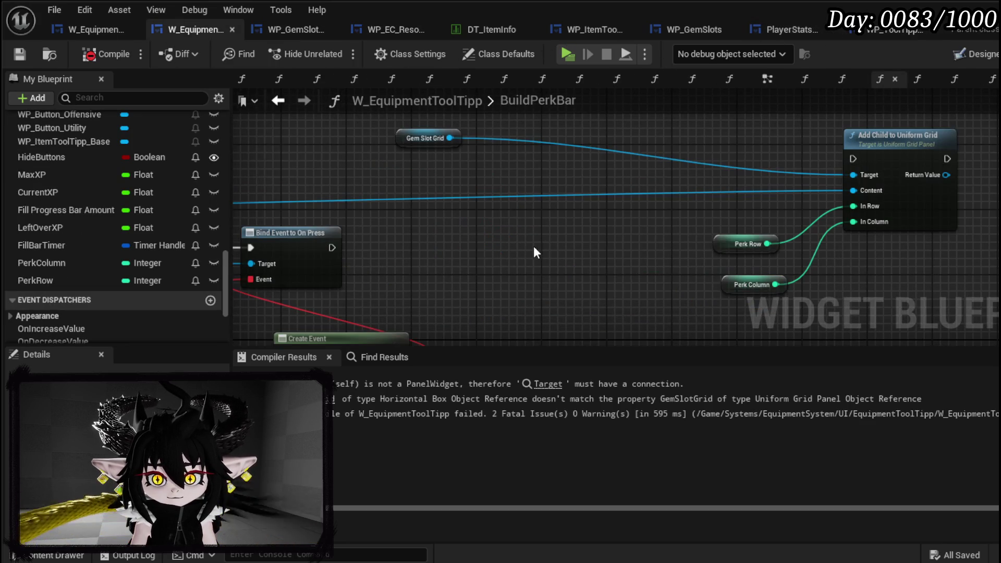
# Step: Paste the column-wrapping logic into BuildPerkBar and feed Perk Row into the row increment
pyautogui.hotkey('ctrl', 'v')
pyautogui.moveTo(499, 182)
pyautogui.mouseDown()
pyautogui.moveTo(615, 89)
pyautogui.moveTo(552, 179)
pyautogui.mouseUp()
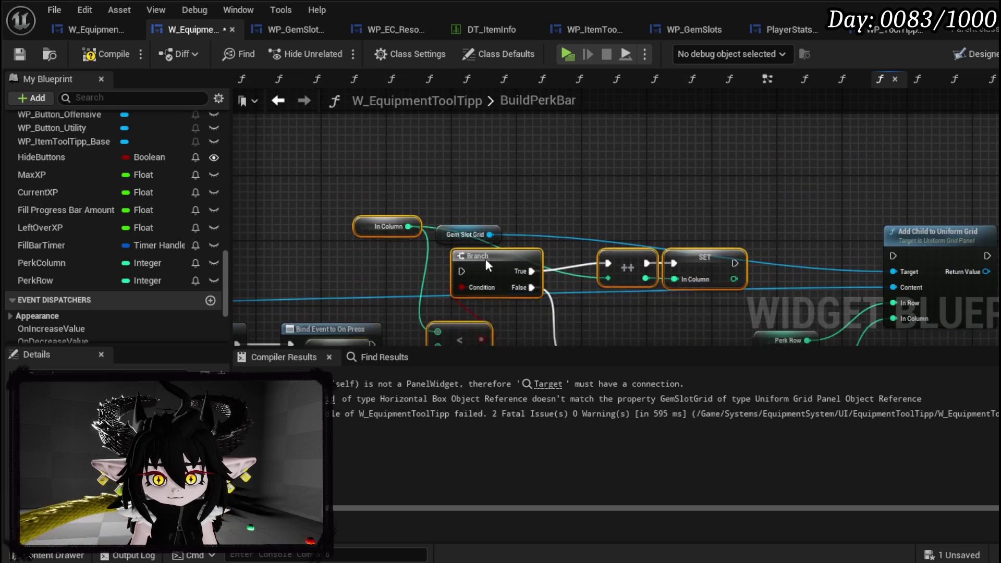
pyautogui.click(345, 208)
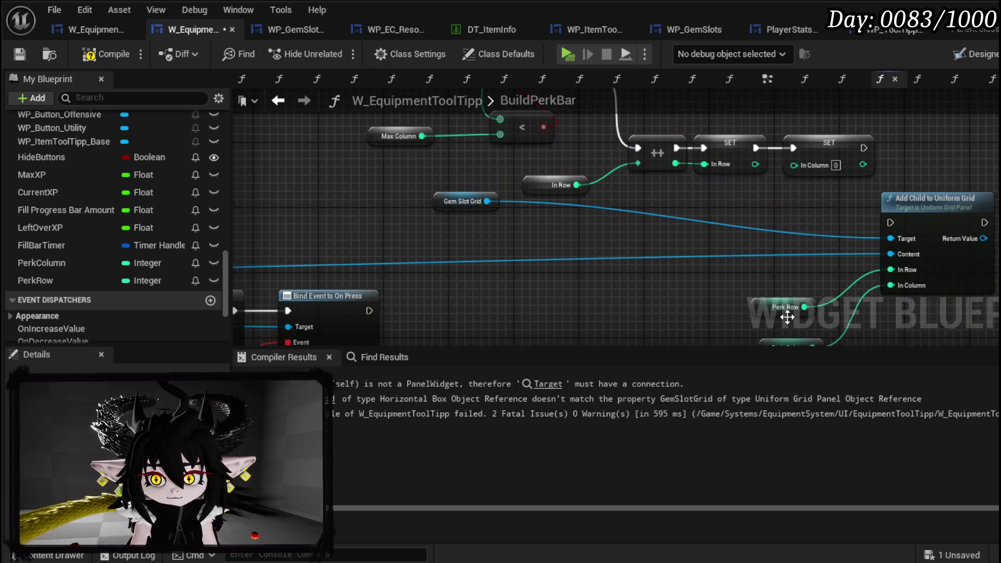
pyautogui.moveTo(346, 207)
pyautogui.mouseDown()
pyautogui.moveTo(418, 166)
pyautogui.moveTo(549, 207)
pyautogui.moveTo(638, 175)
pyautogui.moveTo(639, 164)
pyautogui.mouseUp()
pyautogui.moveTo(757, 290)
pyautogui.mouseDown()
pyautogui.moveTo(448, 256)
pyautogui.moveTo(355, 257)
pyautogui.moveTo(391, 134)
pyautogui.moveTo(381, 153)
pyautogui.moveTo(419, 151)
pyautogui.moveTo(479, 221)
pyautogui.moveTo(435, 153)
pyautogui.moveTo(665, 162)
pyautogui.moveTo(659, 189)
pyautogui.mouseUp()
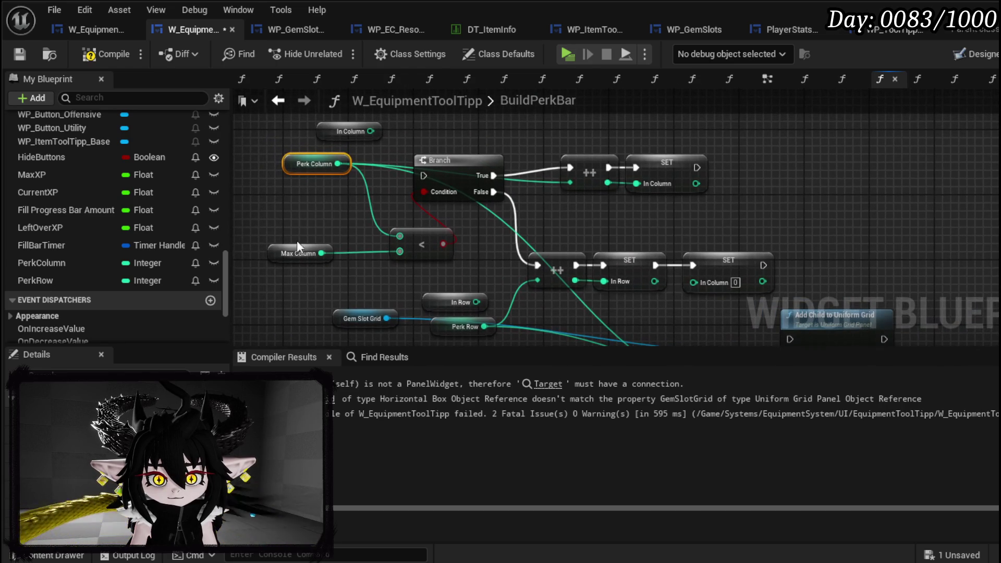
# Step: Add two SET Perk Column setters and route the column and row increments into them
pyautogui.moveTo(52, 266)
pyautogui.mouseDown()
pyautogui.moveTo(749, 180)
pyautogui.moveTo(758, 167)
pyautogui.mouseUp()
pyautogui.click(783, 202)
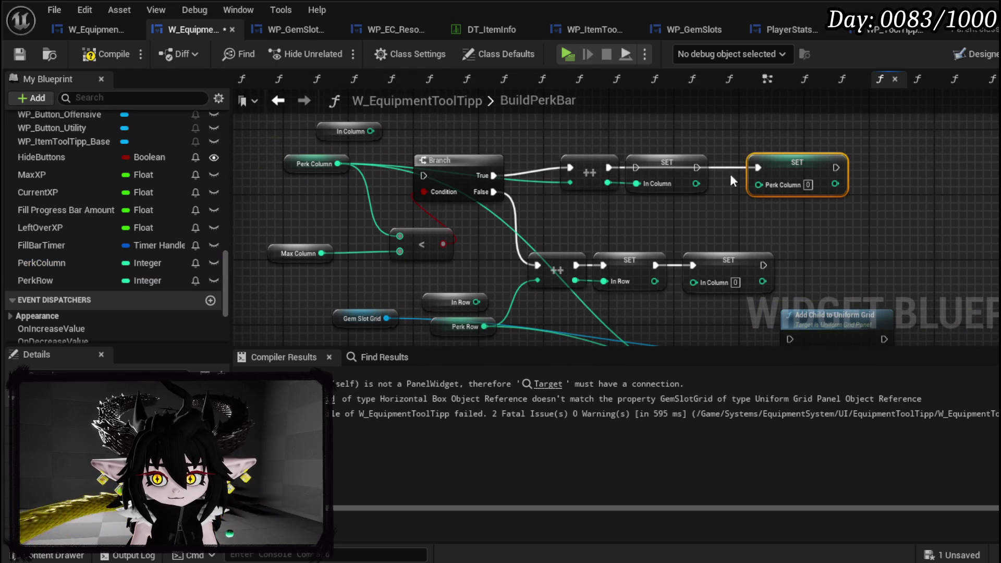
pyautogui.moveTo(697, 184); pyautogui.dragTo(759, 185)
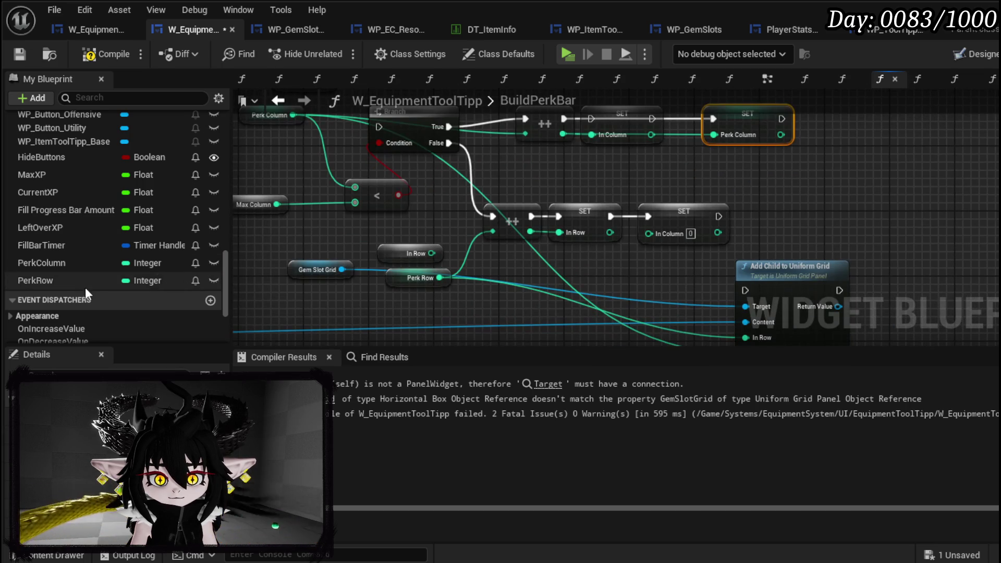
pyautogui.moveTo(62, 263)
pyautogui.mouseDown()
pyautogui.moveTo(612, 247)
pyautogui.moveTo(651, 289)
pyautogui.moveTo(606, 265)
pyautogui.mouseUp()
pyautogui.click(652, 290)
pyautogui.moveTo(684, 211); pyautogui.dragTo(770, 211)
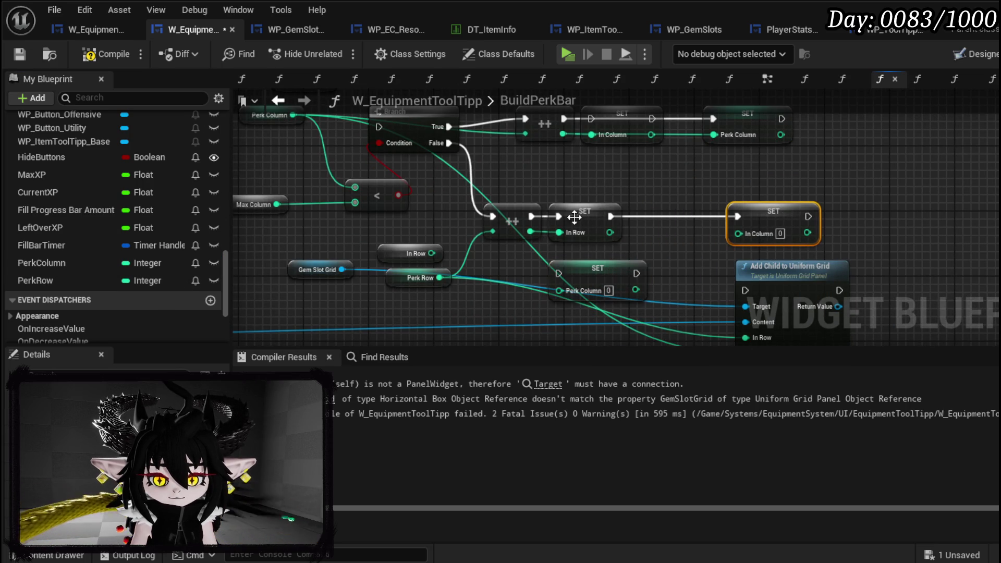
pyautogui.moveTo(532, 216); pyautogui.dragTo(559, 289)
pyautogui.moveTo(577, 232); pyautogui.dragTo(618, 191)
pyautogui.moveTo(589, 285); pyautogui.dragTo(606, 227)
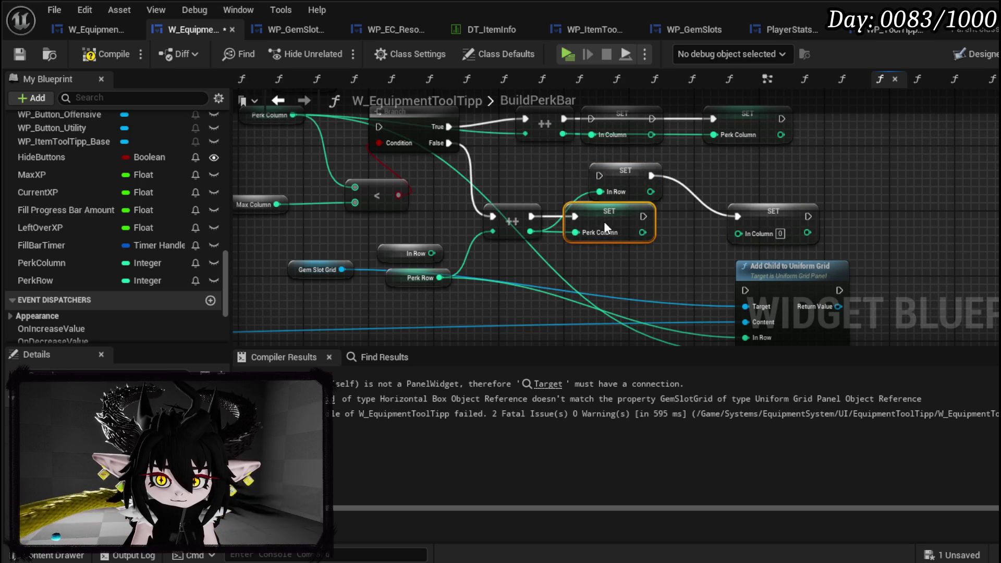
# Step: Duplicate the SET Perk Column node and chain execution into the copy
pyautogui.click(732, 130)
pyautogui.hotkey('ctrl', 'c')
pyautogui.hotkey('ctrl', 'v')
pyautogui.moveTo(643, 216); pyautogui.dragTo(730, 168)
# Step: Delete the leftover SET In Column, SET In Row, old column setter and In Column getter
pyautogui.click(756, 219)
pyautogui.press('Delete')
pyautogui.click(631, 167)
pyautogui.press('Delete')
pyautogui.click(632, 139)
pyautogui.press('Delete')
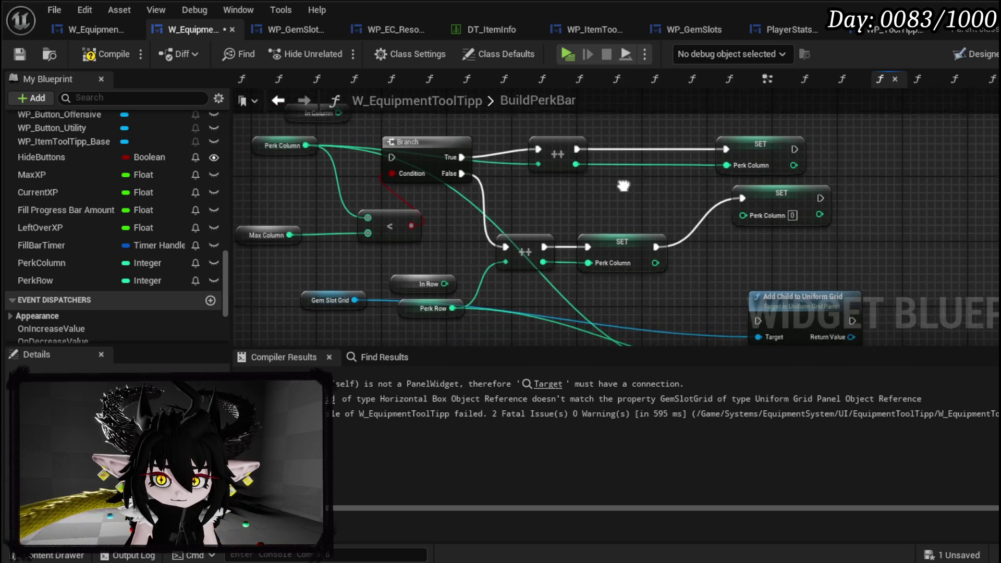
pyautogui.click(443, 167)
pyautogui.press('Delete')
# Step: Replace the Max Column getter with a literal column limit and remove the unused In Row getter
pyautogui.moveTo(373, 305); pyautogui.dragTo(385, 249)
pyautogui.click(386, 235)
pyautogui.press('Delete')
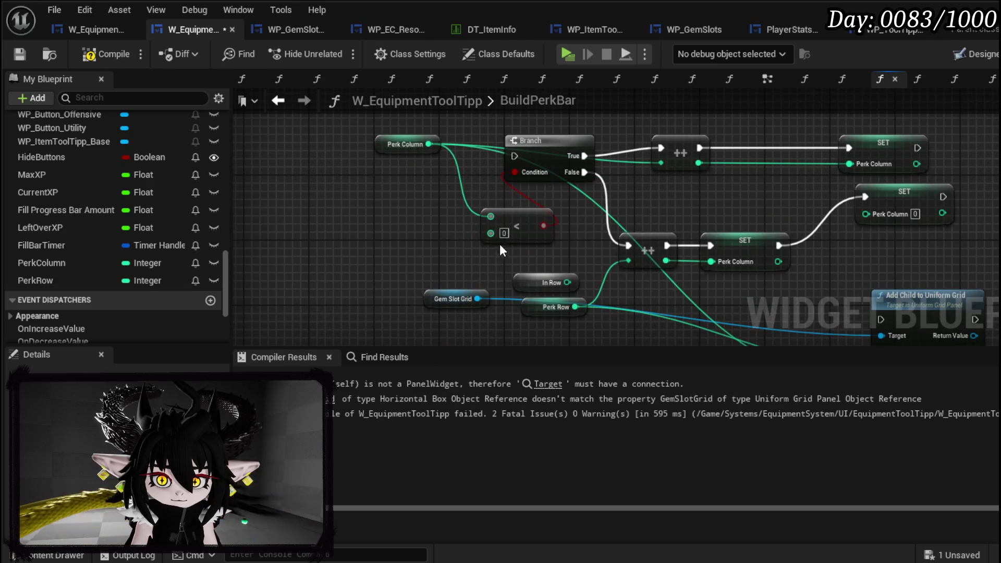
pyautogui.write('6')
pyautogui.click(465, 240)
pyautogui.press('Delete')
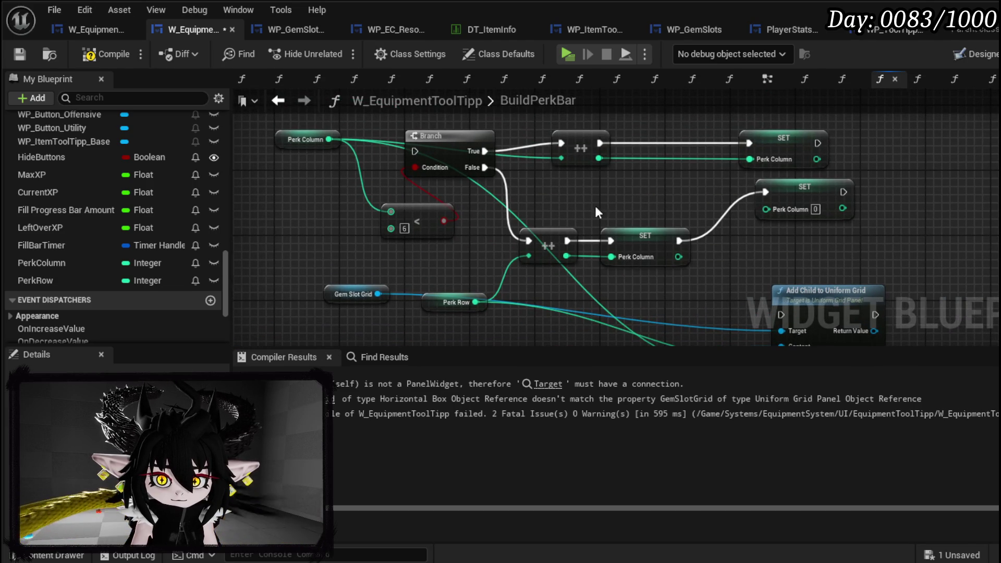
# Step: Select the column-wrapping nodes, leaving out the Perk Row and counter nodes
pyautogui.moveTo(320, 165)
pyautogui.mouseDown()
pyautogui.moveTo(466, 249)
pyautogui.moveTo(777, 274)
pyautogui.moveTo(798, 203)
pyautogui.mouseUp()
pyautogui.moveTo(455, 320); pyautogui.dragTo(683, 196)
pyautogui.moveTo(598, 277)
pyautogui.mouseDown()
pyautogui.moveTo(585, 204)
pyautogui.moveTo(624, 115)
pyautogui.mouseUp()
pyautogui.click(492, 181)
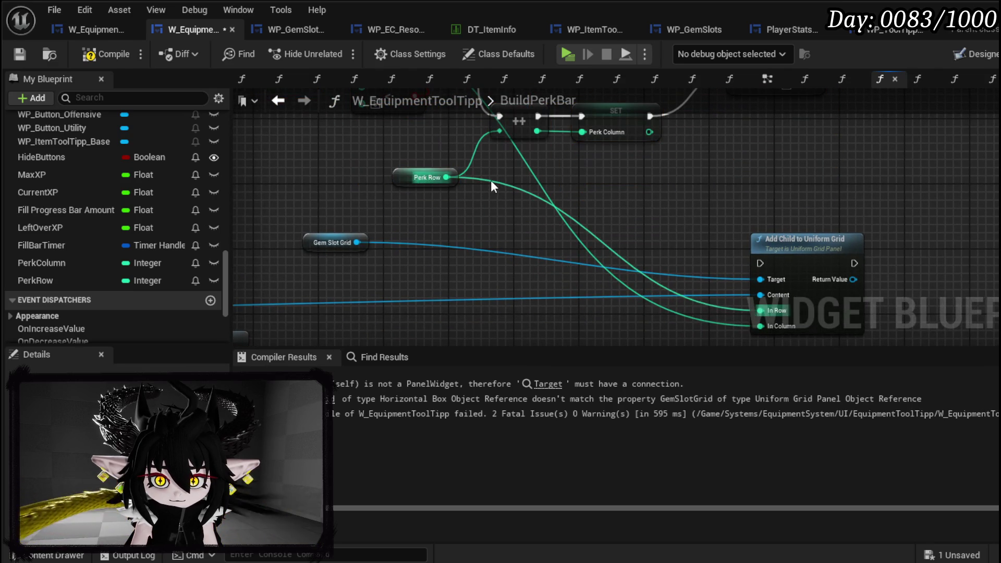
pyautogui.moveTo(525, 161); pyautogui.dragTo(570, 253)
pyautogui.scroll(-2, 570, 253)
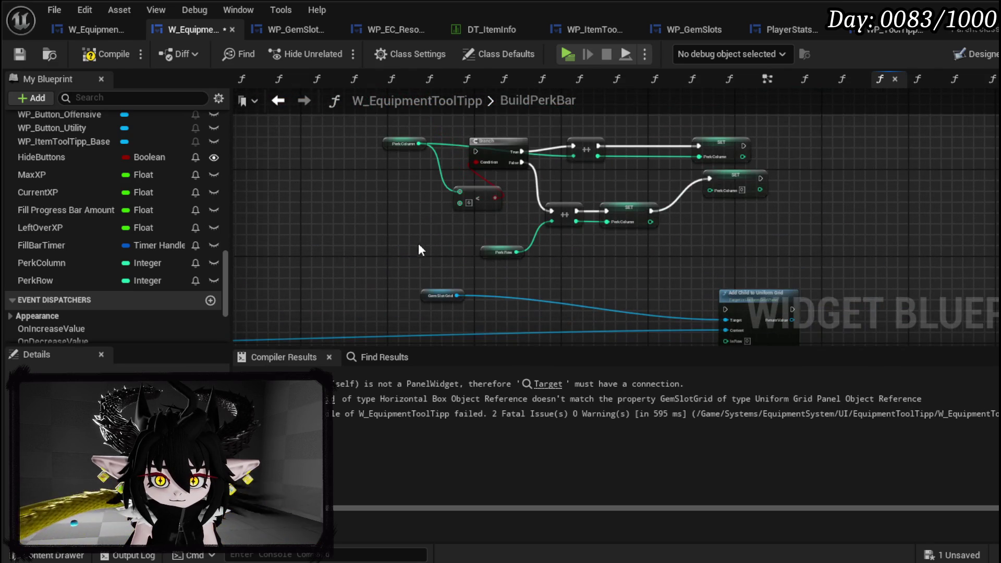
# Step: Collapse the PerkColumn branch and setter nodes into a new function named ScaleGridBox
pyautogui.moveTo(417, 259)
pyautogui.mouseDown()
pyautogui.moveTo(712, 137)
pyautogui.moveTo(728, 154)
pyautogui.mouseUp()
pyautogui.rightClick(728, 154)
pyautogui.moveTo(797, 397)
pyautogui.click(785, 353)
pyautogui.write('Sc')
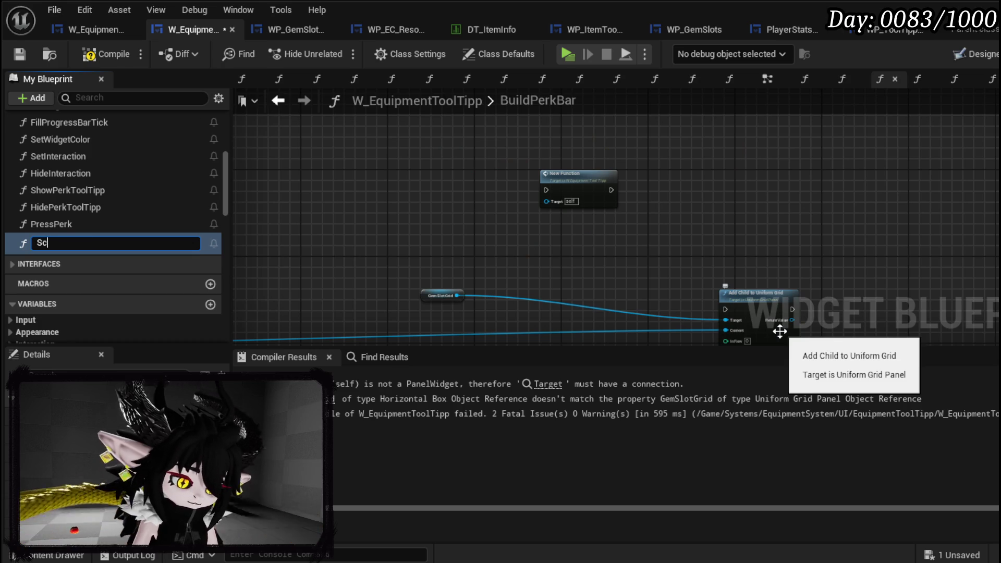
pyautogui.write('aleGrid')
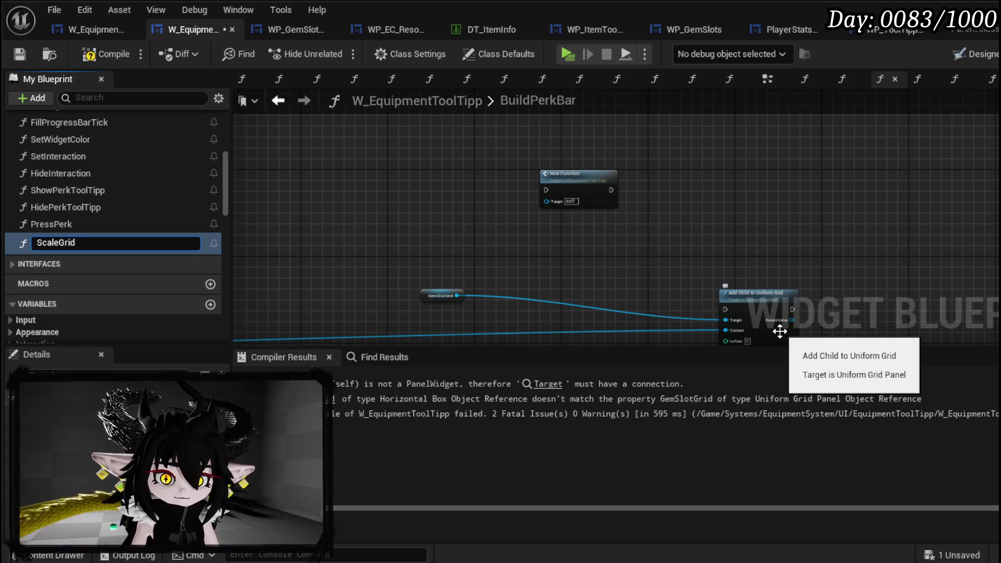
pyautogui.write('Box')
pyautogui.press('Return')
# Step: Place Scale Grid Box so it runs right after Add Child to Uniform Grid
pyautogui.moveTo(719, 272)
pyautogui.mouseDown()
pyautogui.moveTo(800, 212)
pyautogui.moveTo(867, 240)
pyautogui.moveTo(570, 296)
pyautogui.mouseUp()
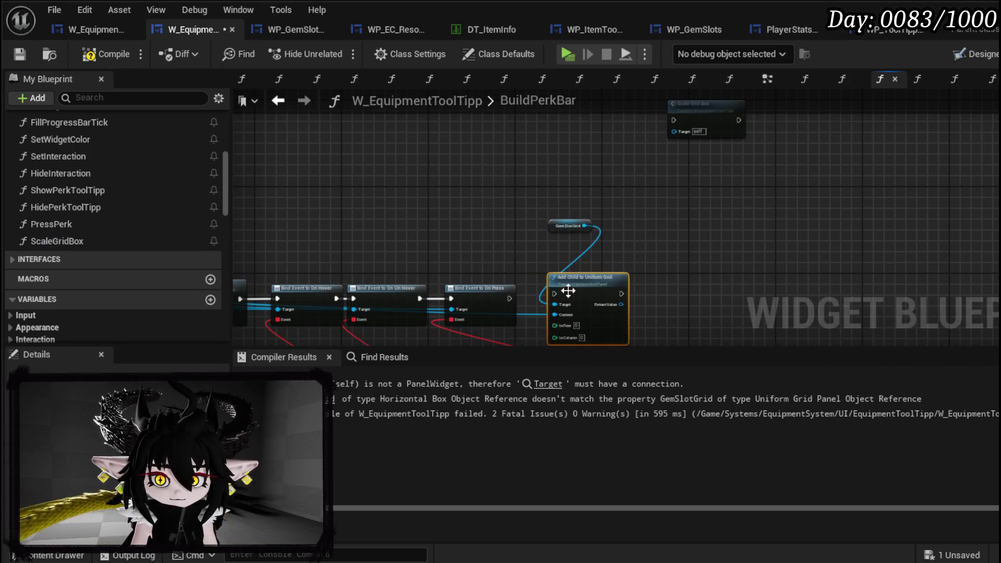
pyautogui.moveTo(716, 124)
pyautogui.mouseDown()
pyautogui.moveTo(728, 290)
pyautogui.moveTo(681, 305)
pyautogui.mouseUp()
pyautogui.scroll(3, 594, 297)
pyautogui.moveTo(674, 209); pyautogui.dragTo(660, 206)
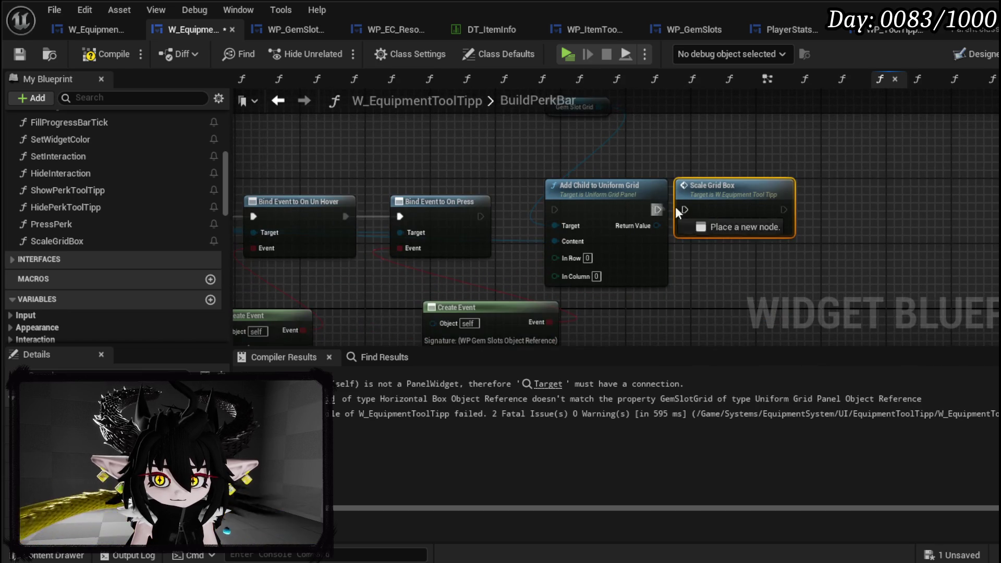
pyautogui.moveTo(537, 229); pyautogui.dragTo(457, 282)
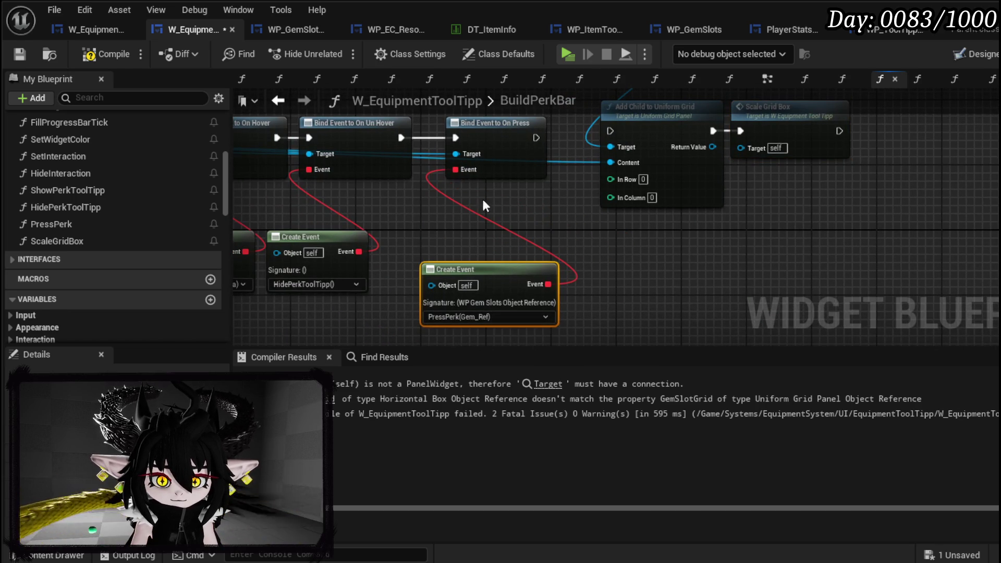
# Step: Wire PerkRow and PerkColumn getters into the grid add's In Row and In Column
pyautogui.scroll(-10, 117, 211)
pyautogui.scroll(-3, 133, 223)
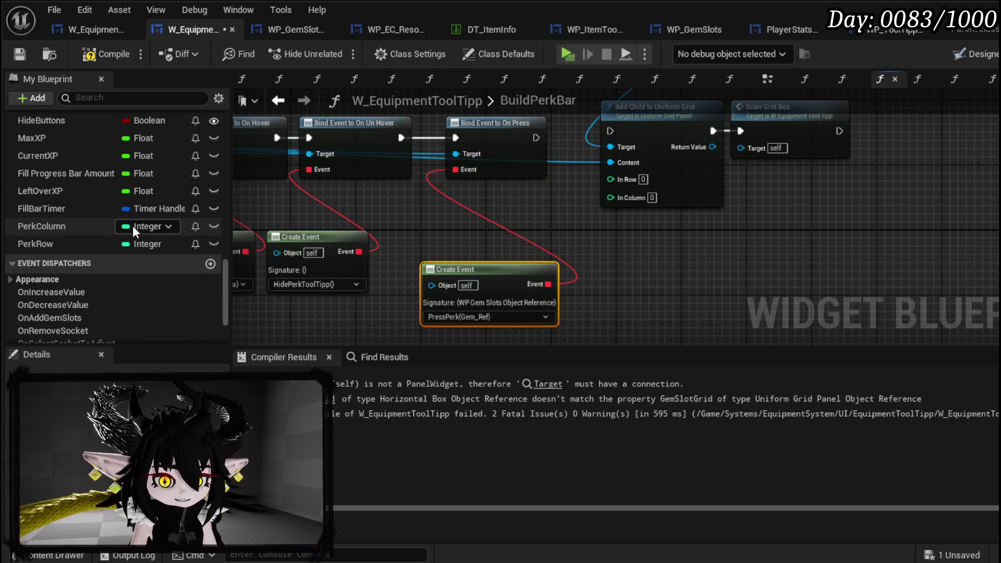
pyautogui.moveTo(53, 226)
pyautogui.mouseDown()
pyautogui.moveTo(668, 191)
pyautogui.moveTo(633, 184)
pyautogui.moveTo(626, 201)
pyautogui.mouseUp()
pyautogui.moveTo(112, 245)
pyautogui.mouseDown()
pyautogui.moveTo(111, 254)
pyautogui.moveTo(453, 215)
pyautogui.moveTo(543, 230)
pyautogui.moveTo(631, 179)
pyautogui.mouseUp()
pyautogui.click(553, 234)
pyautogui.moveTo(524, 192)
pyautogui.mouseDown()
pyautogui.moveTo(575, 240)
pyautogui.moveTo(527, 238)
pyautogui.mouseUp()
pyautogui.keyDown('shift'); pyautogui.click(538, 218); pyautogui.keyUp('shift')
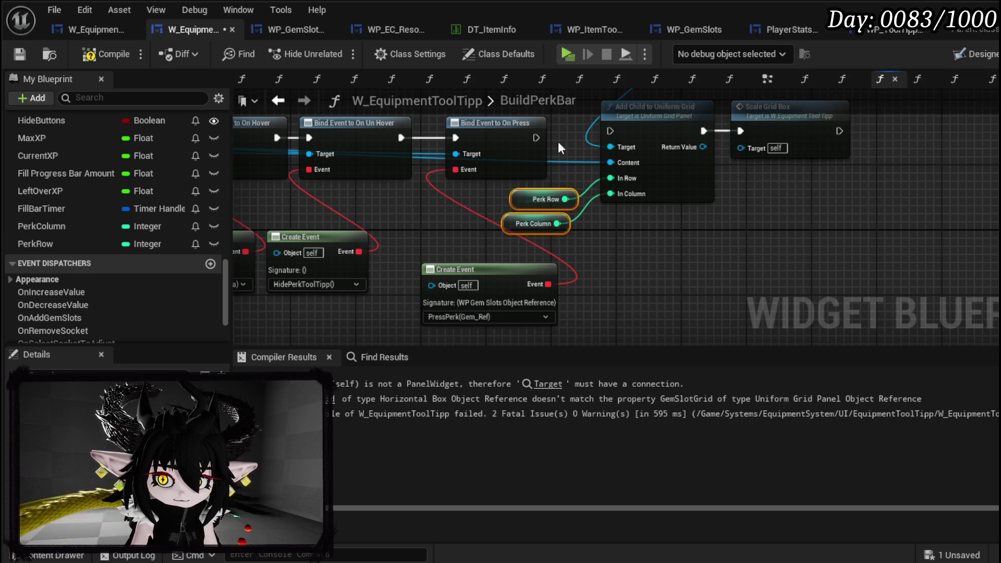
# Step: Tidy the layout, shifting Add Child and Scale Grid Box slightly right
pyautogui.moveTo(552, 151); pyautogui.dragTo(535, 215)
pyautogui.moveTo(594, 195); pyautogui.dragTo(523, 226)
pyautogui.click(524, 226)
pyautogui.keyDown('shift'); pyautogui.click(710, 219); pyautogui.keyUp('shift')
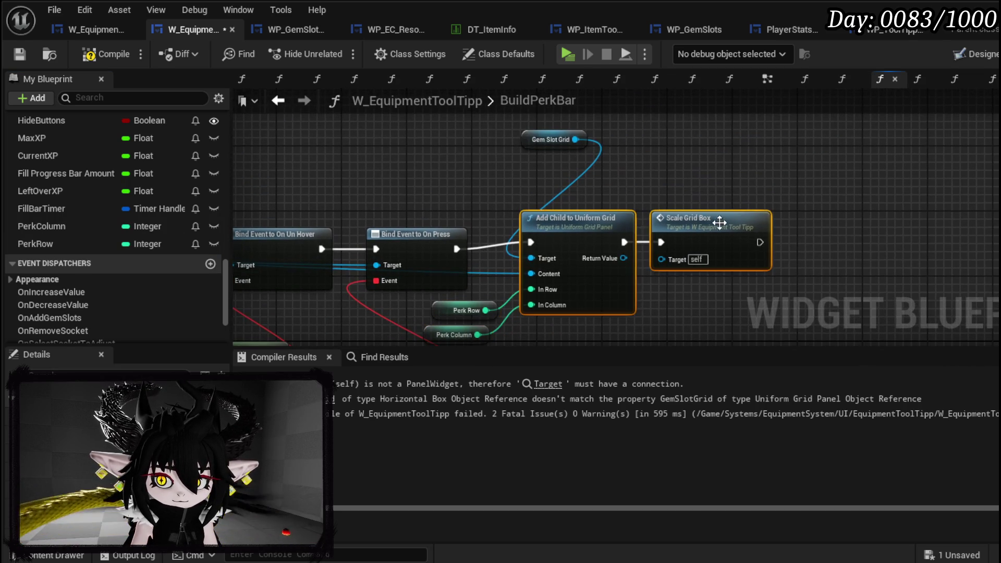
pyautogui.moveTo(710, 224); pyautogui.dragTo(734, 232)
pyautogui.click(668, 191)
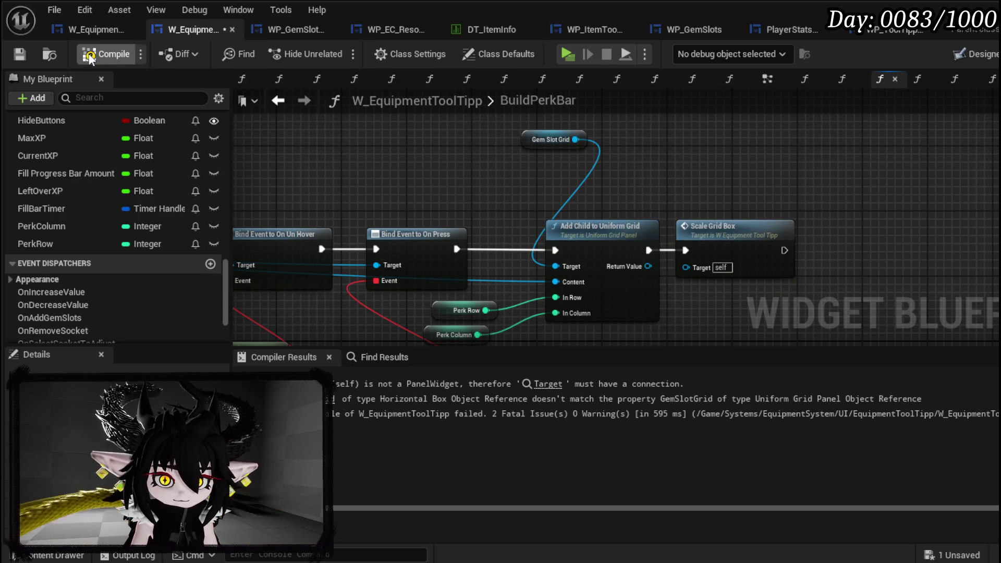
# Step: Compile the blueprint and jump to the first error, the Add Child in AddSocket
pyautogui.click(18, 54)
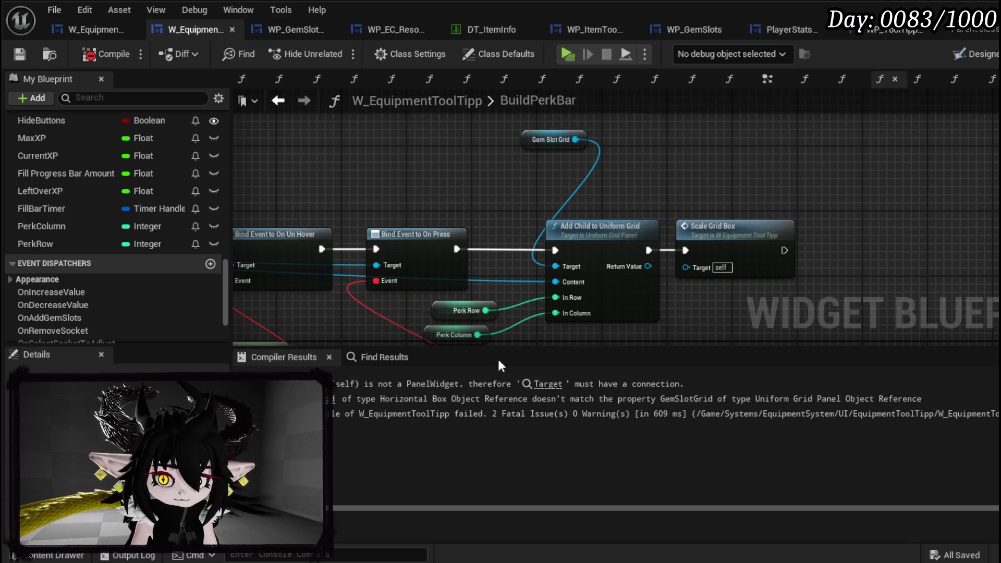
pyautogui.moveTo(542, 130)
pyautogui.mouseDown()
pyautogui.moveTo(565, 171)
pyautogui.moveTo(500, 119)
pyautogui.mouseUp()
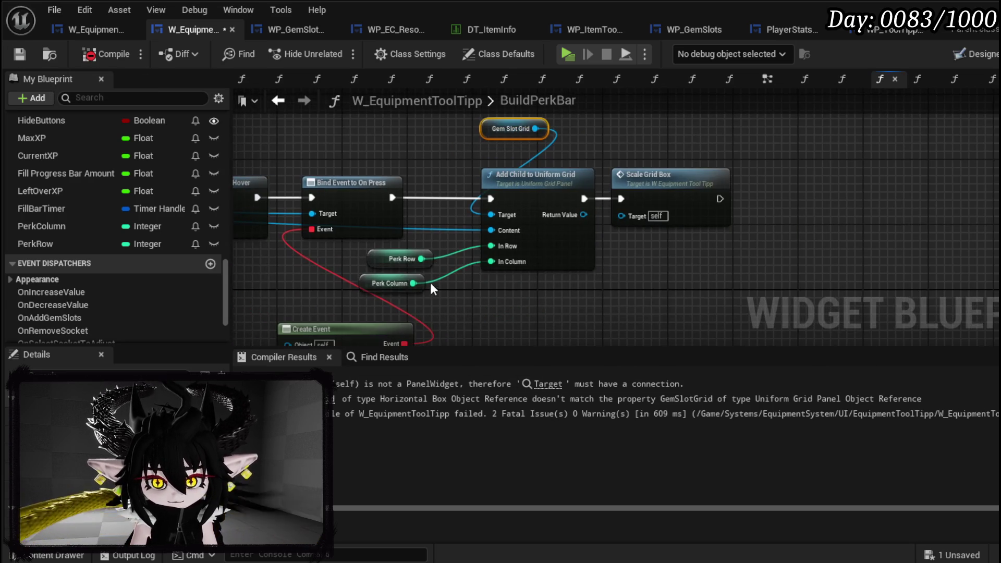
pyautogui.moveTo(404, 297)
pyautogui.mouseDown()
pyautogui.moveTo(377, 257)
pyautogui.moveTo(492, 280)
pyautogui.moveTo(483, 290)
pyautogui.mouseUp()
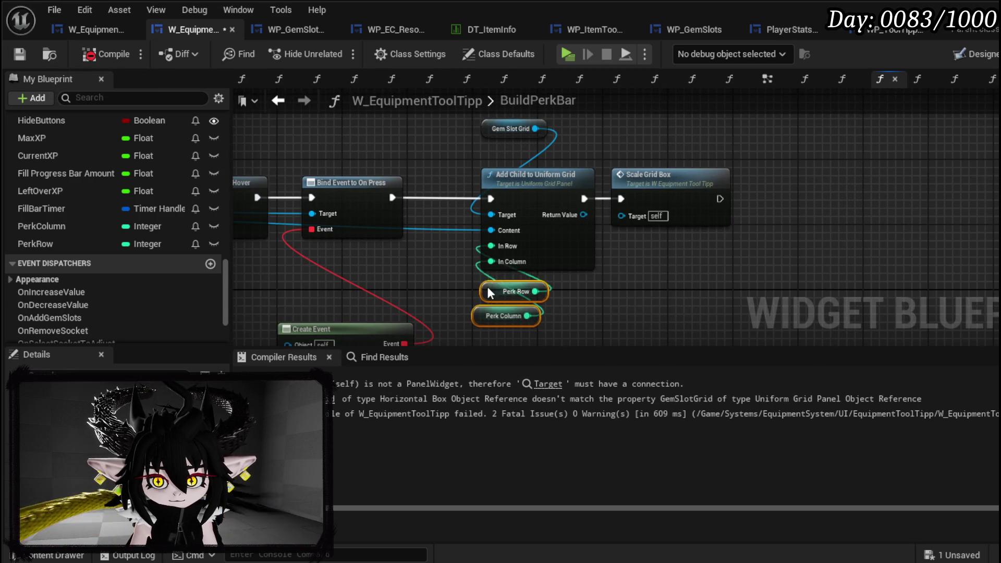
pyautogui.moveTo(483, 340)
pyautogui.mouseDown()
pyautogui.moveTo(545, 130)
pyautogui.moveTo(546, 142)
pyautogui.moveTo(731, 96)
pyautogui.mouseUp()
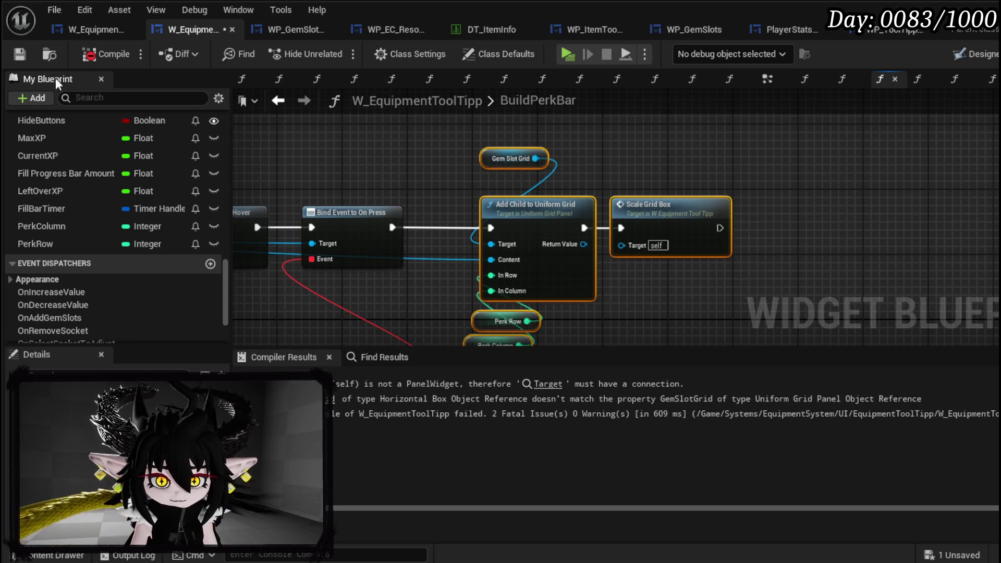
pyautogui.click(552, 384)
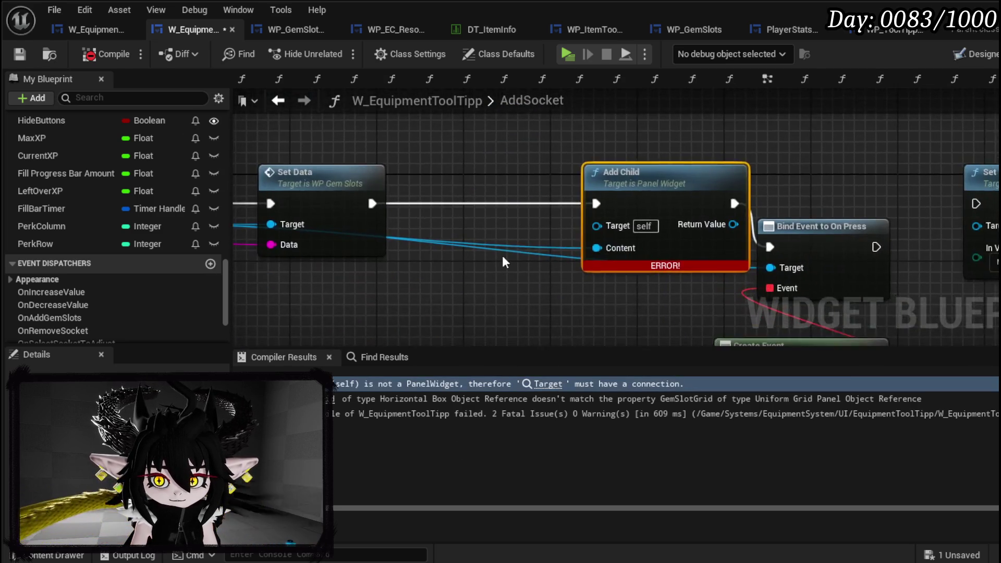
# Step: Wire the uniform-grid add and Scale Grid Box between Set Data and Bind Event, deleting the old Add Child
pyautogui.scroll(-4, 515, 234)
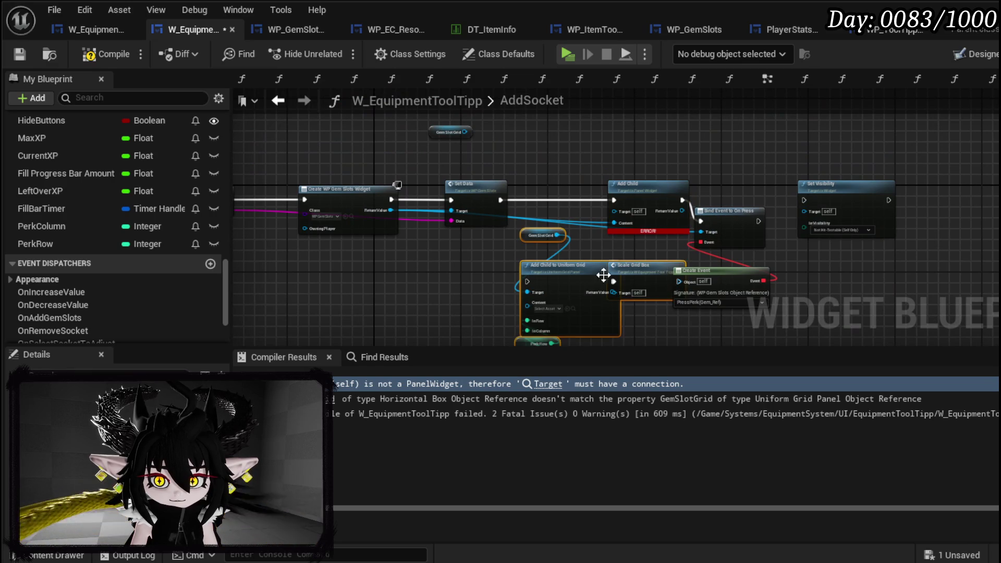
pyautogui.moveTo(501, 200); pyautogui.dragTo(500, 276)
pyautogui.moveTo(652, 276); pyautogui.dragTo(704, 221)
pyautogui.moveTo(391, 210); pyautogui.dragTo(511, 296)
pyautogui.click(618, 195)
pyautogui.press('Delete')
# Step: Realign the event and grid-add nodes, recompile, and go to the CreateAdjustSocket error
pyautogui.moveTo(719, 168)
pyautogui.mouseDown()
pyautogui.moveTo(746, 293)
pyautogui.moveTo(806, 250)
pyautogui.mouseUp()
pyautogui.moveTo(733, 223); pyautogui.dragTo(798, 218)
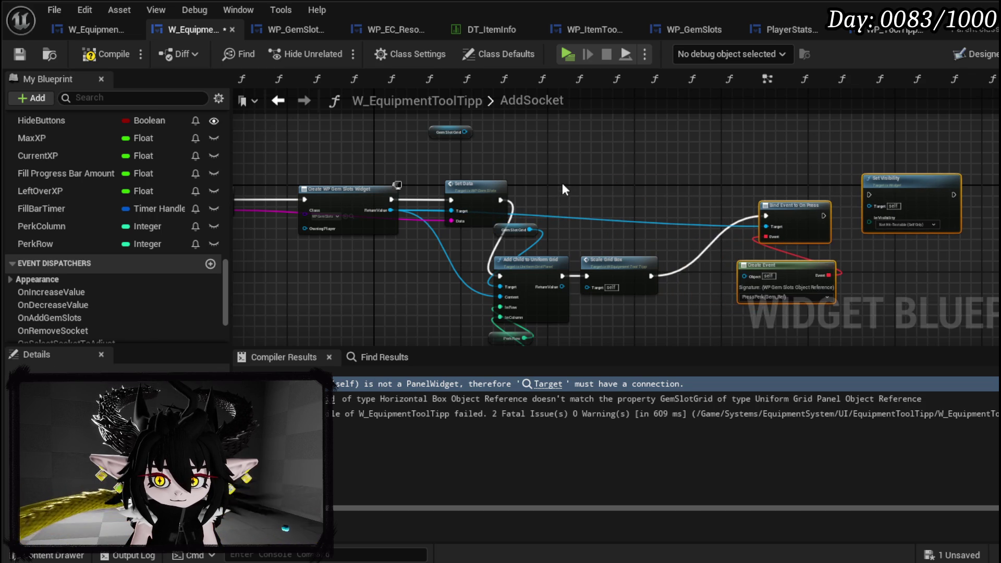
pyautogui.moveTo(488, 222)
pyautogui.mouseDown()
pyautogui.moveTo(626, 331)
pyautogui.moveTo(628, 214)
pyautogui.moveTo(644, 186)
pyautogui.moveTo(672, 177)
pyautogui.moveTo(676, 260)
pyautogui.mouseUp()
pyautogui.click(111, 59)
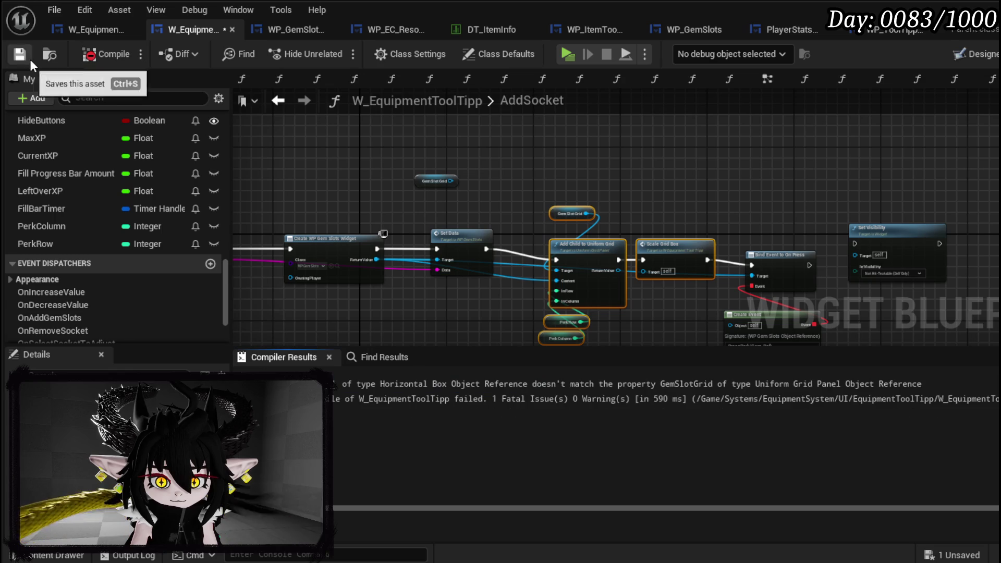
pyautogui.click(365, 384)
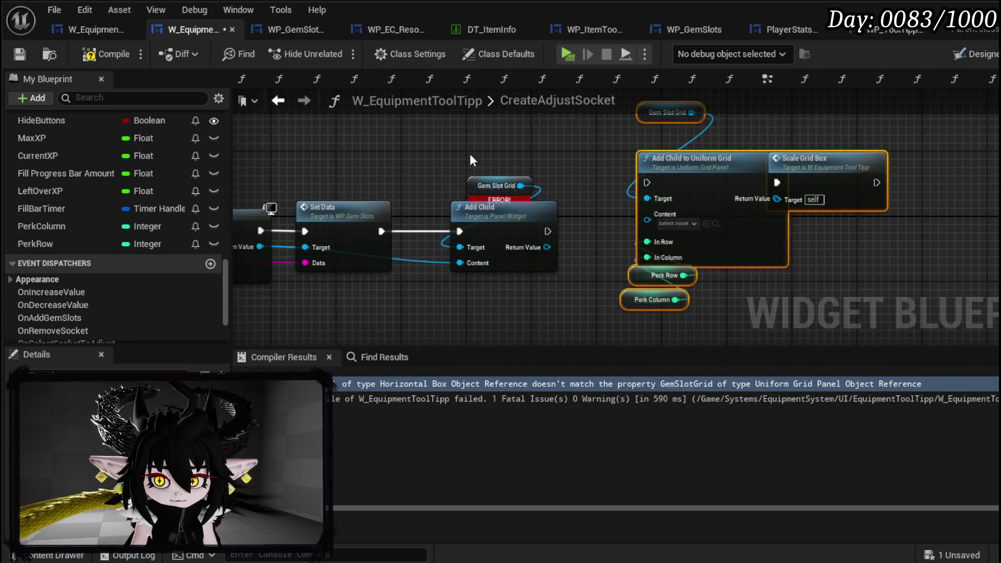
# Step: Replace CreateAdjustSocket's erroring Add Child with the grid add, wired from Set Data with the widget as Content
pyautogui.moveTo(470, 155); pyautogui.dragTo(549, 261)
pyautogui.press('Delete')
pyautogui.scroll(-1, 549, 261)
pyautogui.moveTo(668, 178); pyautogui.dragTo(493, 214)
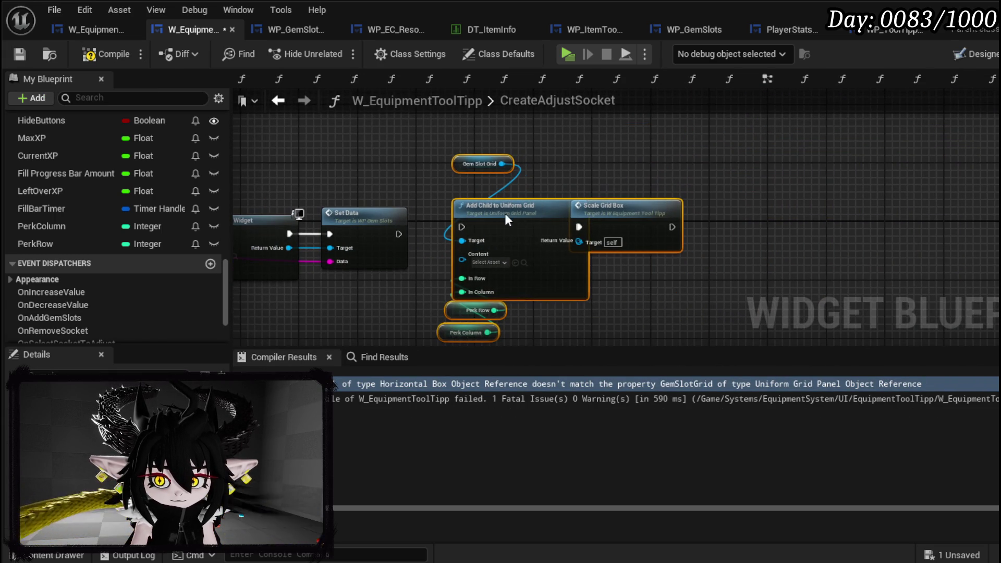
pyautogui.moveTo(399, 234); pyautogui.dragTo(593, 234)
pyautogui.moveTo(456, 283); pyautogui.dragTo(901, 282)
# Step: Compile and save the tooltip blueprint, then return to the level editor
pyautogui.click(107, 57)
pyautogui.moveTo(732, 230); pyautogui.dragTo(398, 220)
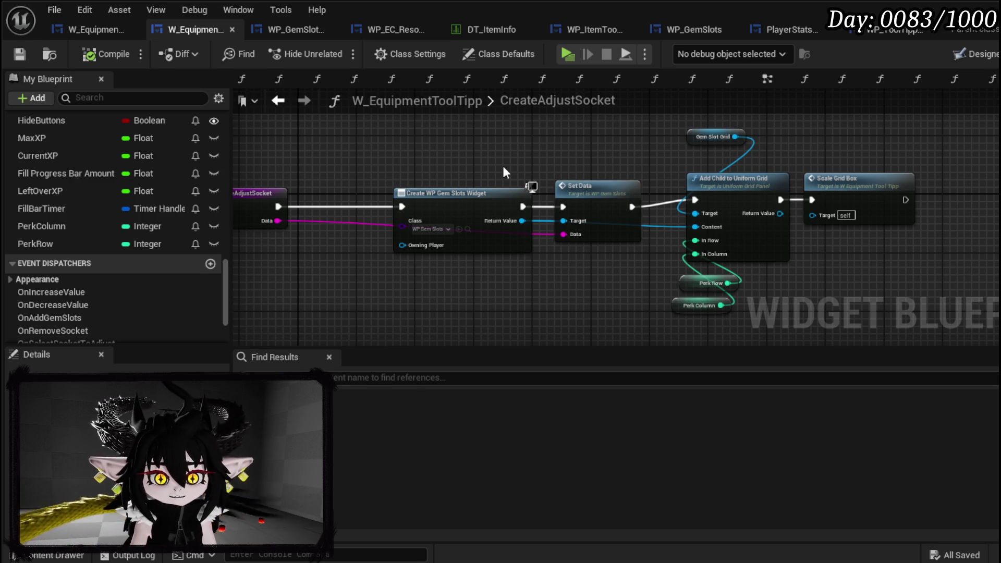
pyautogui.click(27, 63)
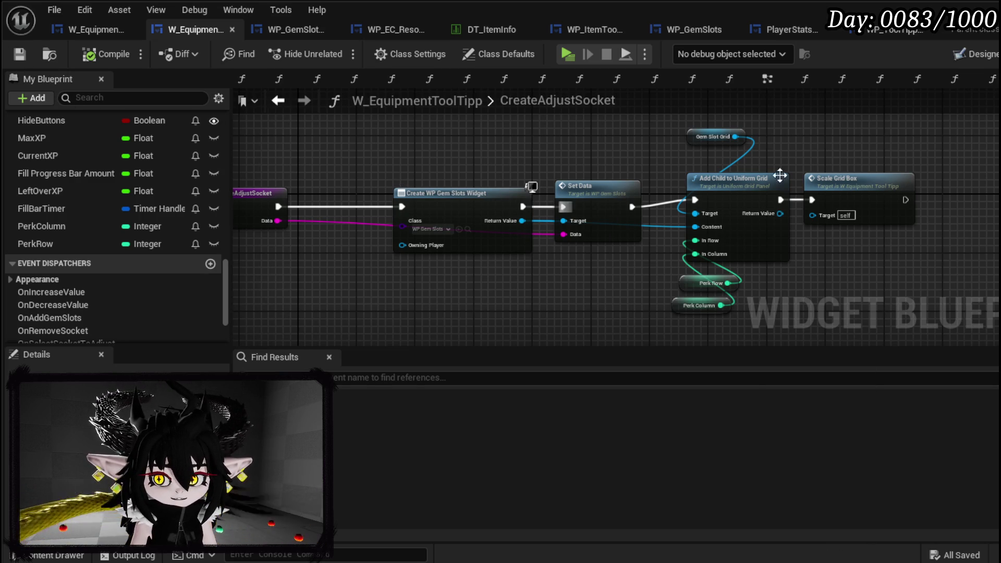
pyautogui.hotkey('alt', 'Tab')
# Step: Start a play-test, check the crafting desk menu, then open the book menu
pyautogui.click(339, 50)
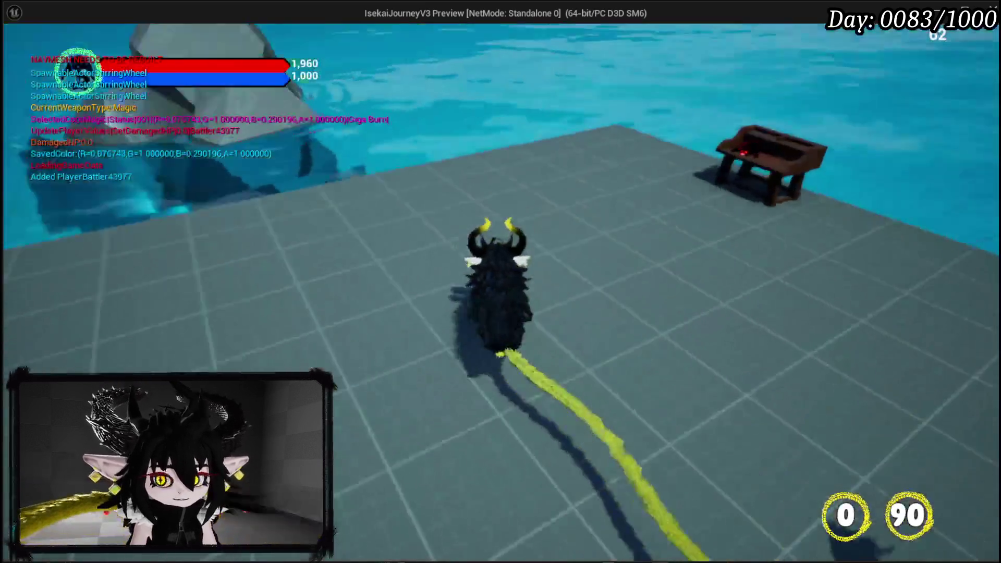
pyautogui.press('e')
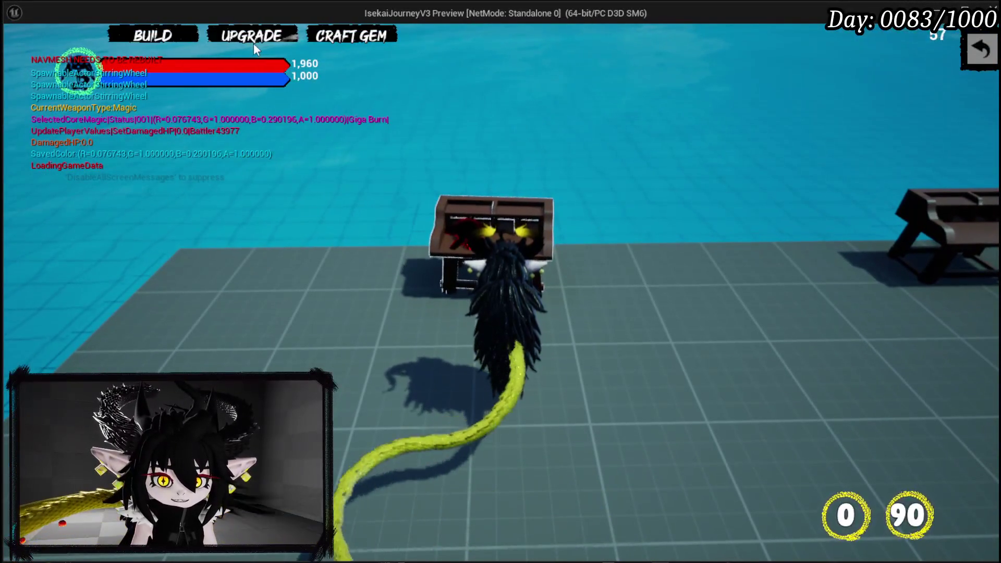
pyautogui.click(982, 50)
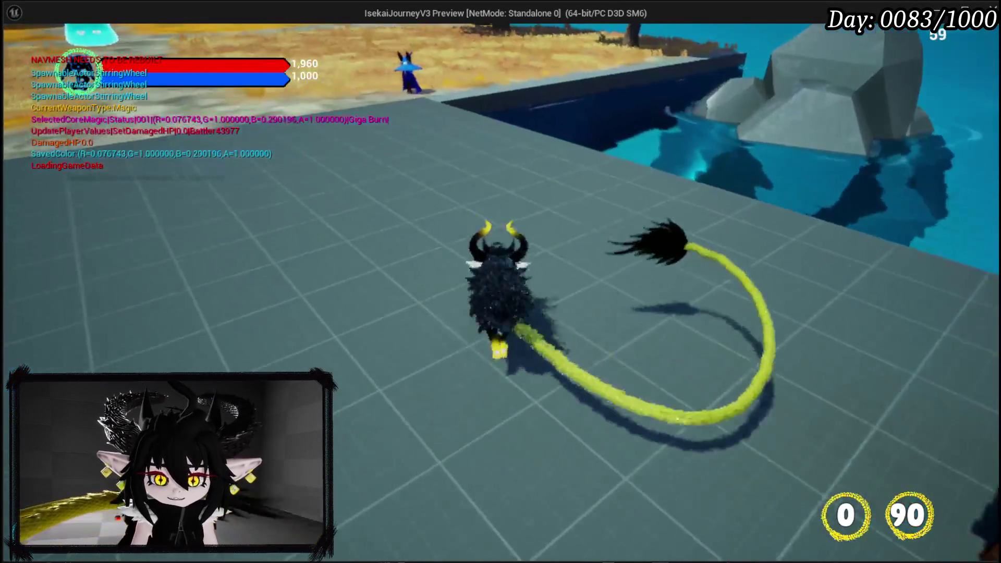
pyautogui.press('Escape')
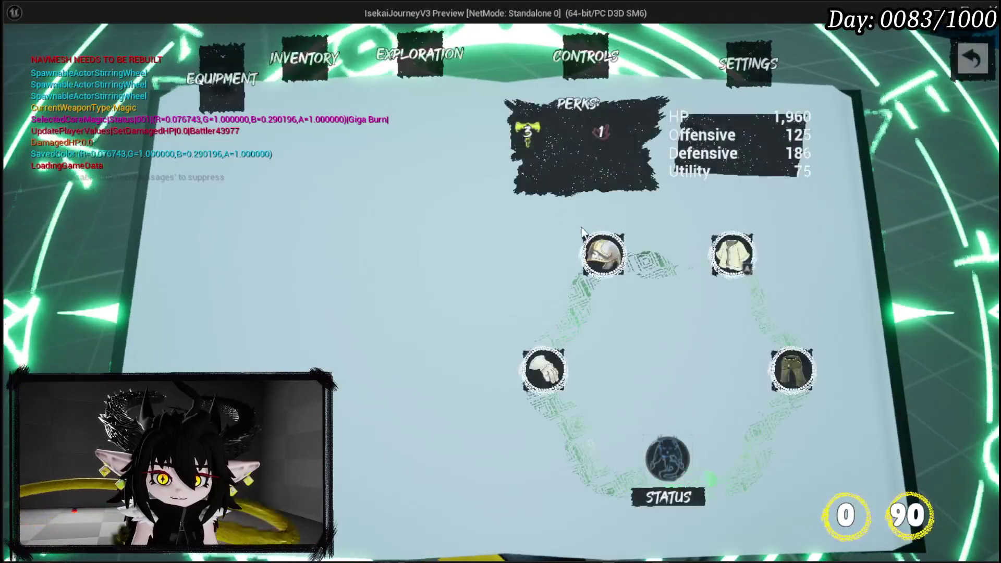
# Step: Cycle through the head, hands, chest and leg equipment details to inspect the tooltips
pyautogui.click(615, 250)
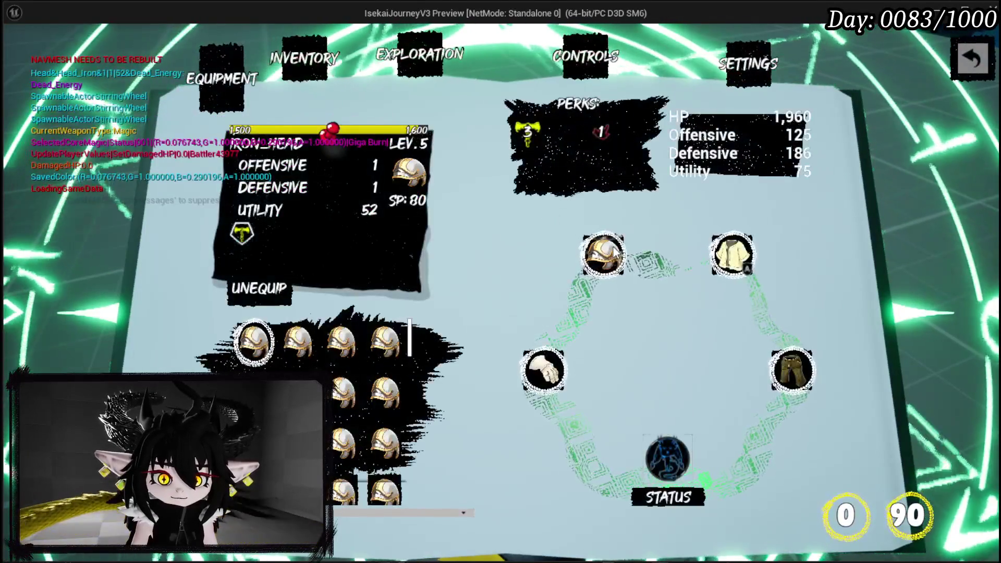
pyautogui.click(543, 370)
pyautogui.click(750, 265)
pyautogui.click(788, 365)
pyautogui.click(732, 254)
pyautogui.click(789, 365)
pyautogui.click(605, 256)
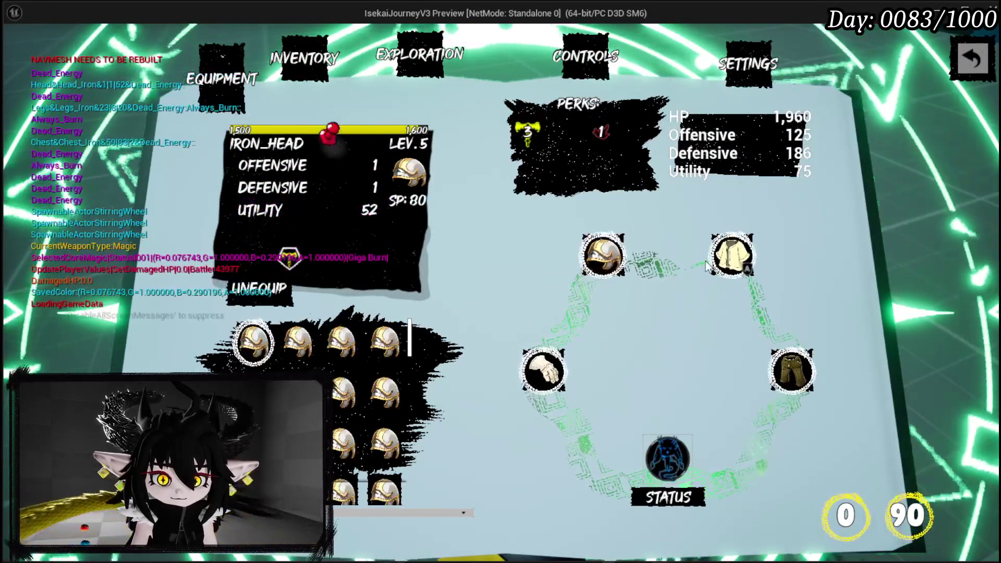
pyautogui.click(733, 255)
pyautogui.click(544, 369)
pyautogui.click(802, 361)
pyautogui.click(605, 256)
pyautogui.click(544, 369)
pyautogui.click(732, 254)
pyautogui.click(792, 370)
pyautogui.click(544, 370)
# Step: Stop the play-test, save all packages, and return to the CreateAdjustSocket graph
pyautogui.press('Escape')
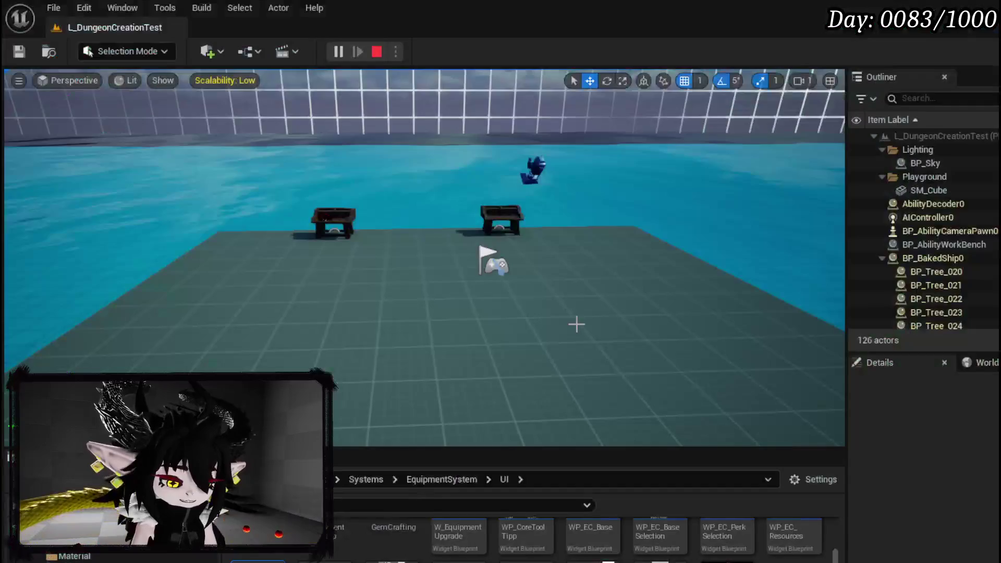
pyautogui.hotkey('ctrl', 's')
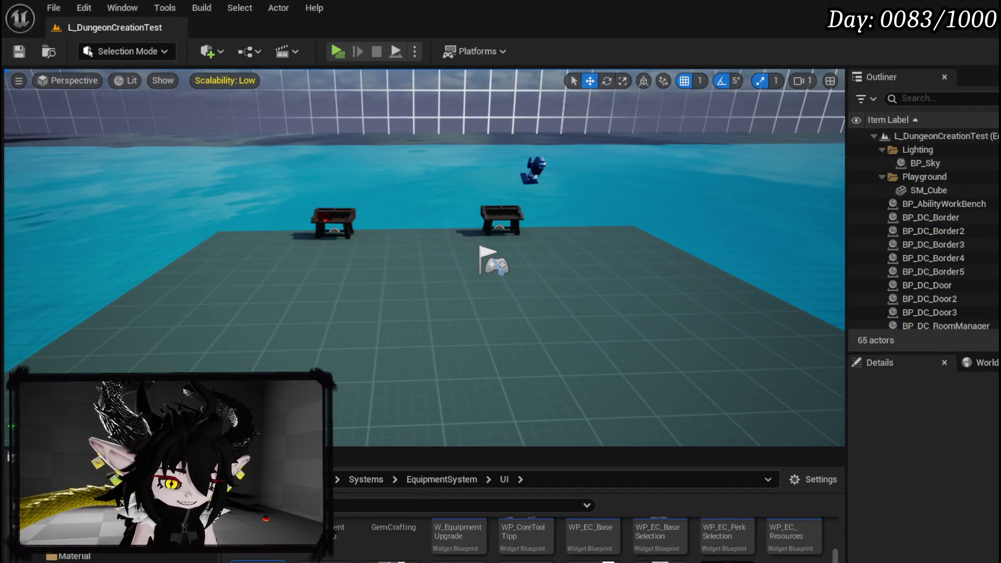
pyautogui.hotkey('alt', 'Tab')
pyautogui.moveTo(277, 294)
pyautogui.mouseDown()
pyautogui.moveTo(485, 239)
pyautogui.moveTo(529, 239)
pyautogui.moveTo(461, 246)
pyautogui.moveTo(526, 271)
pyautogui.moveTo(514, 274)
pyautogui.mouseUp()
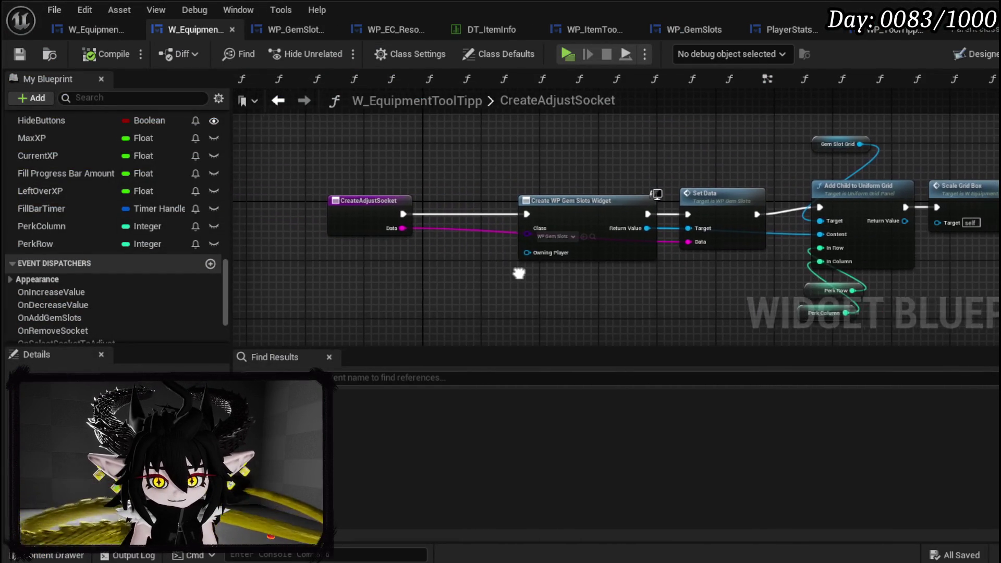
# Step: Add a breakpoint on the CreateAdjustSocket entry node
pyautogui.rightClick(361, 212)
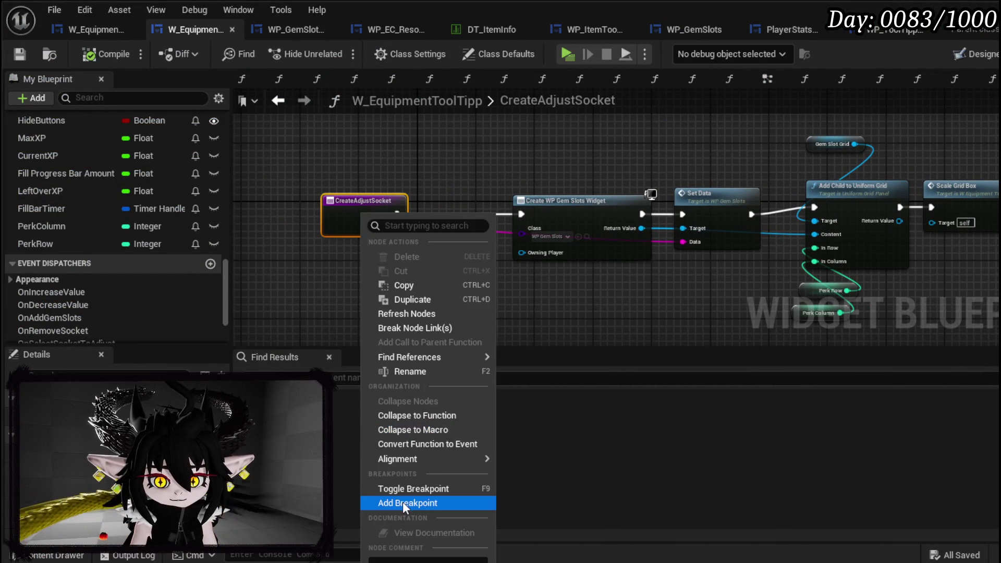
pyautogui.click(402, 501)
pyautogui.scroll(10, 141, 187)
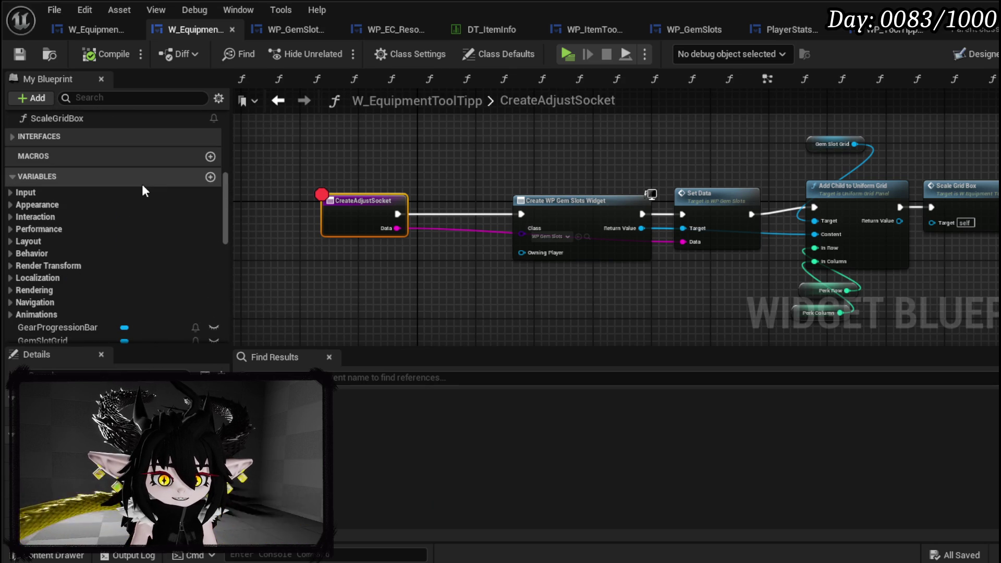
# Step: Search the blueprint for uniform grid nodes and breakpoint the AddSocket entry node
pyautogui.hotkey('ctrl', 'f')
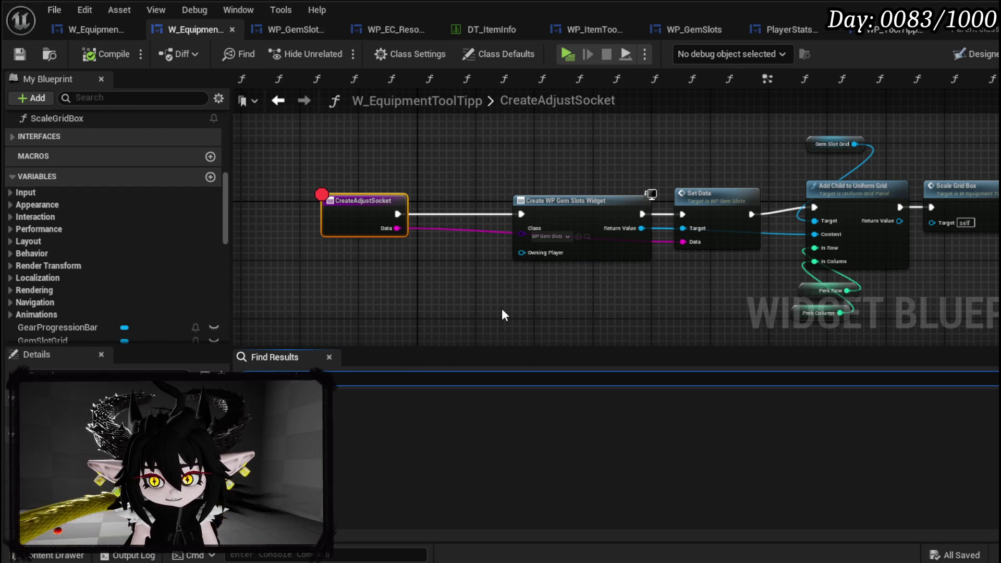
pyautogui.write('m')
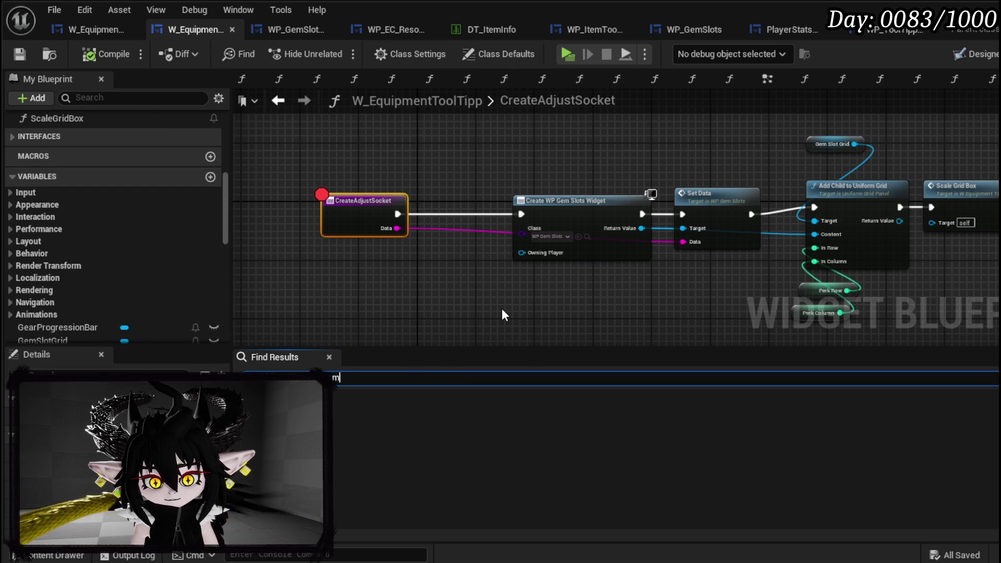
pyautogui.press('Return')
pyautogui.doubleClick(349, 414)
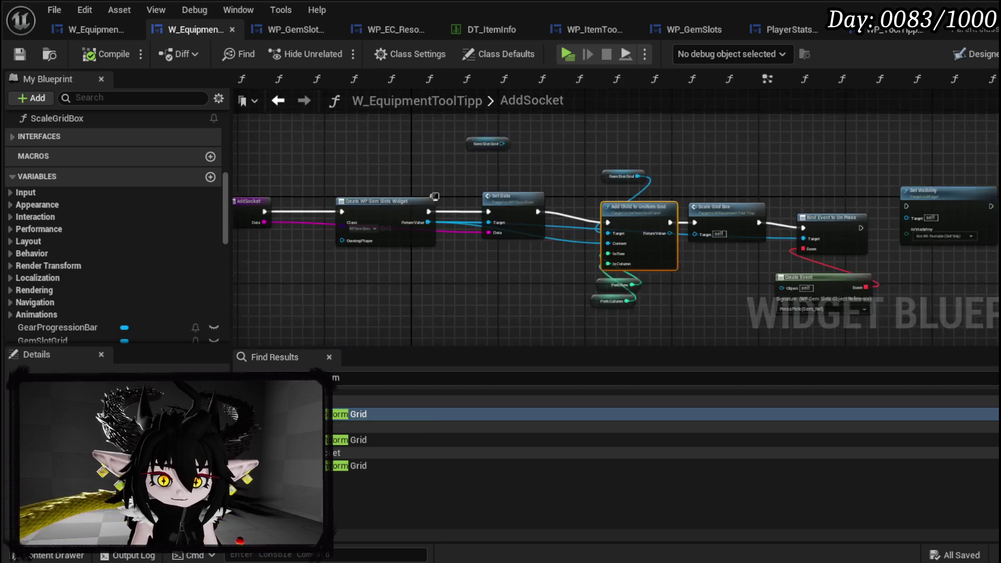
pyautogui.scroll(-2, 428, 268)
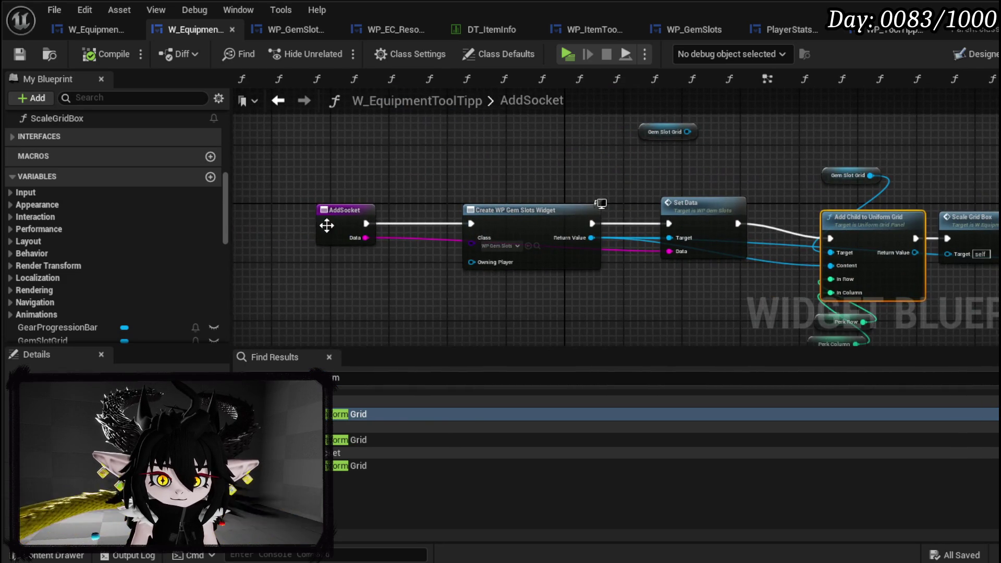
pyautogui.rightClick(342, 225)
pyautogui.click(380, 499)
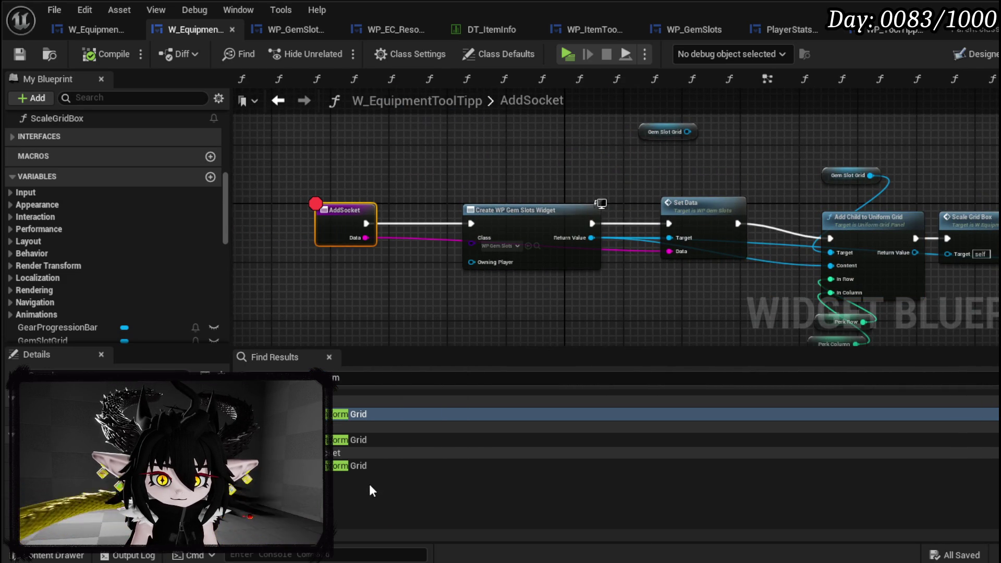
# Step: Follow the remaining search results through CreateAdjustSocket to the BuildPerkBar entry node
pyautogui.click(365, 466)
pyautogui.doubleClick(365, 465)
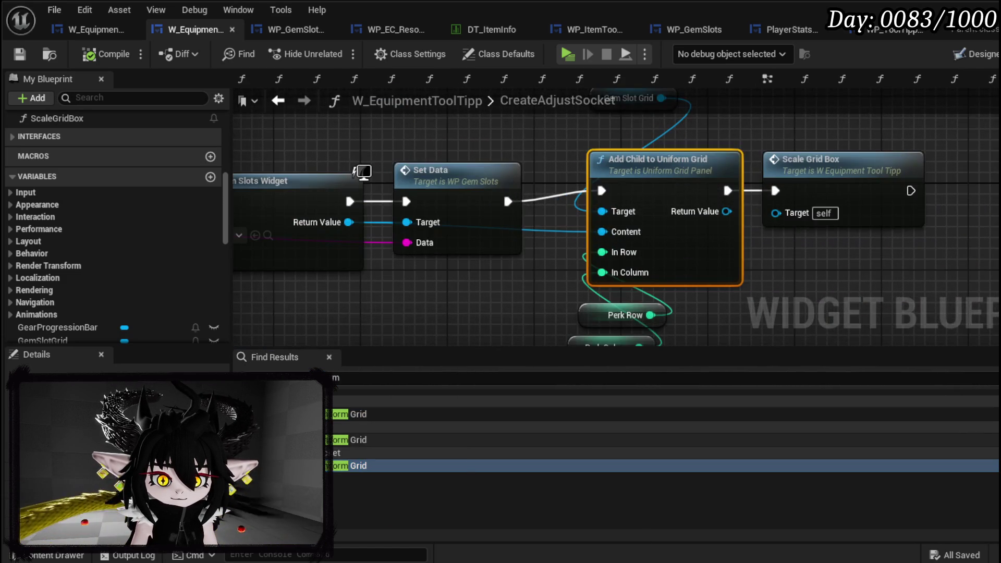
pyautogui.doubleClick(360, 440)
pyautogui.scroll(-5, 373, 328)
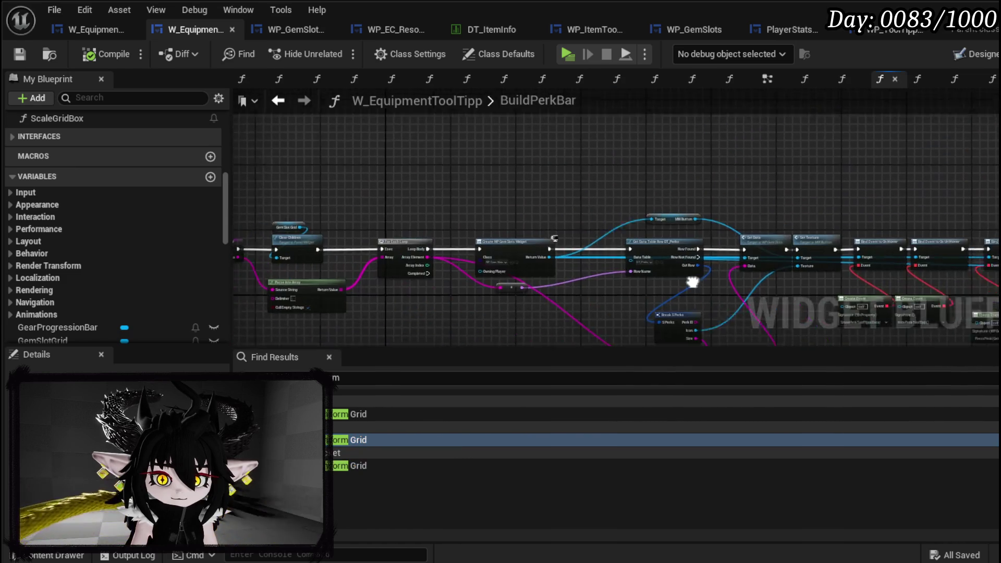
pyautogui.scroll(3, 386, 268)
pyautogui.rightClick(362, 211)
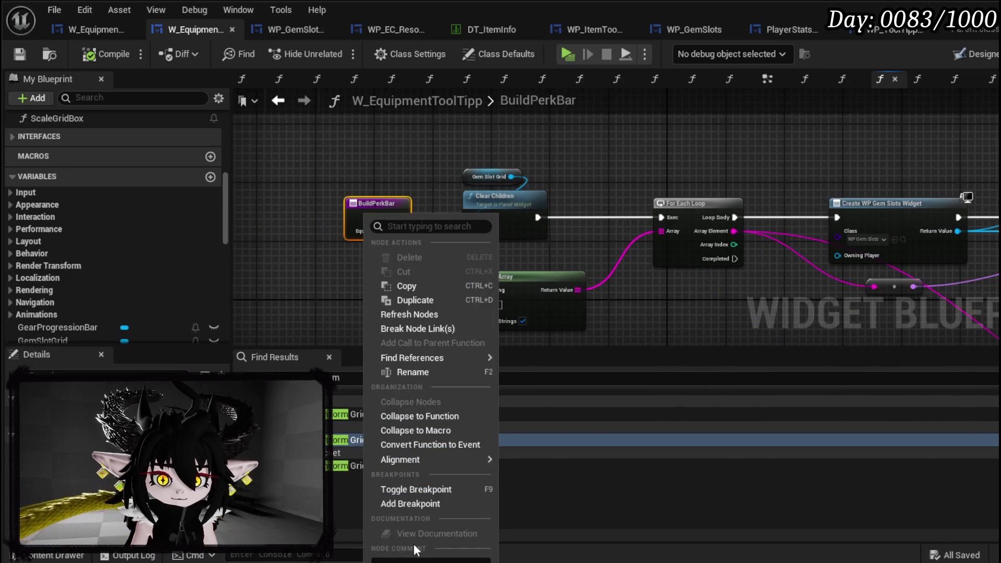
# Step: Add a breakpoint on BuildPerkBar and shift the start of its chain left
pyautogui.click(400, 504)
pyautogui.moveTo(506, 230)
pyautogui.mouseDown()
pyautogui.moveTo(483, 168)
pyautogui.moveTo(687, 192)
pyautogui.mouseUp()
pyautogui.moveTo(582, 226); pyautogui.dragTo(407, 223)
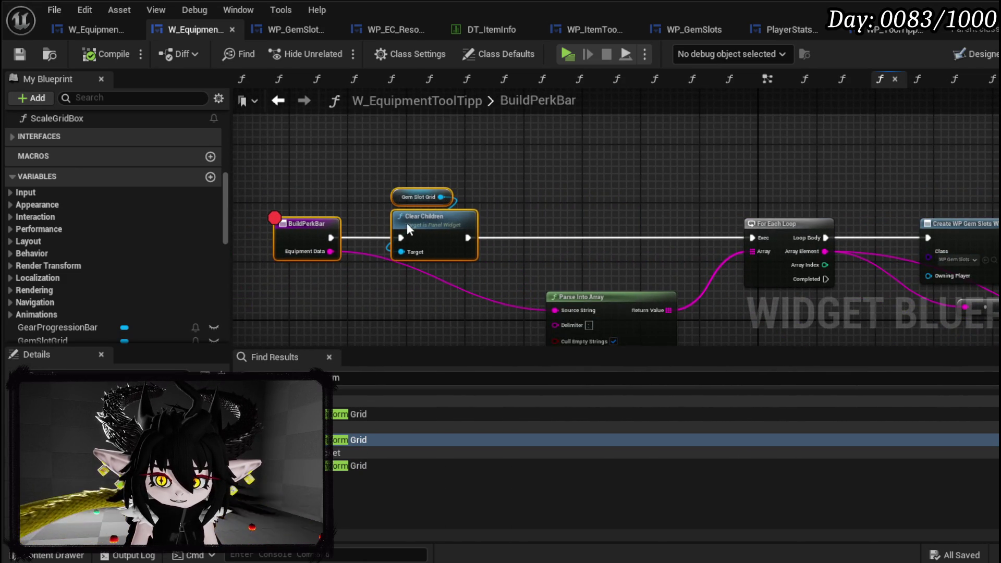
pyautogui.scroll(-5, 113, 280)
pyautogui.scroll(-10, 115, 284)
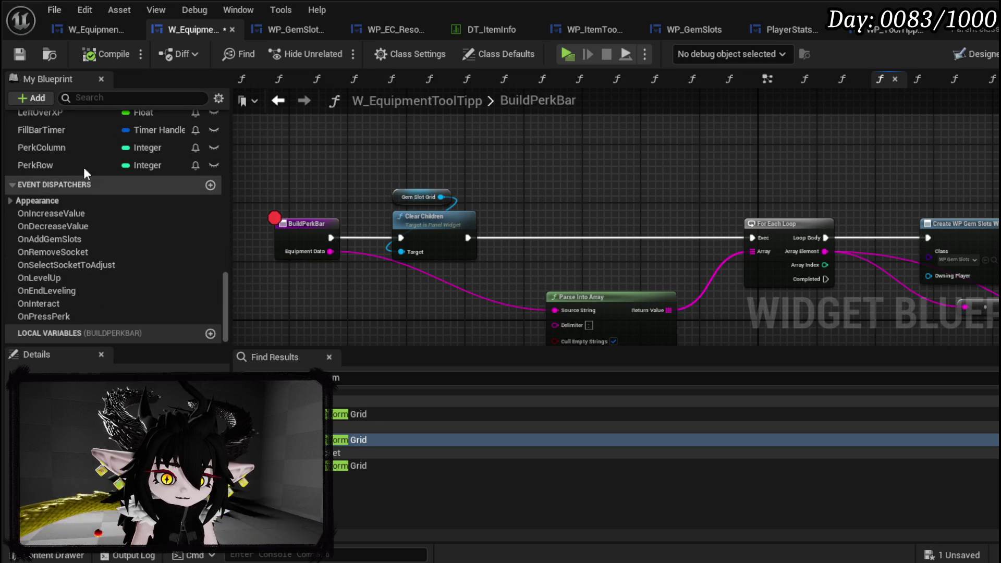
# Step: Insert SET Perk Column and SET Perk Row to 0 after Clear Children, then save
pyautogui.click(539, 243)
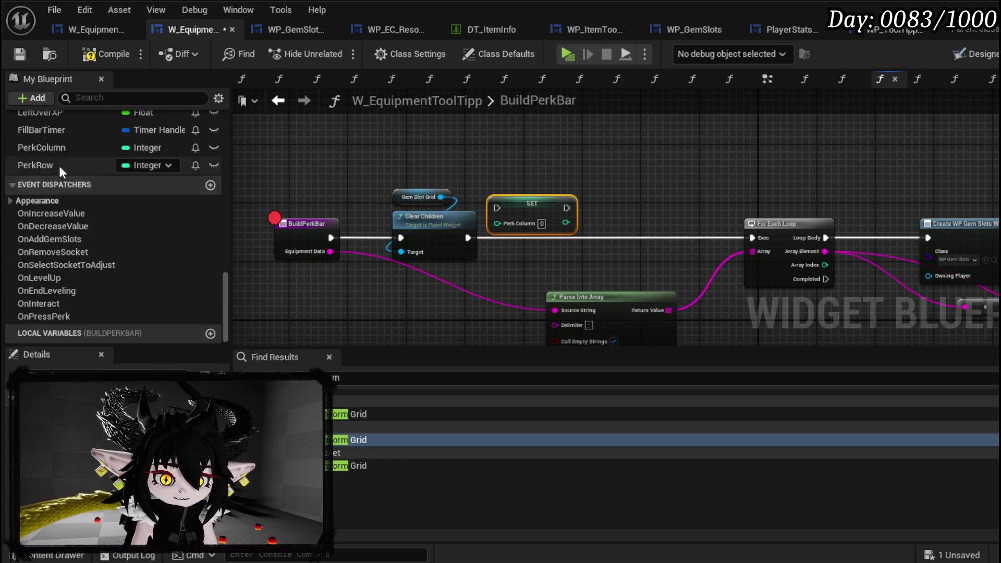
pyautogui.moveTo(645, 172)
pyautogui.mouseDown()
pyautogui.moveTo(674, 227)
pyautogui.moveTo(696, 231)
pyautogui.mouseUp()
pyautogui.moveTo(548, 210)
pyautogui.mouseDown()
pyautogui.moveTo(564, 239)
pyautogui.moveTo(600, 238)
pyautogui.mouseUp()
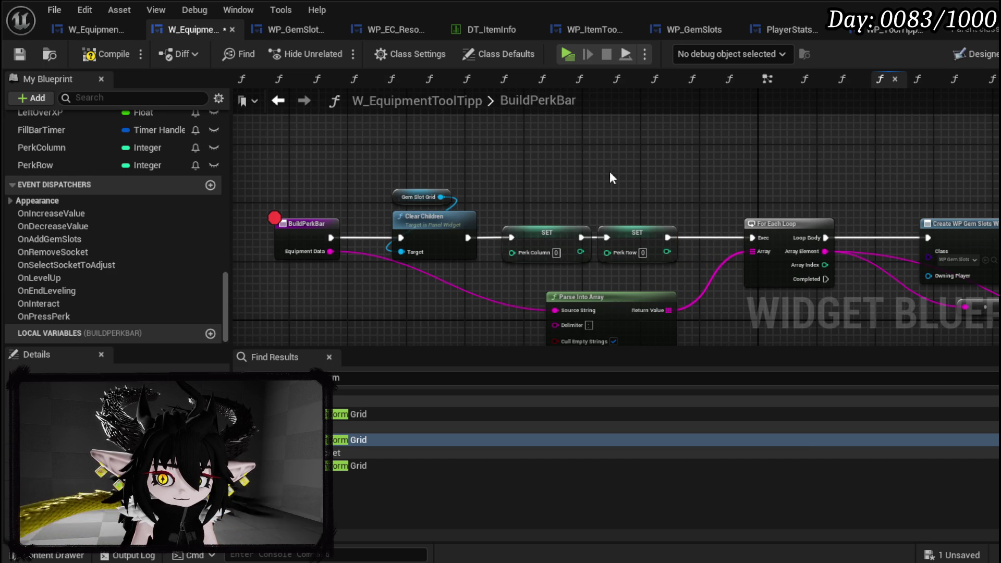
pyautogui.click(14, 56)
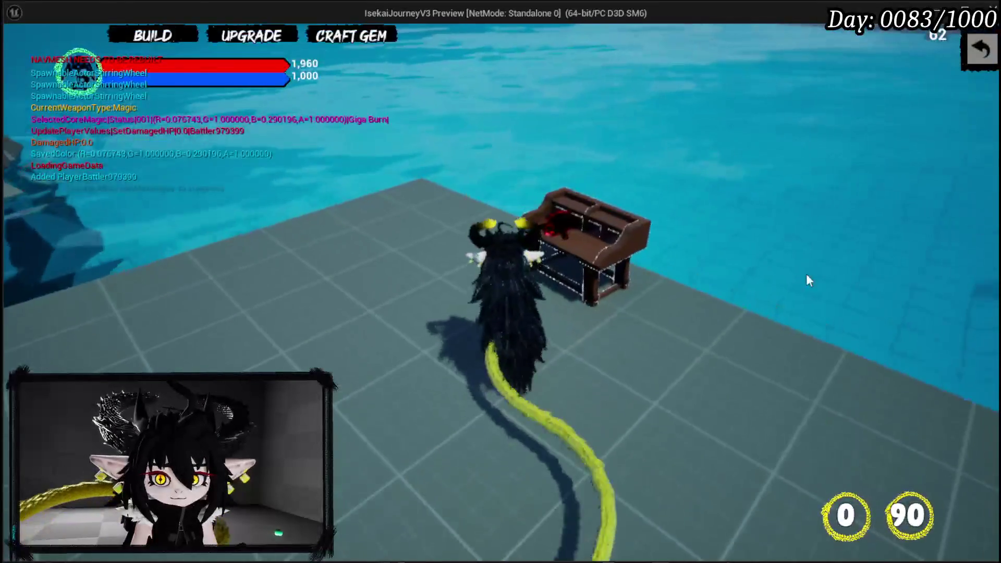
# Step: Enter the running play-test and pan the graph to the paused BuildPerkBar node
pyautogui.click(807, 274)
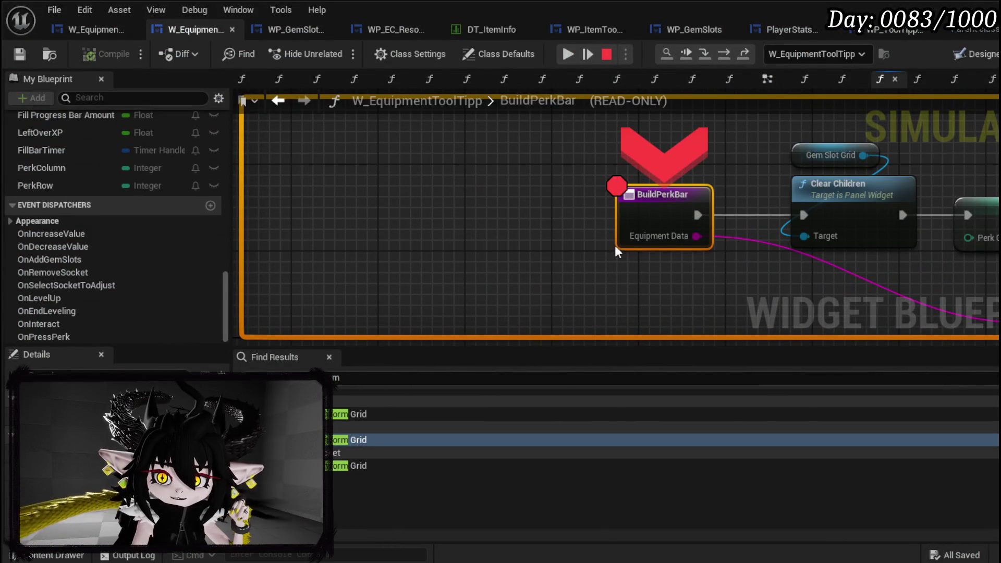
pyautogui.moveTo(615, 245); pyautogui.dragTo(253, 201)
pyautogui.scroll(-2, 521, 222)
pyautogui.moveTo(521, 222)
pyautogui.mouseDown()
pyautogui.moveTo(400, 215)
pyautogui.moveTo(579, 224)
pyautogui.mouseUp()
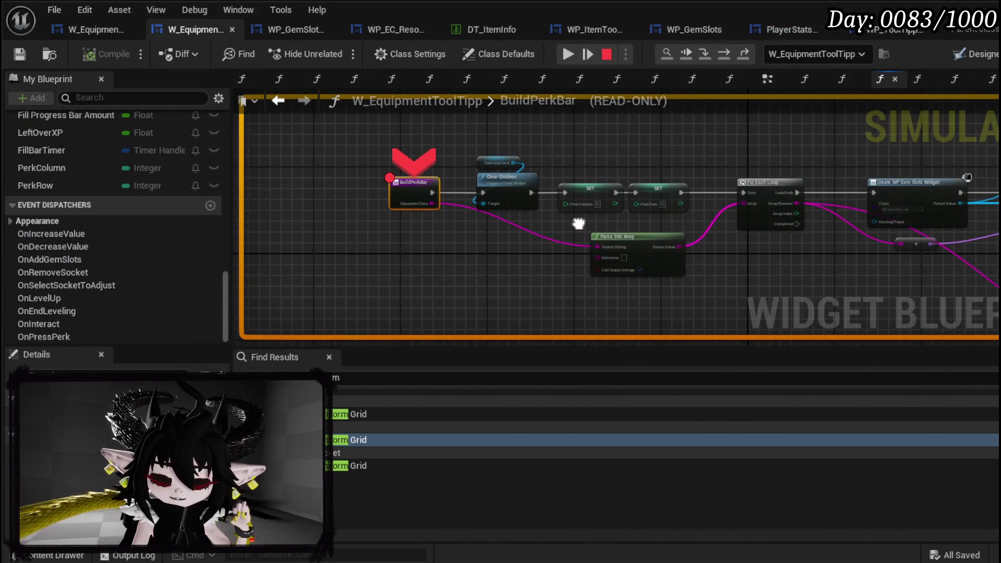
pyautogui.scroll(3, 357, 212)
pyautogui.scroll(5, 81, 183)
# Step: Remove the BuildPerkBar breakpoint and resume the play-test
pyautogui.rightClick(504, 223)
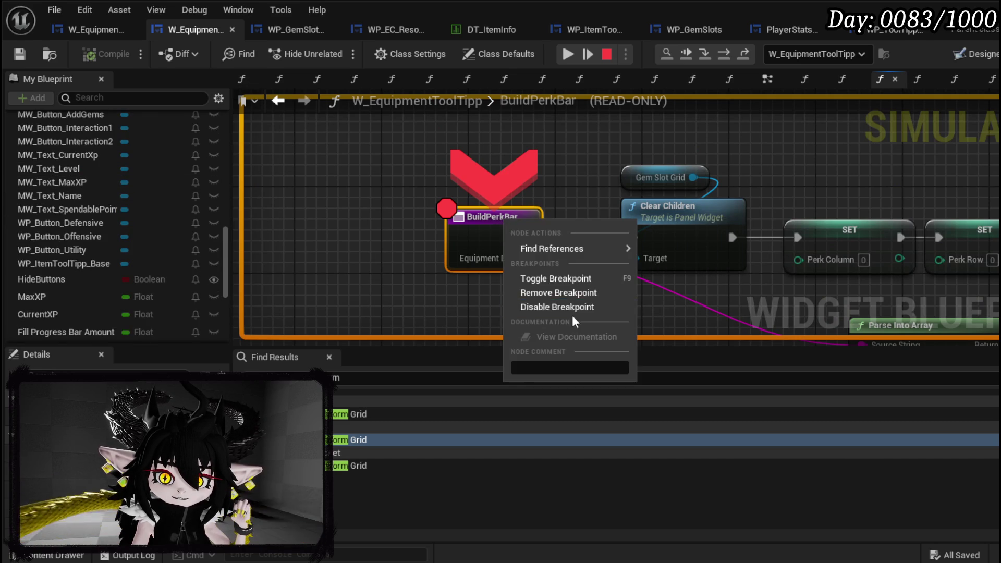
pyautogui.click(561, 294)
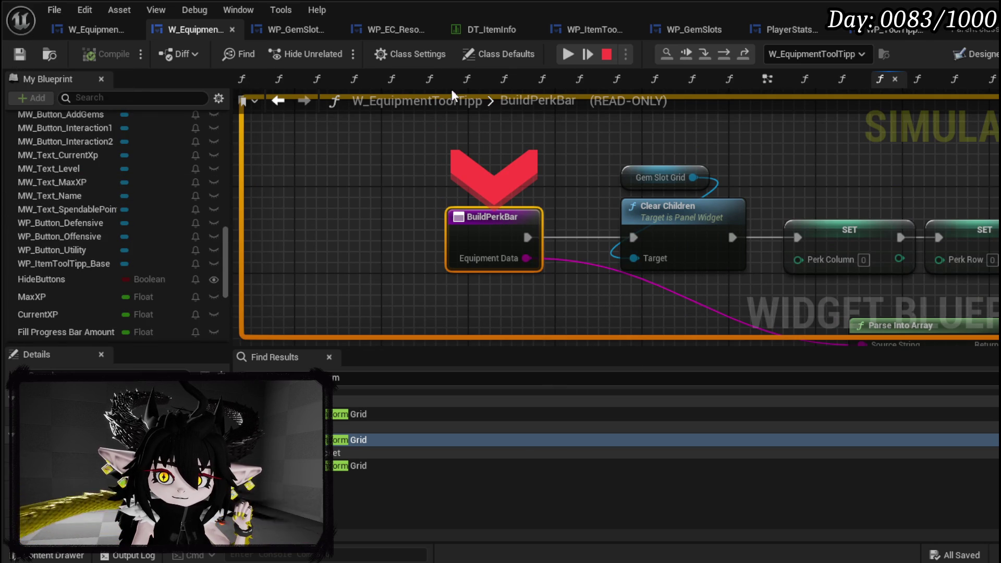
pyautogui.click(569, 53)
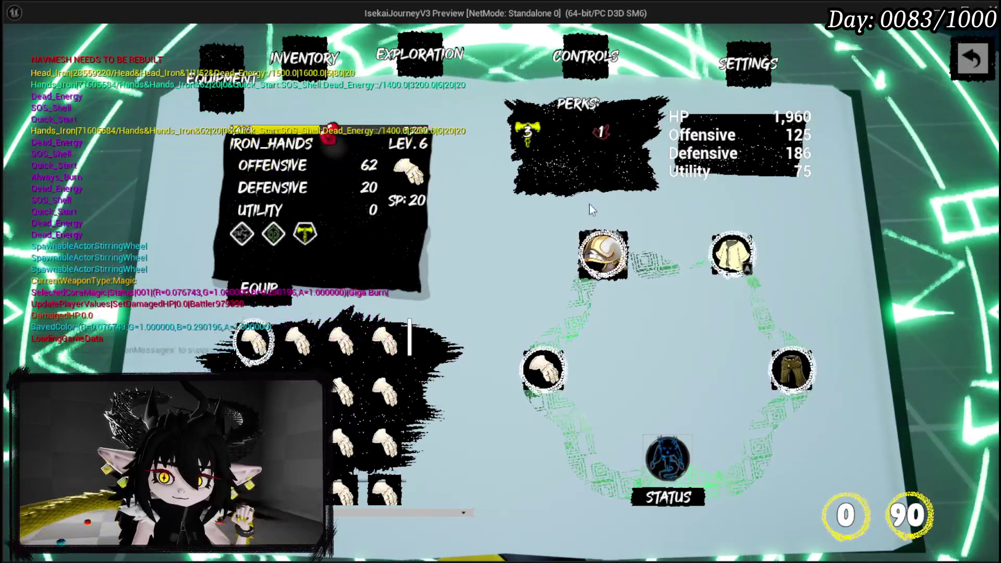
pyautogui.moveTo(615, 139)
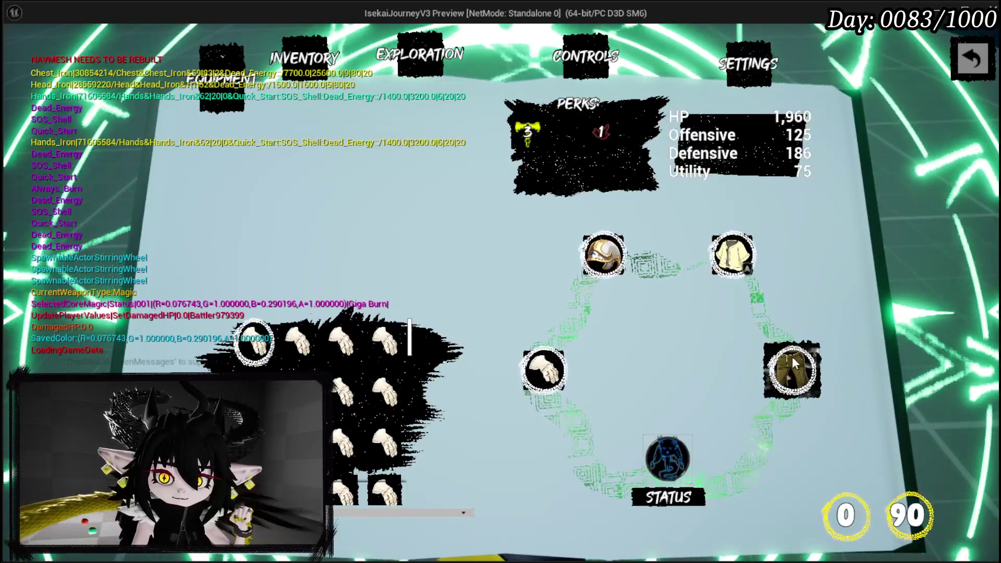
pyautogui.click(544, 369)
pyautogui.click(605, 261)
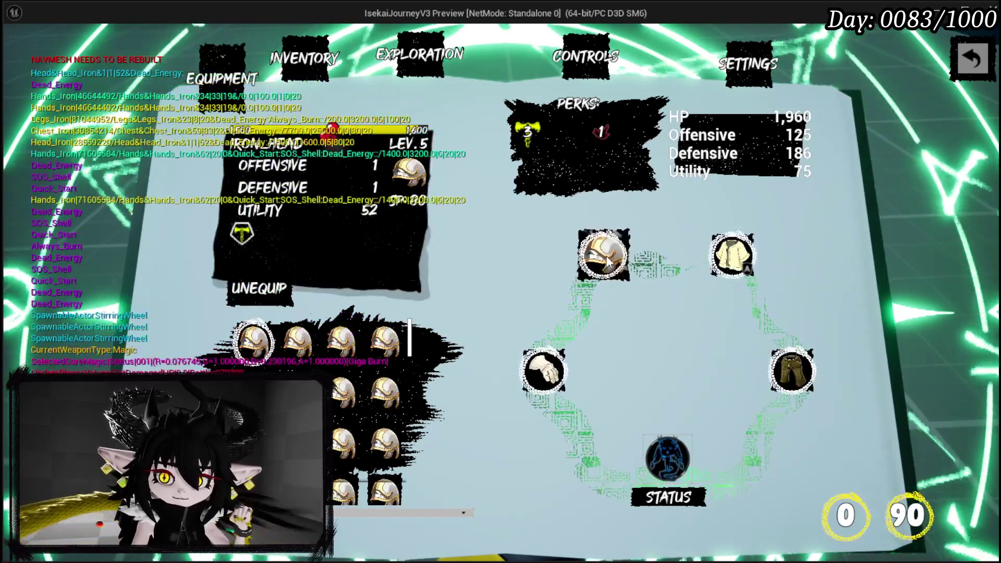
pyautogui.click(733, 255)
pyautogui.click(804, 378)
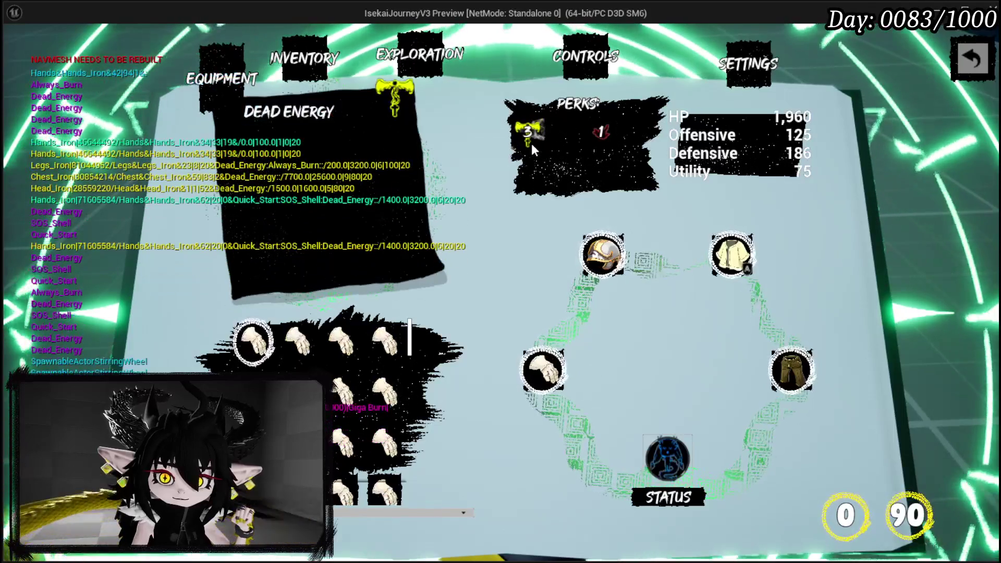
pyautogui.click(617, 253)
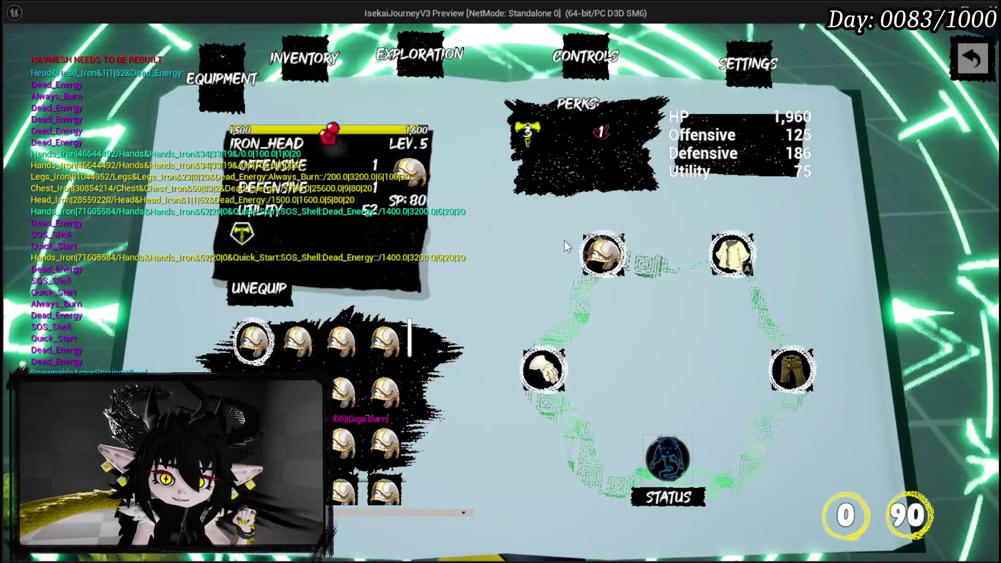
pyautogui.click(529, 130)
pyautogui.click(741, 261)
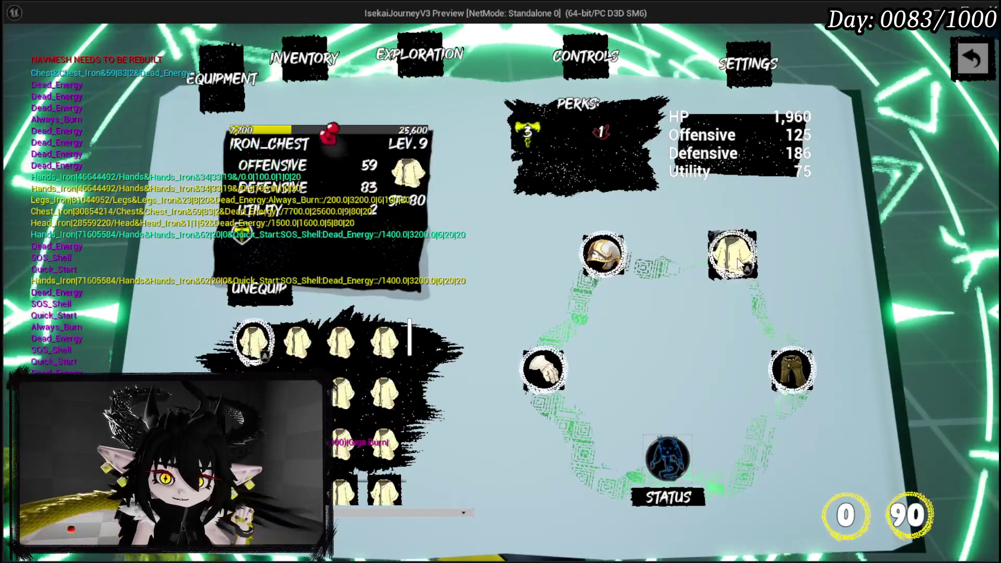
pyautogui.click(542, 370)
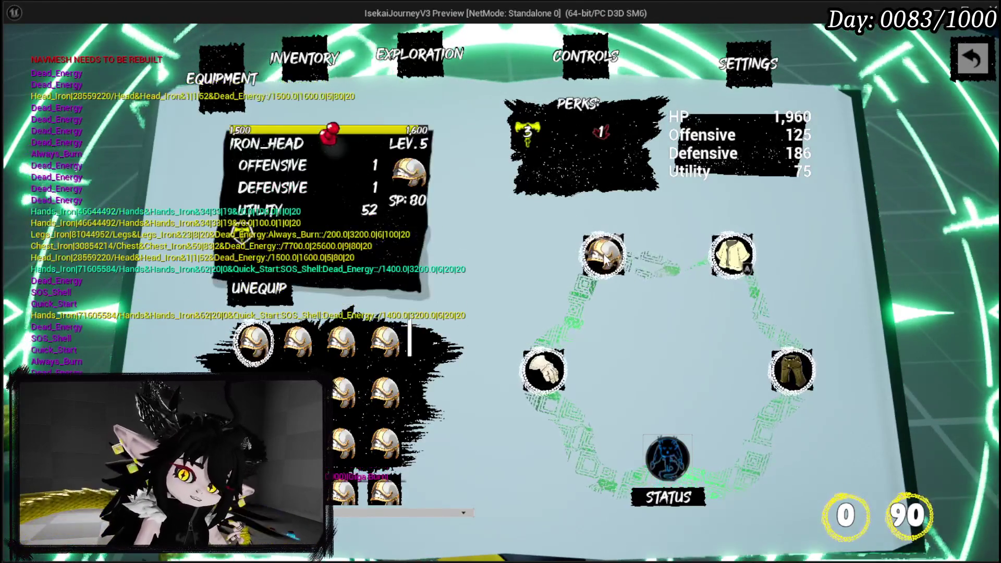
pyautogui.click(579, 386)
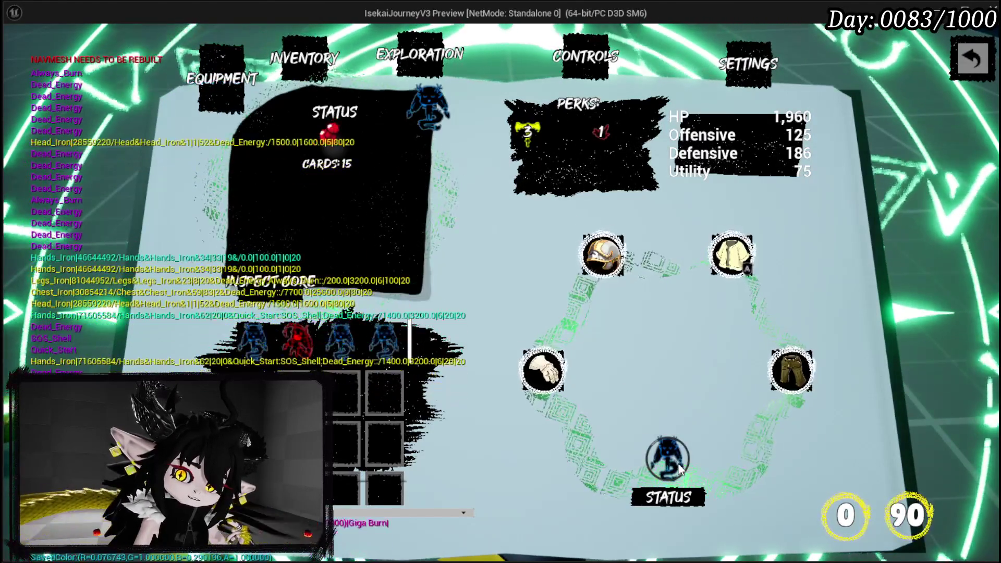
pyautogui.click(679, 469)
pyautogui.scroll(-4, 743, 295)
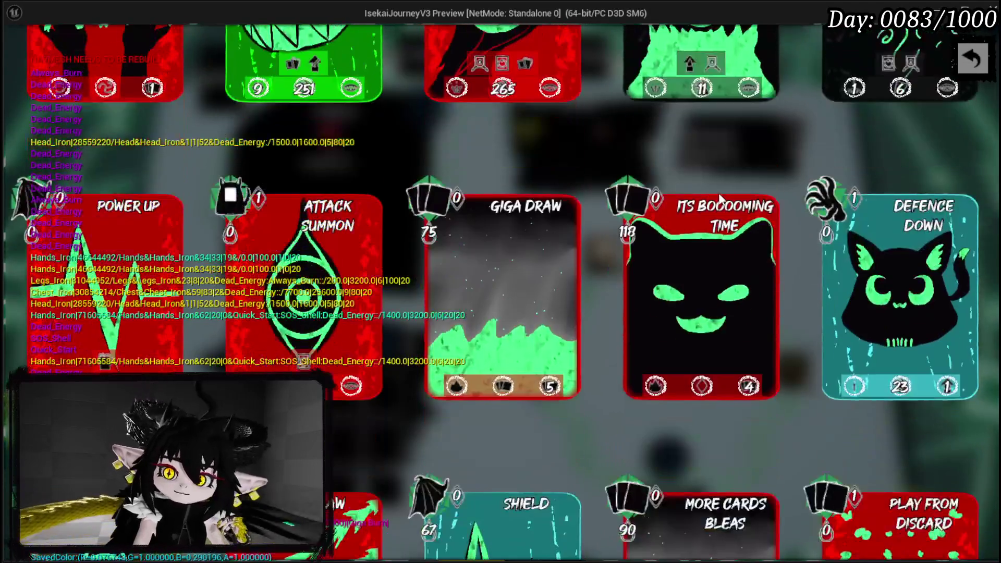
pyautogui.click(958, 60)
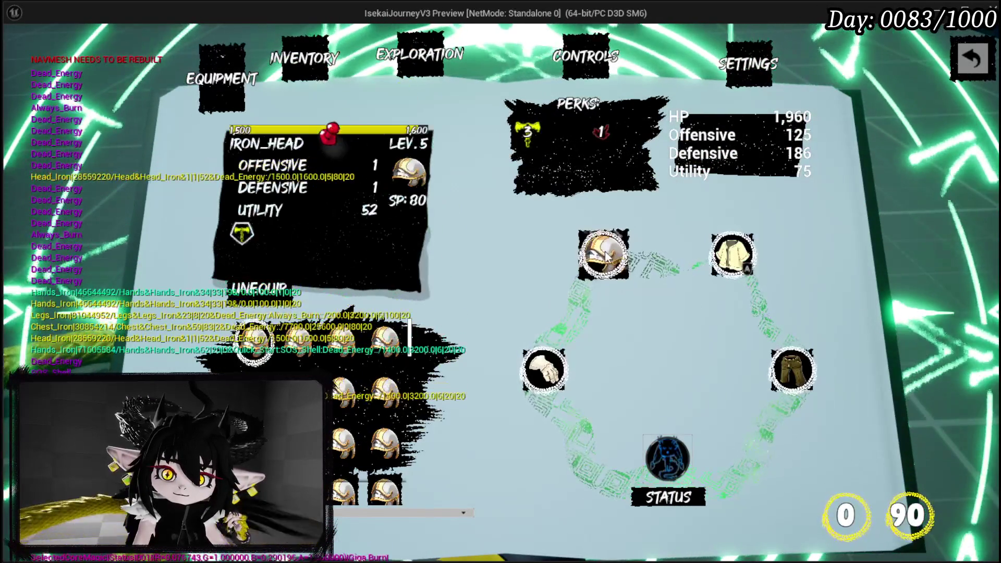
pyautogui.moveTo(608, 151)
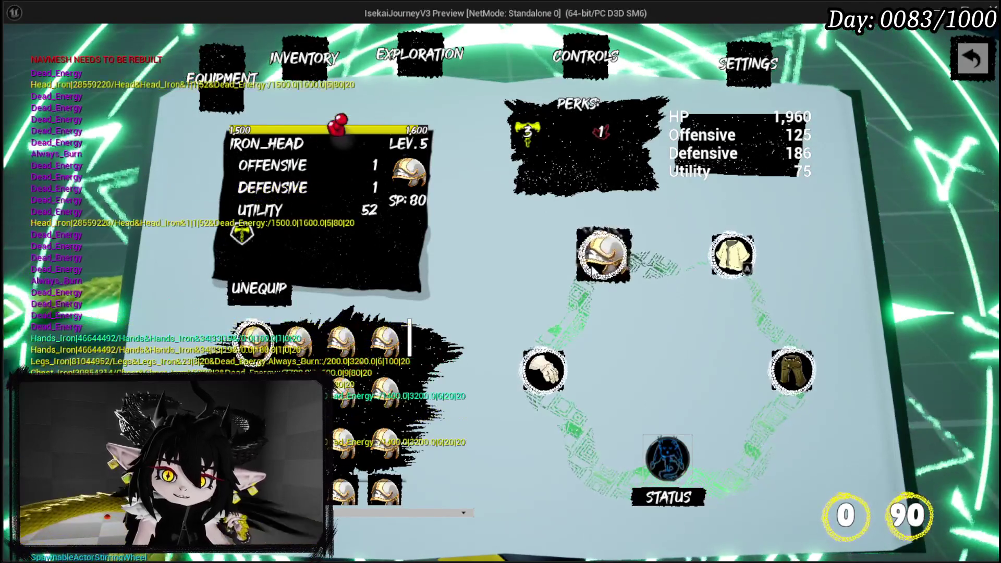
pyautogui.moveTo(532, 142)
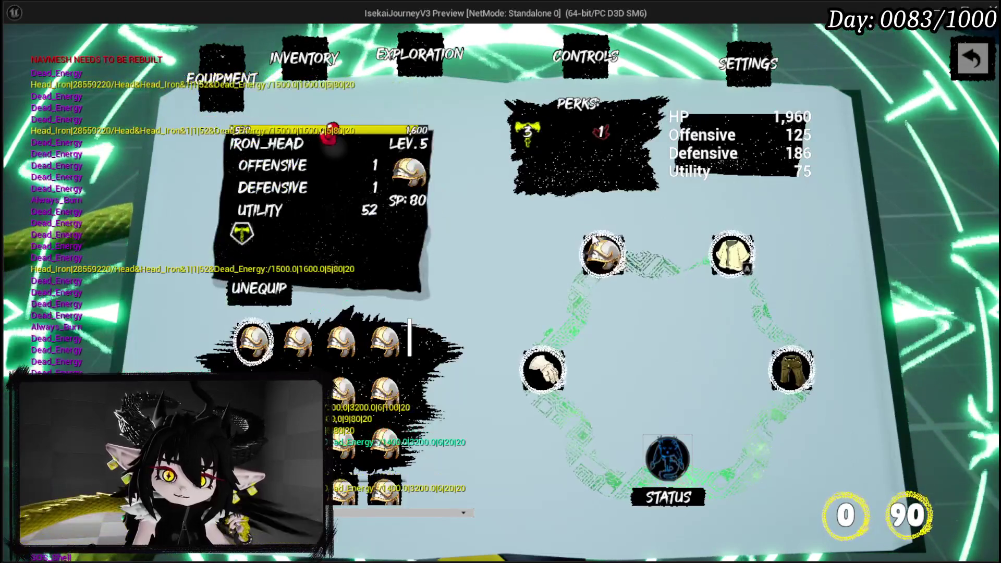
# Step: Close the equipment menu and walk to the desk to bring up its upgrade options
pyautogui.press('Escape')
pyautogui.press('w')
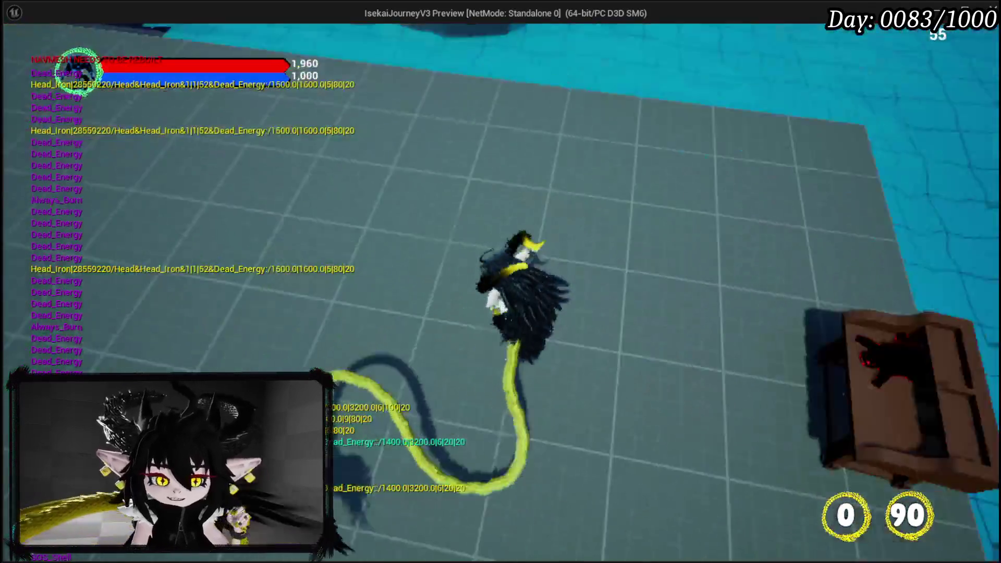
pyautogui.press('e')
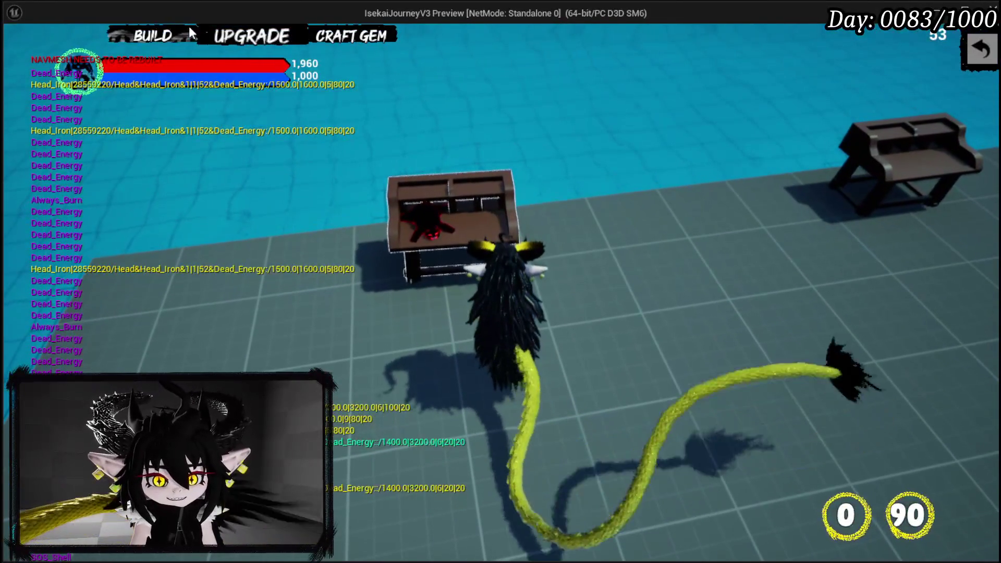
# Step: Open the Iron Legs upgrade and pick the 30-cost gem slot, hitting the CreateAdjustSocket breakpoint
pyautogui.click(252, 35)
pyautogui.moveTo(147, 224)
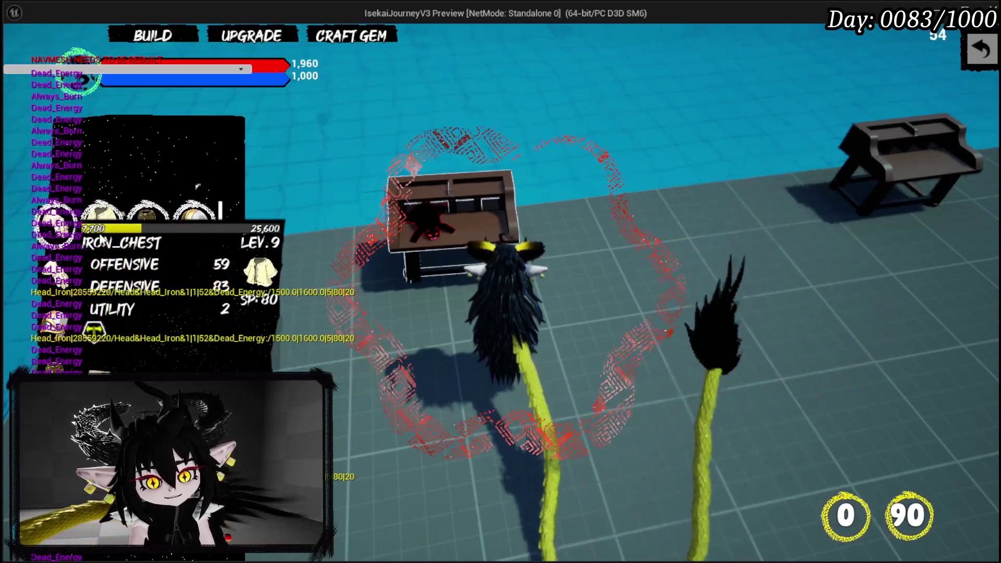
pyautogui.click(138, 239)
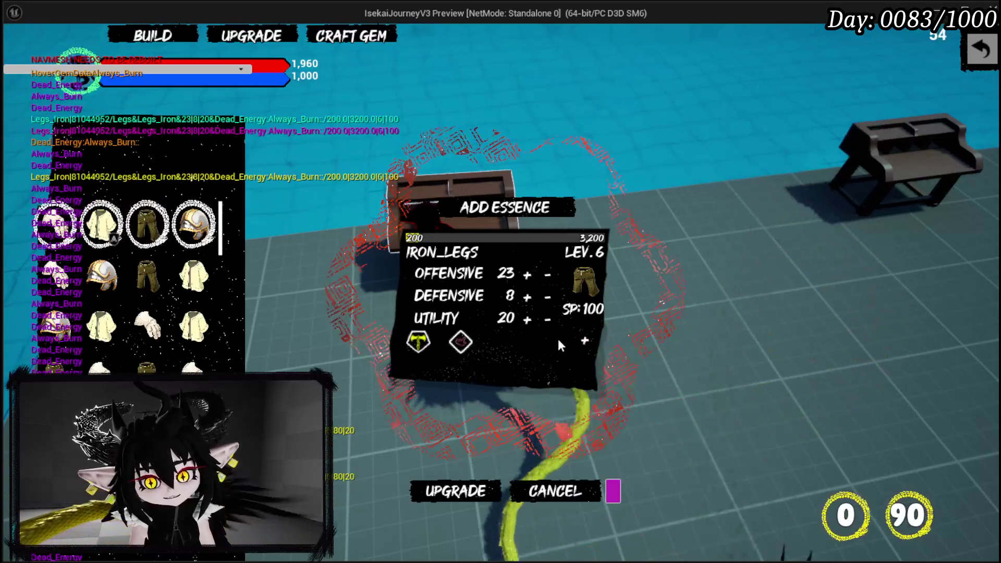
pyautogui.click(584, 340)
pyautogui.click(465, 422)
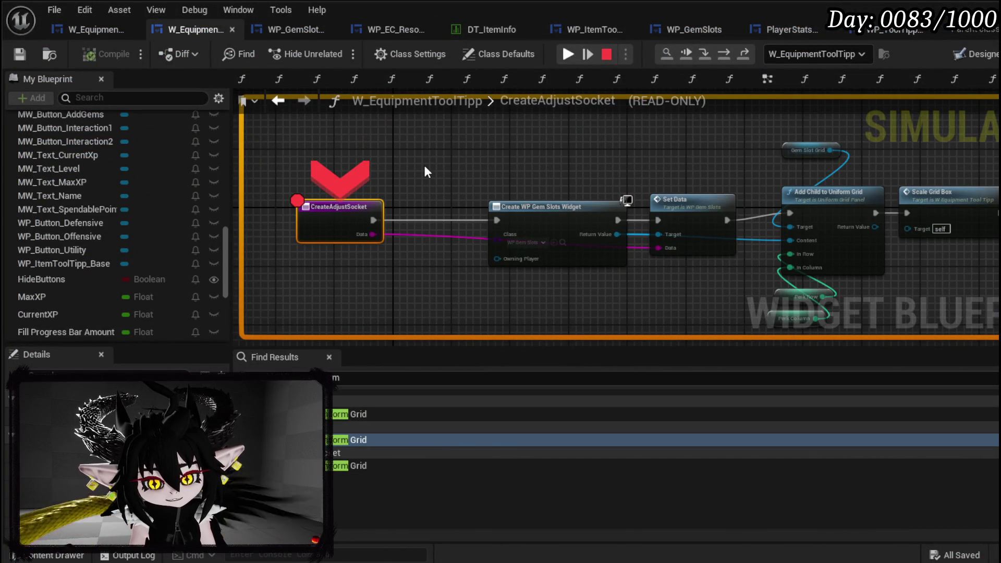
# Step: Resume the game, put the first gem into Iron_Legs' third slot, and return to the editor
pyautogui.moveTo(424, 168)
pyautogui.mouseDown()
pyautogui.moveTo(515, 156)
pyautogui.moveTo(331, 151)
pyautogui.mouseUp()
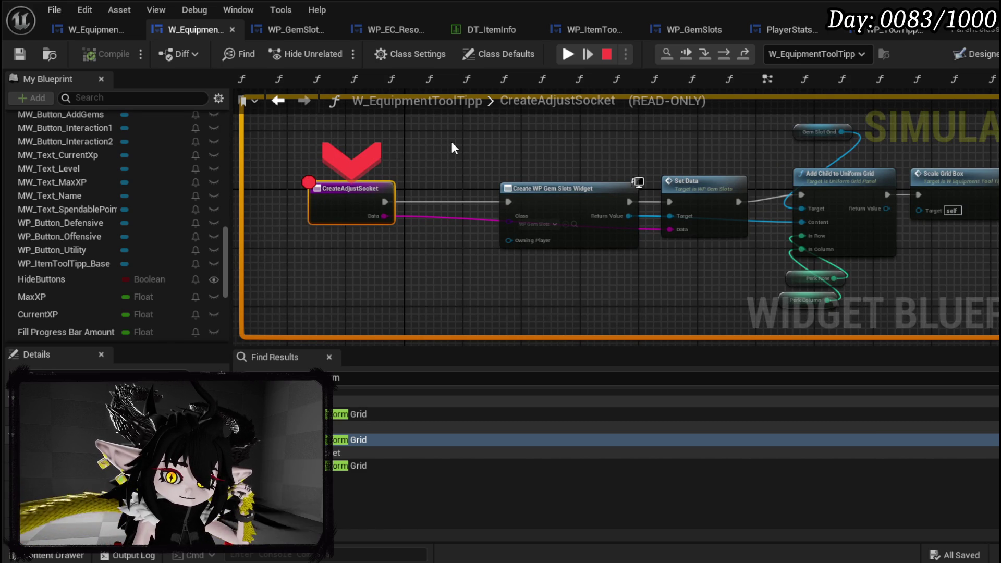
pyautogui.click(568, 53)
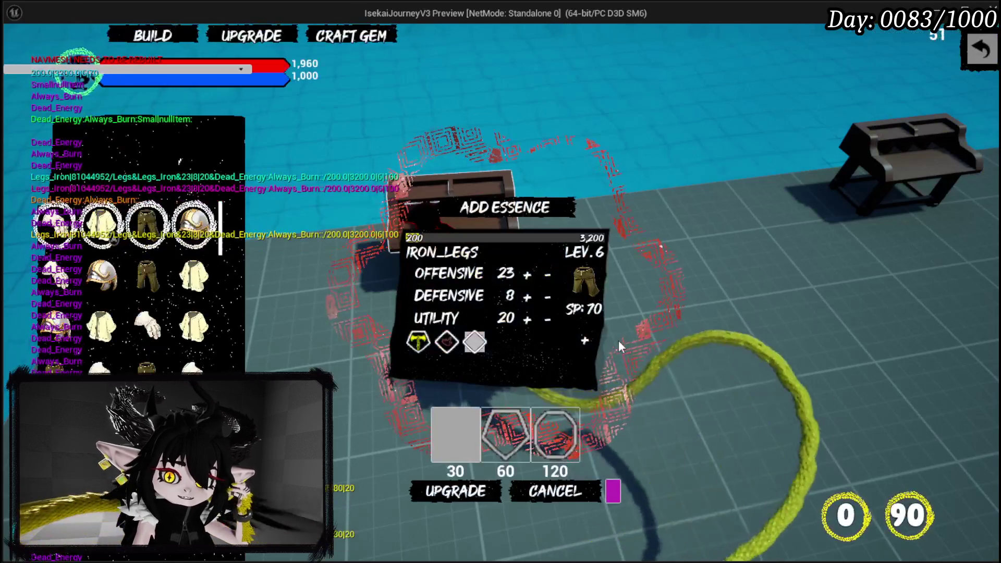
pyautogui.click(468, 351)
pyautogui.click(799, 108)
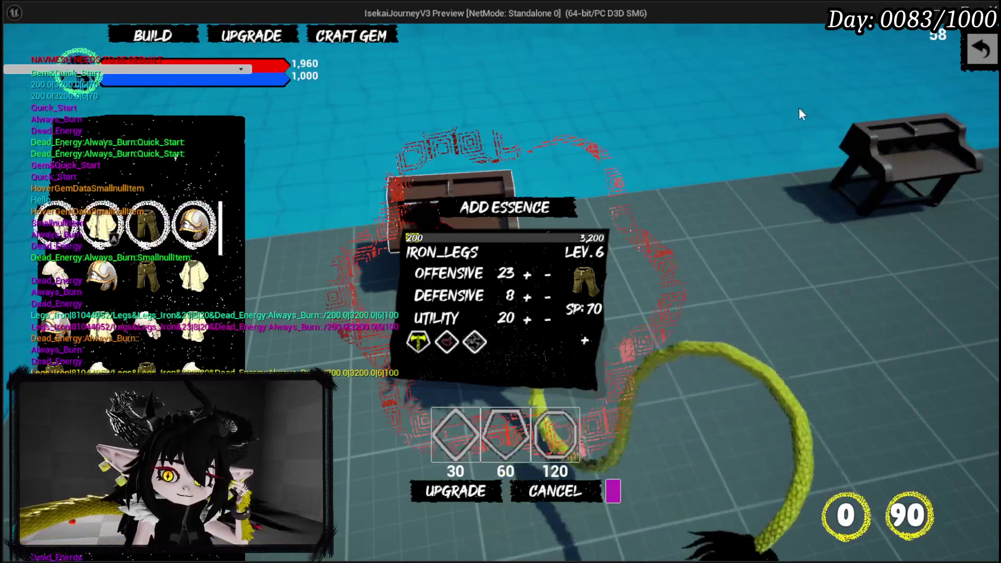
pyautogui.press('Escape')
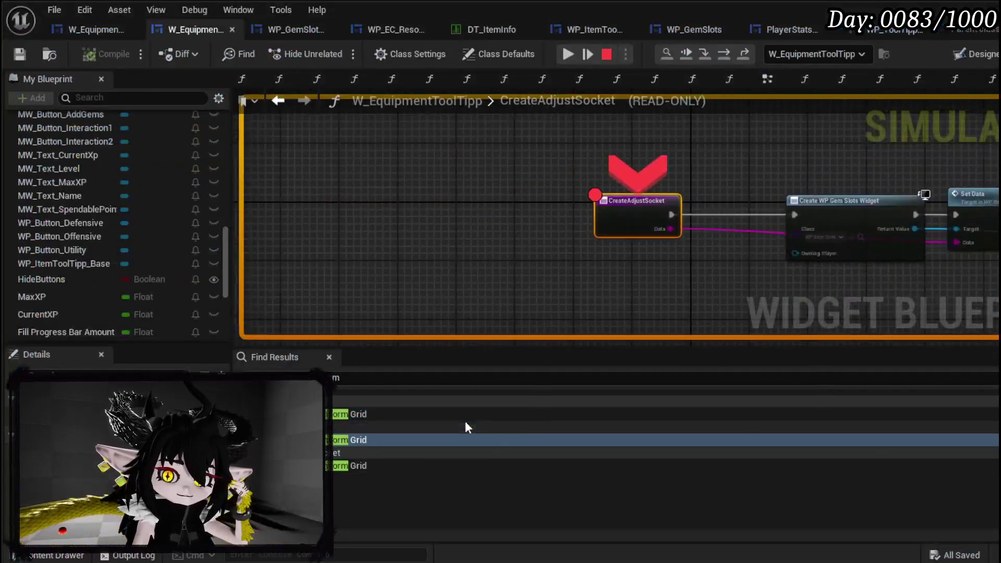
# Step: Open the BuildPerkBar function graph from My Blueprint
pyautogui.scroll(15, 169, 215)
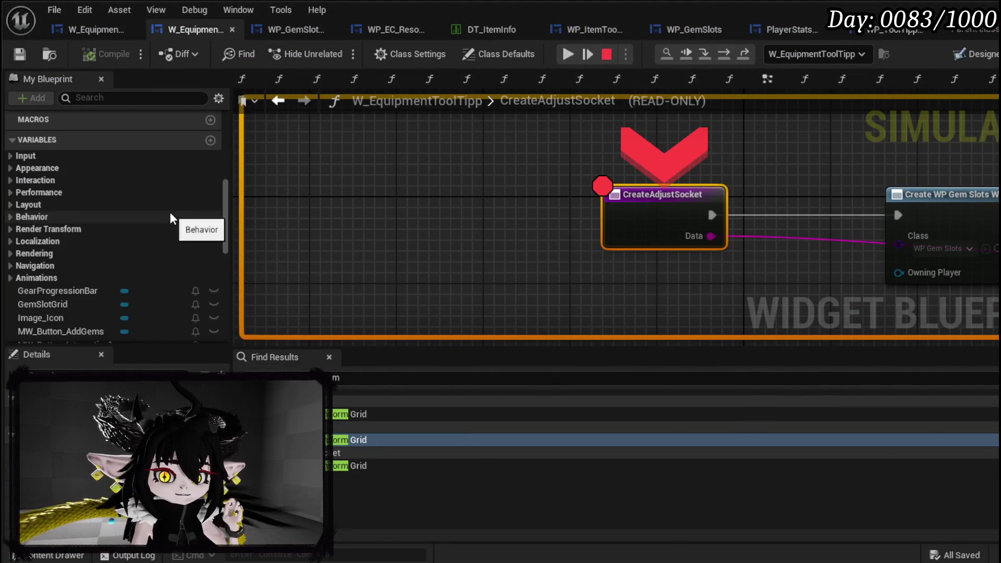
pyautogui.scroll(3, 170, 212)
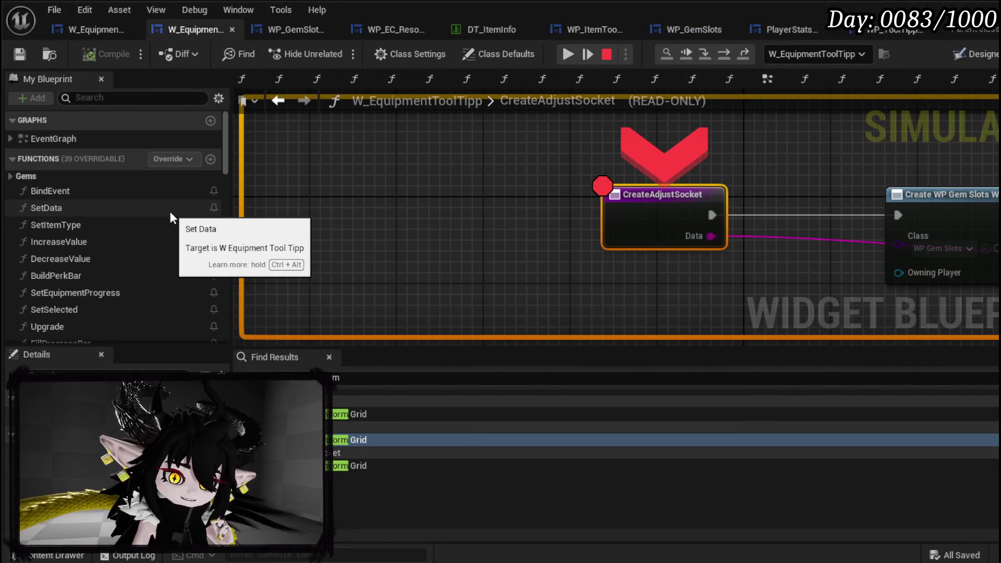
pyautogui.scroll(-1, 601, 248)
pyautogui.moveTo(601, 248); pyautogui.dragTo(276, 207)
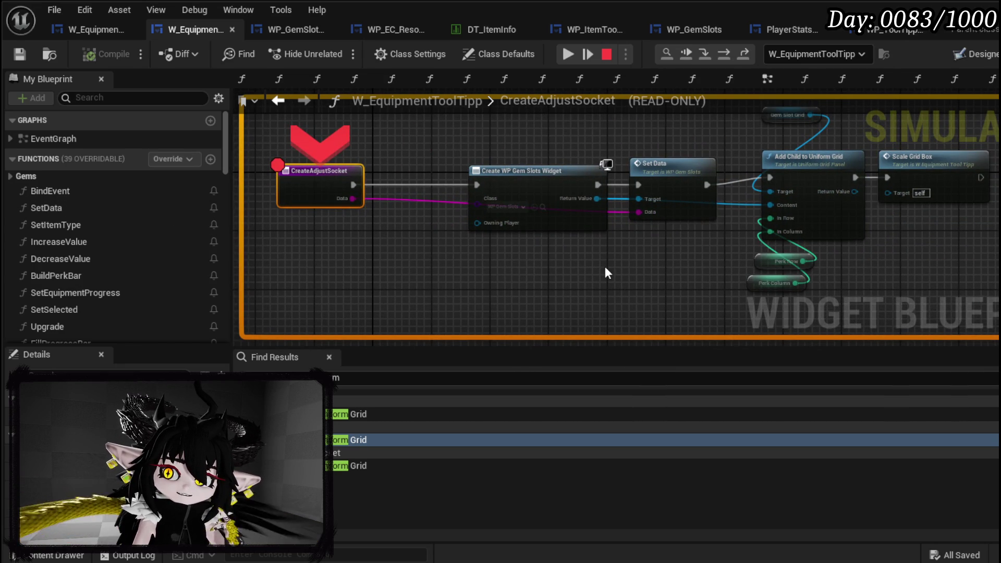
pyautogui.doubleClick(121, 275)
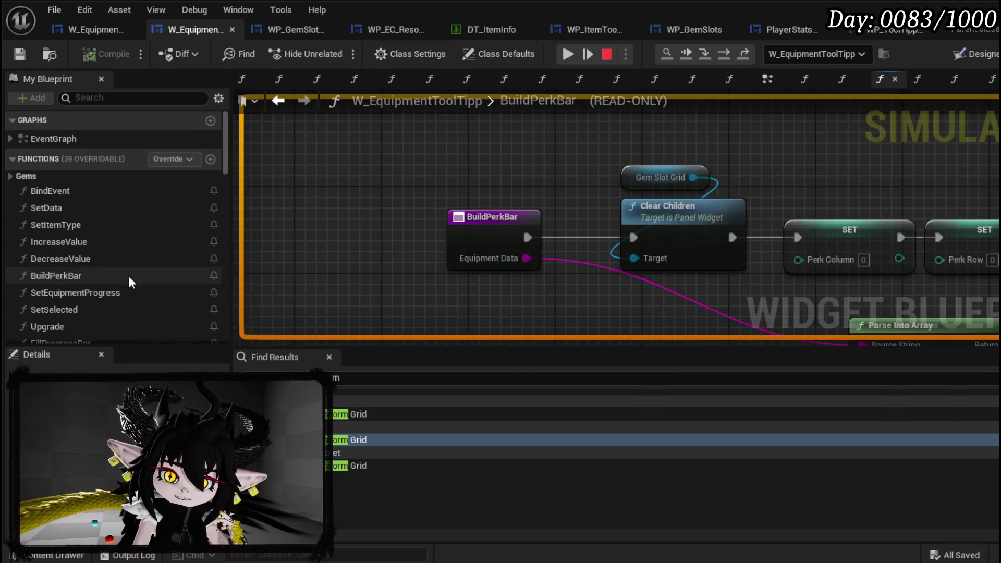
# Step: Pan through BuildPerkBar, from Parse Into Array and the loop to Add Child and Scale Grid Box
pyautogui.moveTo(346, 190)
pyautogui.mouseDown()
pyautogui.moveTo(416, 186)
pyautogui.moveTo(400, 183)
pyautogui.moveTo(269, 250)
pyautogui.mouseUp()
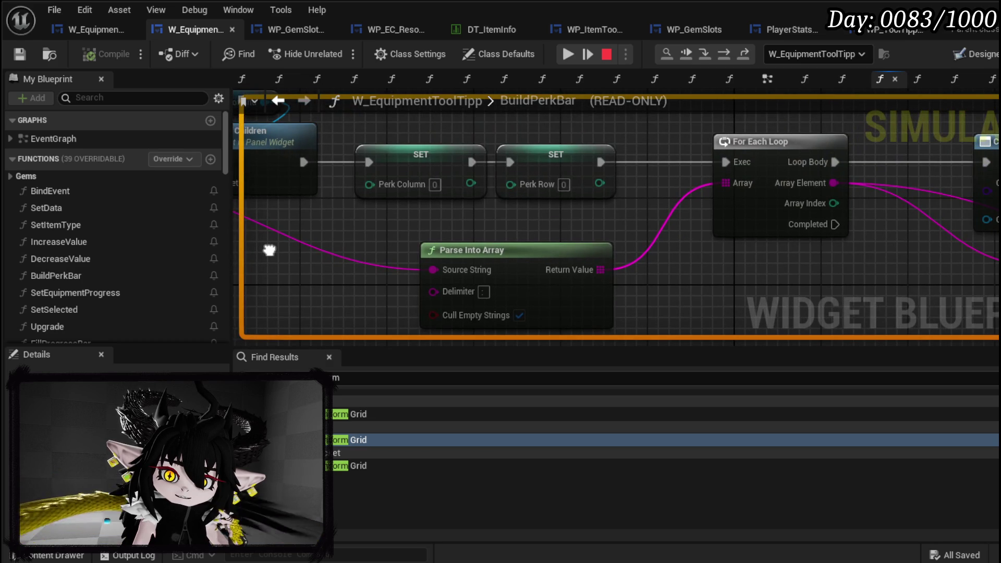
pyautogui.scroll(-3, 430, 184)
pyautogui.moveTo(436, 187); pyautogui.dragTo(678, 224)
pyautogui.moveTo(697, 280)
pyautogui.mouseDown()
pyautogui.moveTo(447, 298)
pyautogui.moveTo(342, 284)
pyautogui.mouseUp()
pyautogui.moveTo(603, 257); pyautogui.dragTo(337, 269)
pyautogui.moveTo(673, 251)
pyautogui.mouseDown()
pyautogui.moveTo(365, 242)
pyautogui.moveTo(280, 224)
pyautogui.mouseUp()
pyautogui.moveTo(621, 235)
pyautogui.mouseDown()
pyautogui.moveTo(398, 233)
pyautogui.moveTo(327, 251)
pyautogui.mouseUp()
pyautogui.moveTo(327, 251)
pyautogui.mouseDown()
pyautogui.moveTo(688, 250)
pyautogui.moveTo(701, 234)
pyautogui.mouseUp()
pyautogui.moveTo(279, 239); pyautogui.dragTo(670, 248)
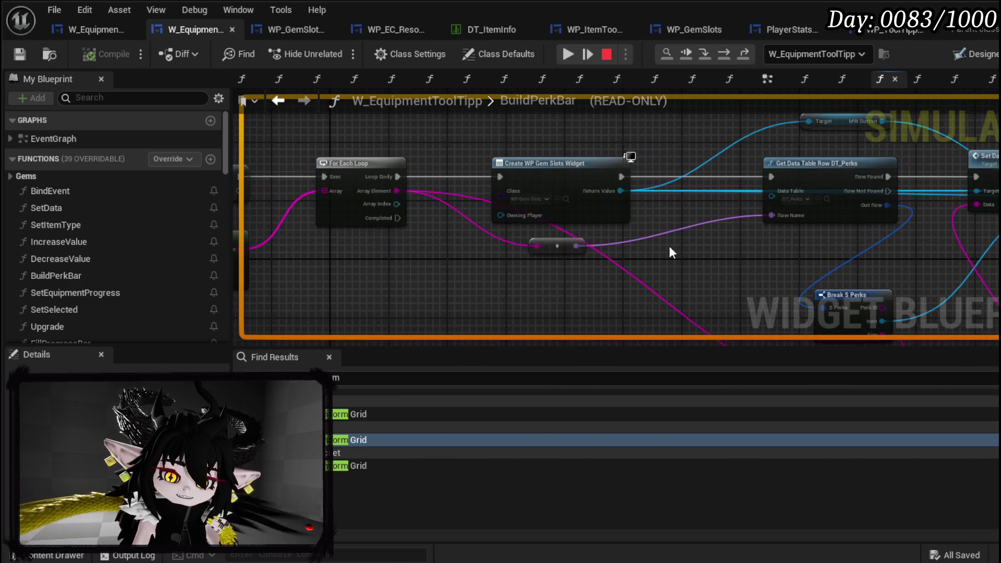
pyautogui.moveTo(363, 256); pyautogui.dragTo(740, 261)
pyautogui.moveTo(418, 277); pyautogui.dragTo(552, 281)
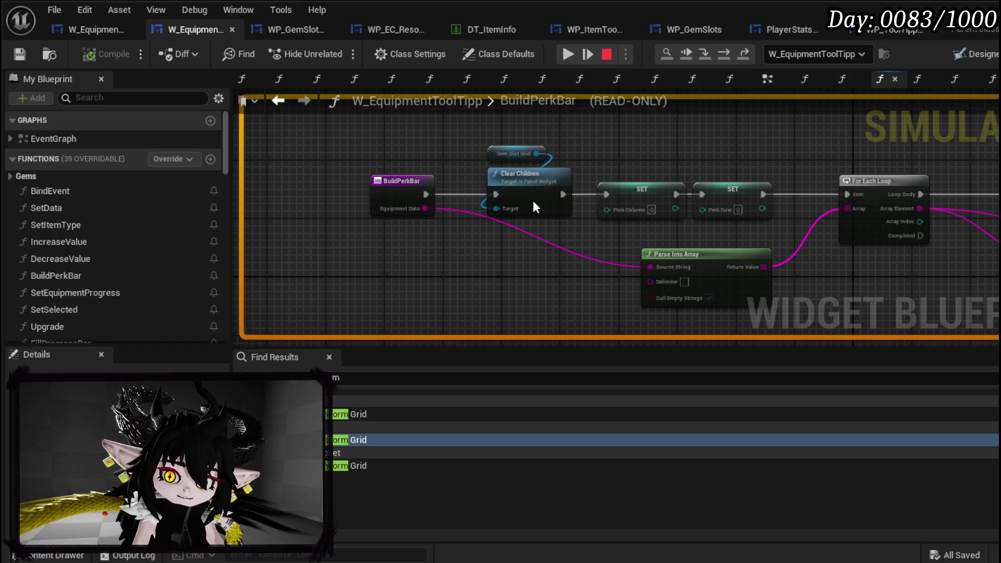
# Step: Pick the 30-cost gem slot again, remove the CreateAdjustSocket breakpoint, and resume the play-test
pyautogui.click(580, 54)
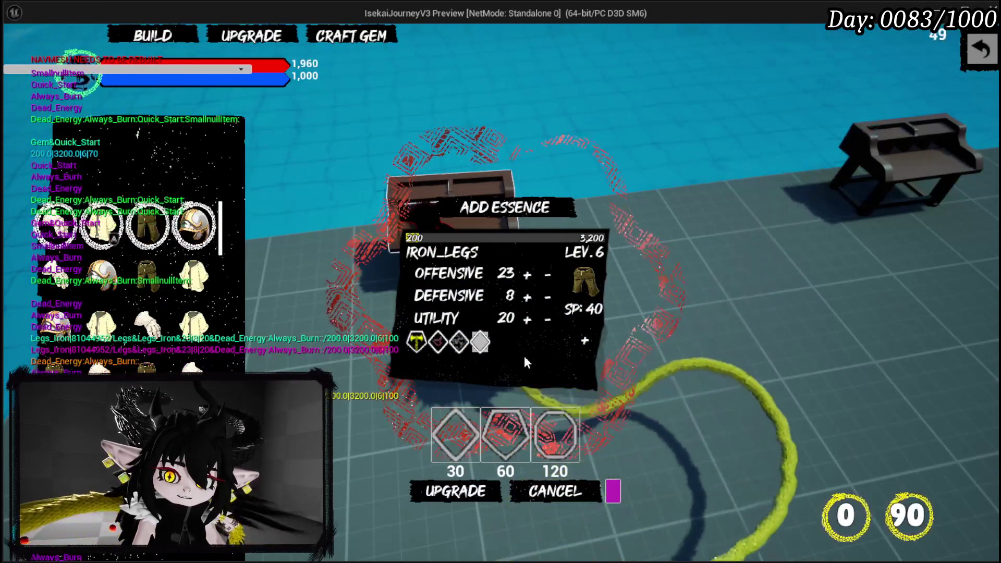
pyautogui.click(454, 431)
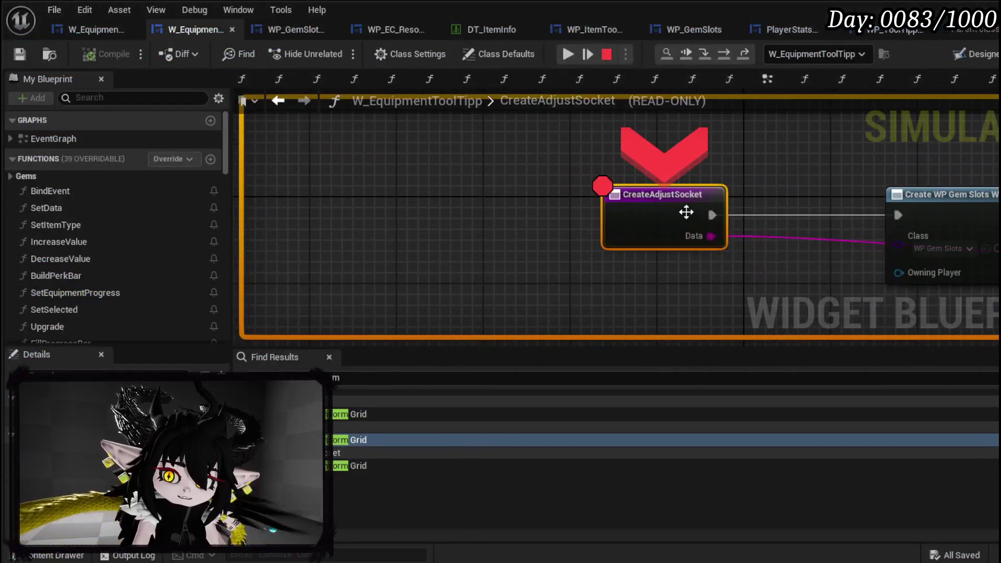
pyautogui.rightClick(427, 219)
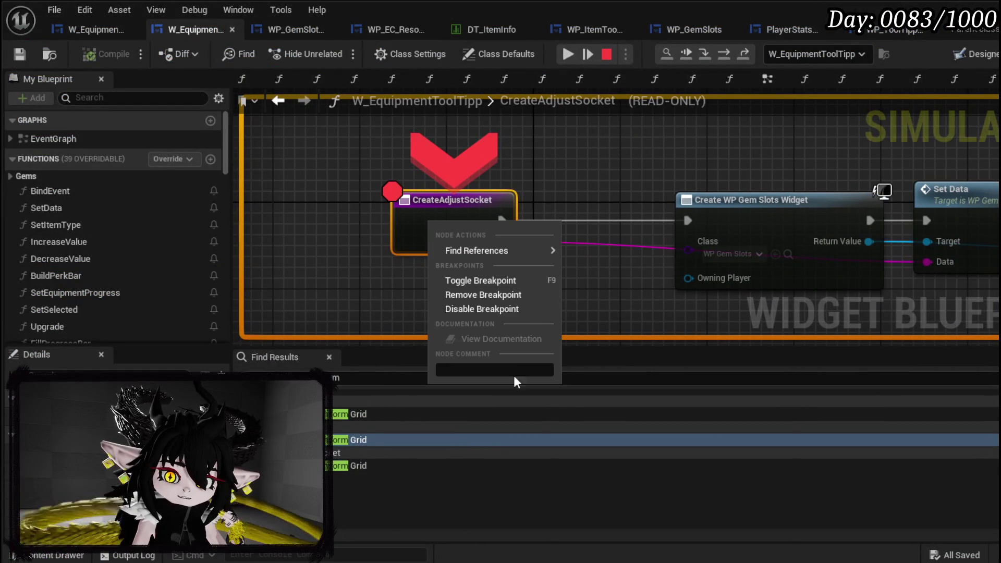
pyautogui.click(493, 296)
pyautogui.click(568, 54)
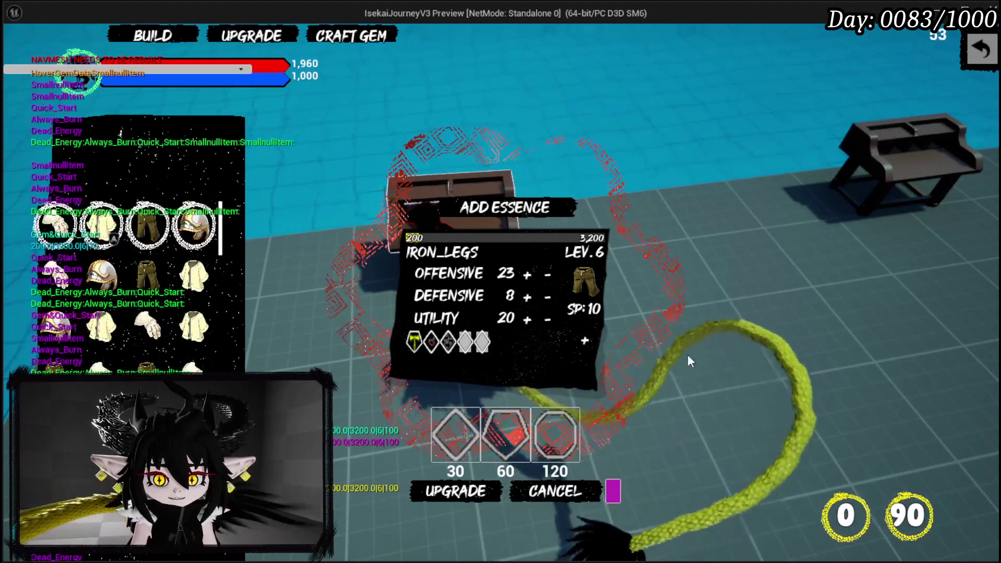
# Step: Apply 9205 essence to raise Iron_Legs to level 7
pyautogui.click(550, 217)
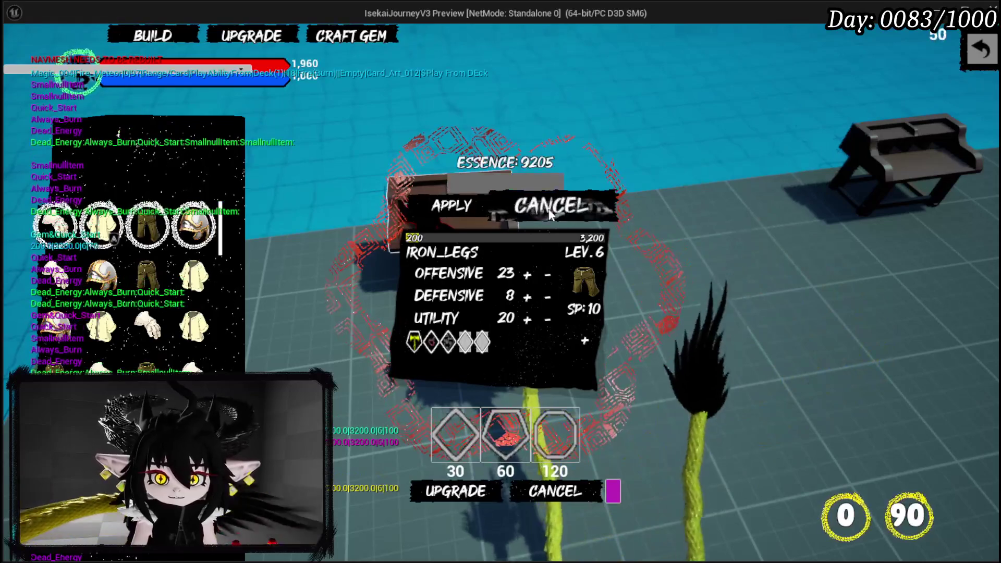
pyautogui.write('9205')
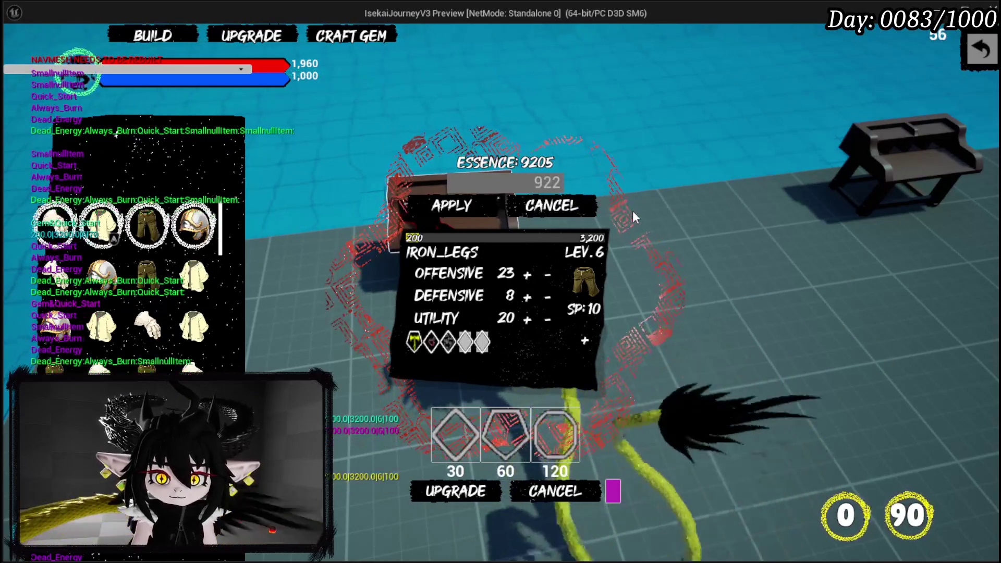
pyautogui.click(493, 211)
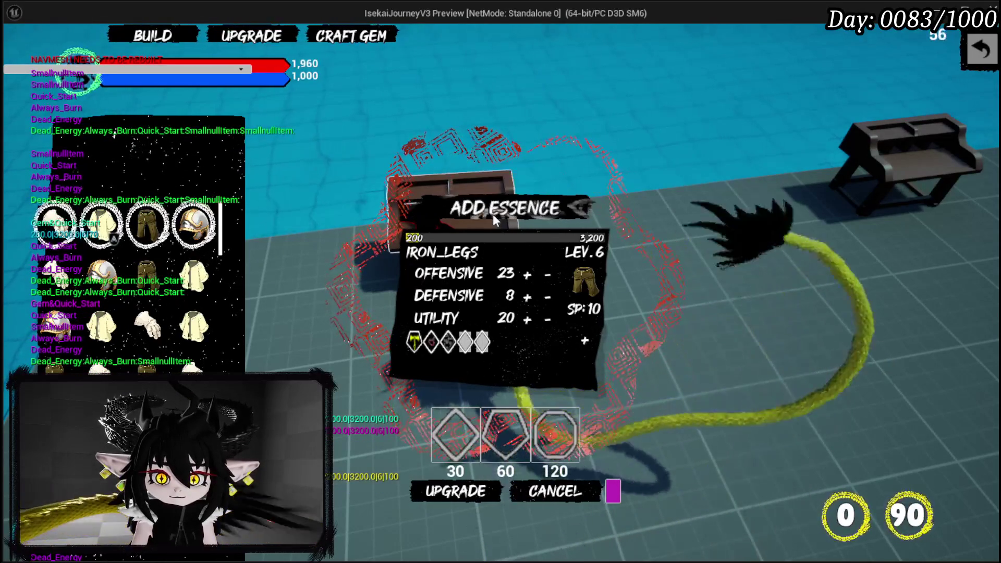
pyautogui.click(491, 209)
pyautogui.click(466, 212)
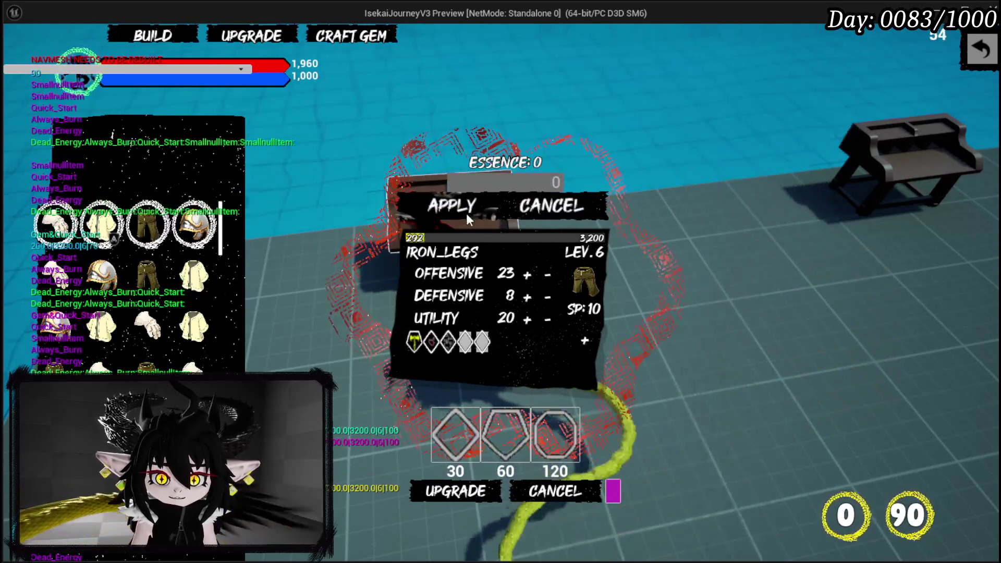
# Step: Add another gem slot to Iron_Legs and stop the play-test
pyautogui.moveTo(782, 208)
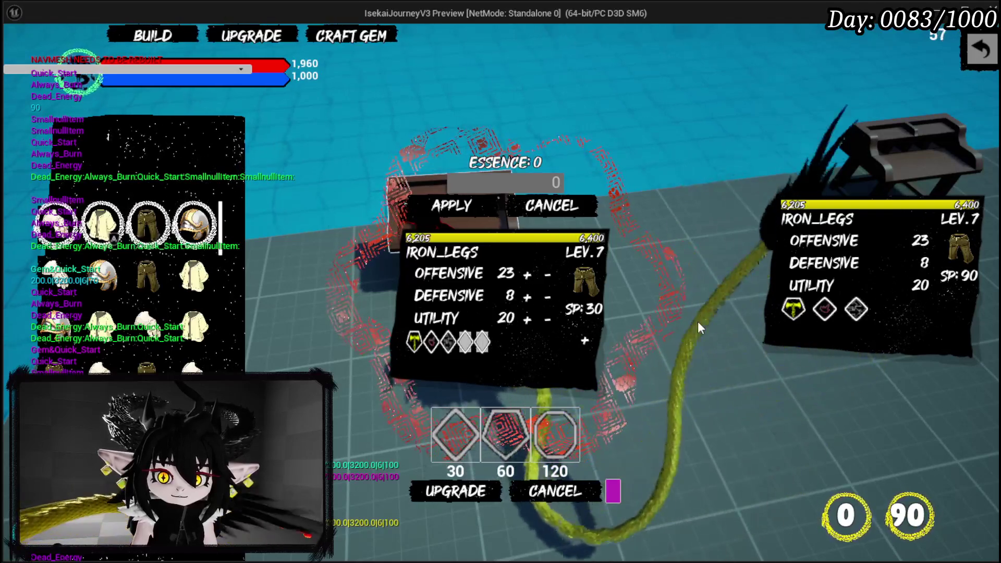
pyautogui.click(442, 443)
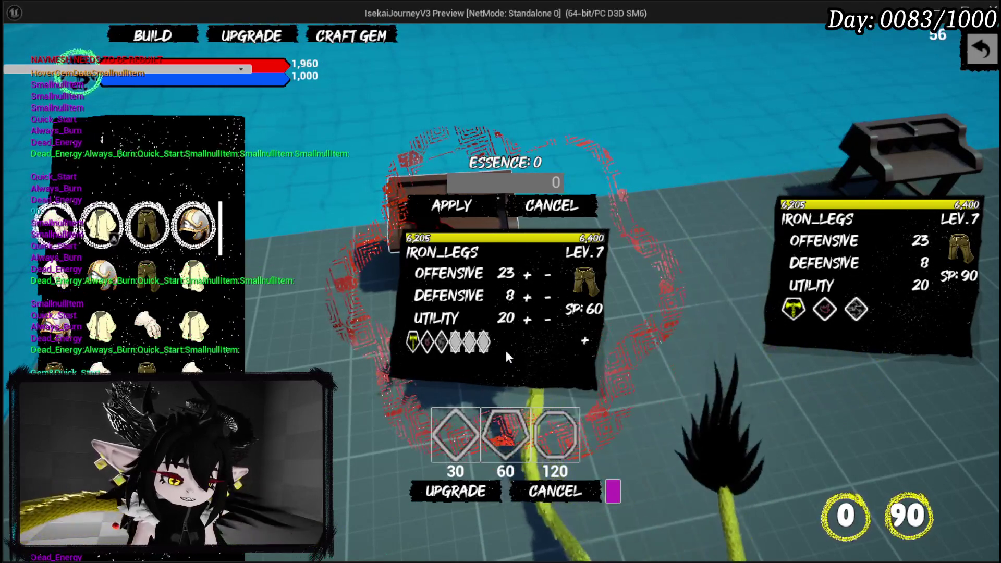
pyautogui.press('Escape')
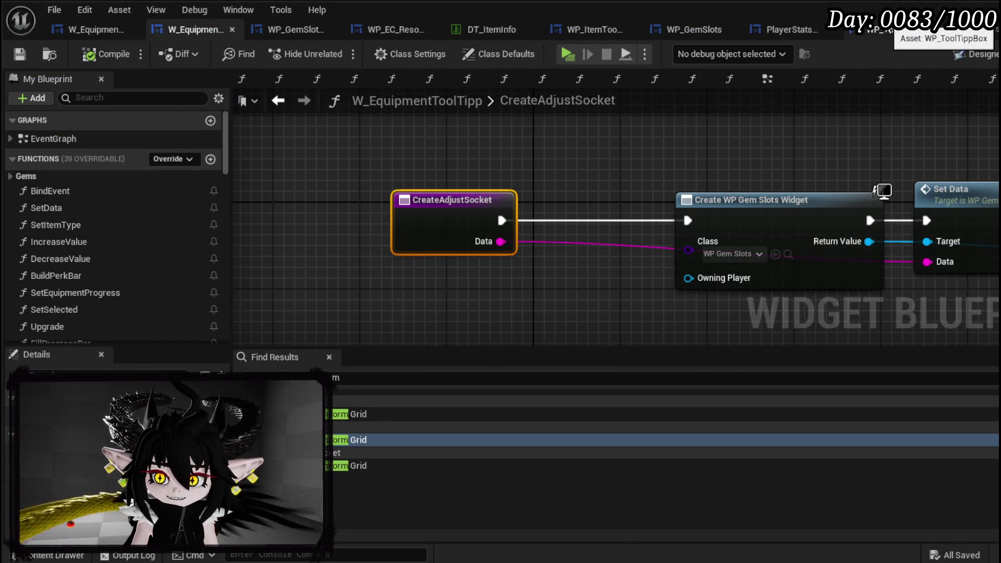
# Step: In the Designer, set GemSlotGrid's horizontal alignment to Left
pyautogui.click(966, 58)
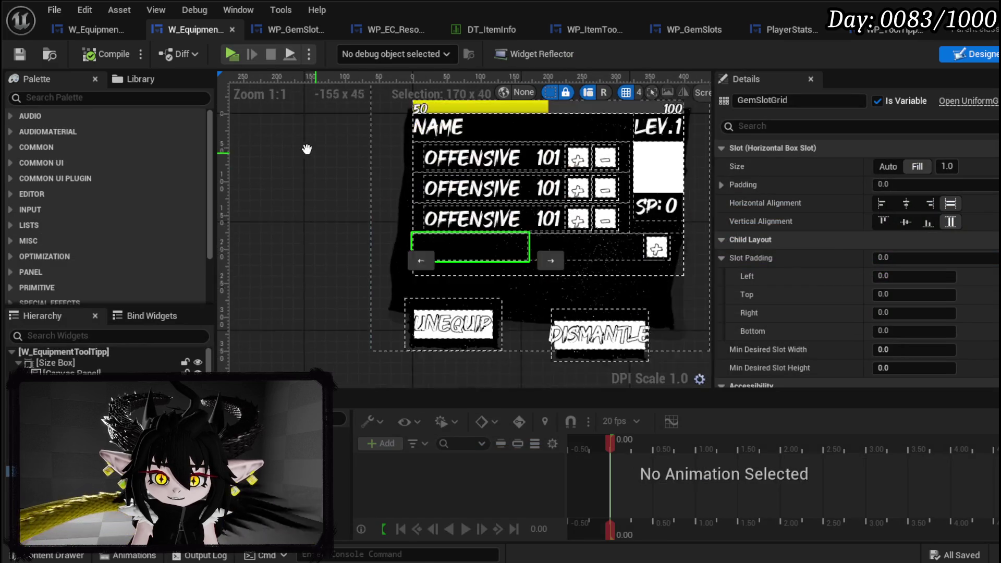
pyautogui.click(489, 227)
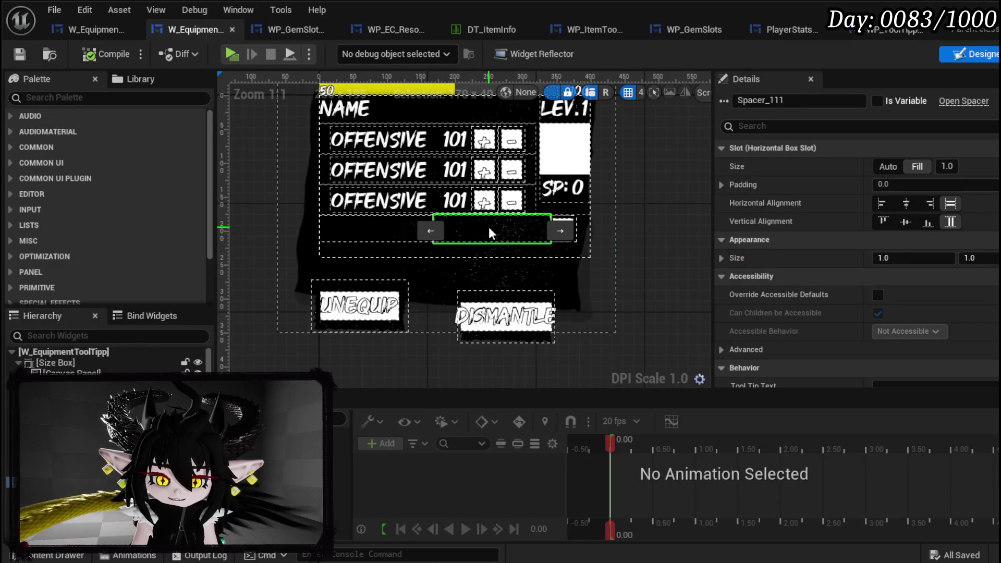
pyautogui.click(376, 230)
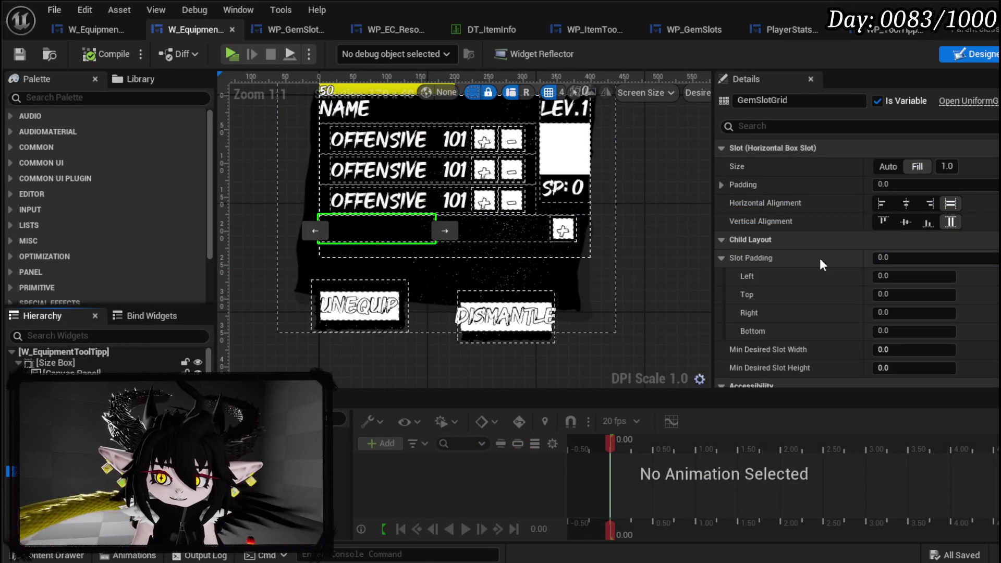
pyautogui.click(882, 203)
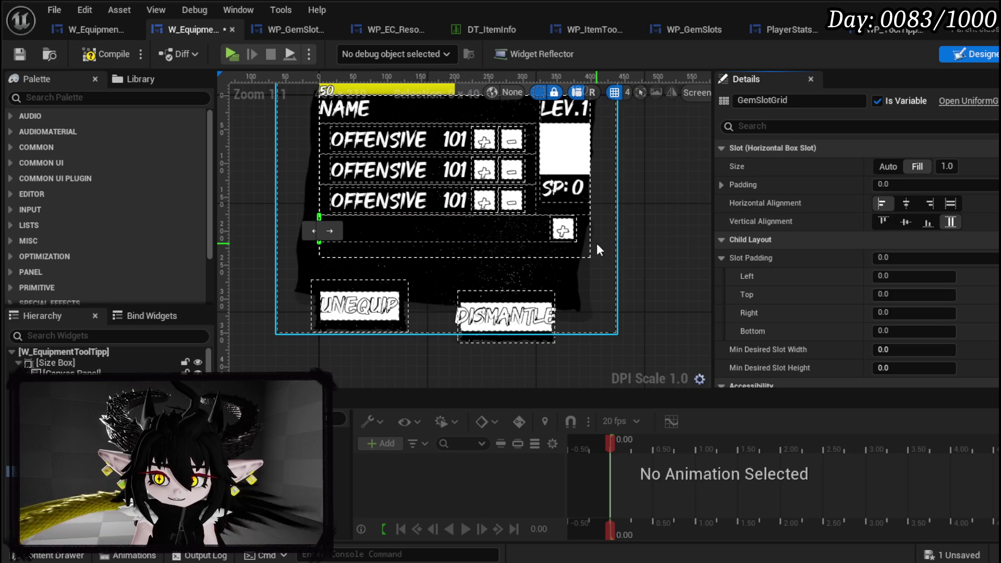
# Step: Delete Spacer_111 from the gem-slot row and select the add-gem button
pyautogui.click(495, 231)
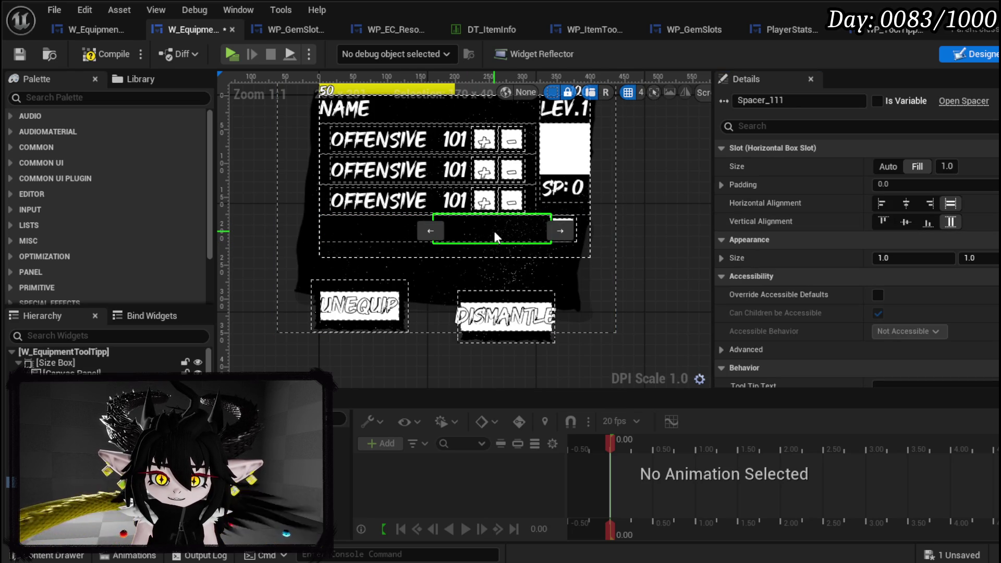
pyautogui.press('Delete')
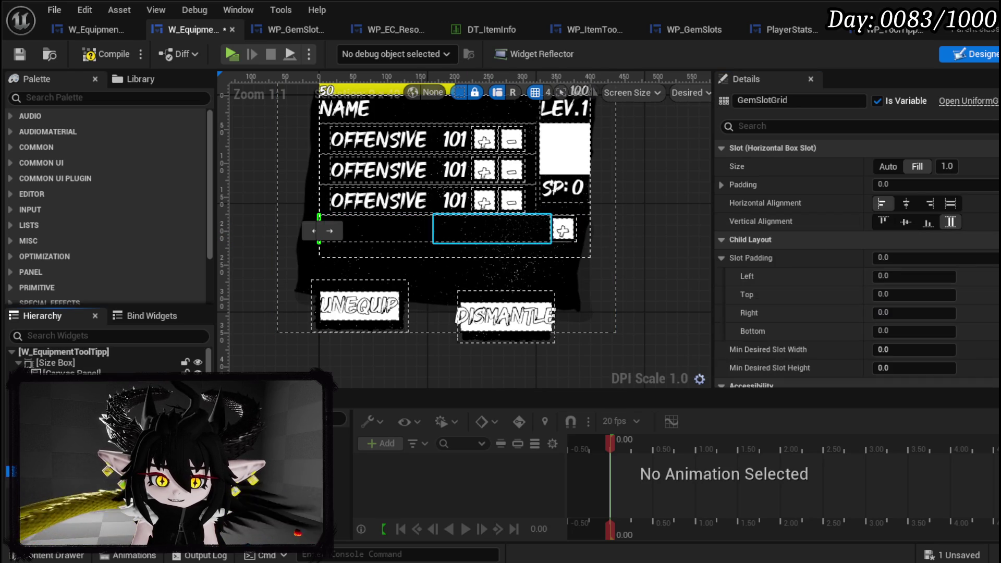
pyautogui.click(561, 228)
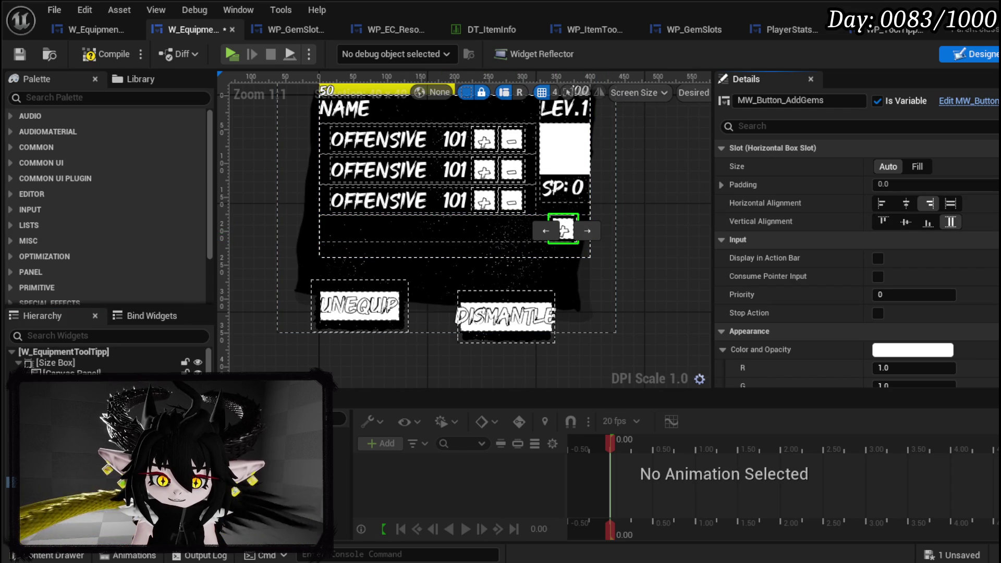
# Step: Select HorizontalBox_0 and reset its padding to 0
pyautogui.click(442, 237)
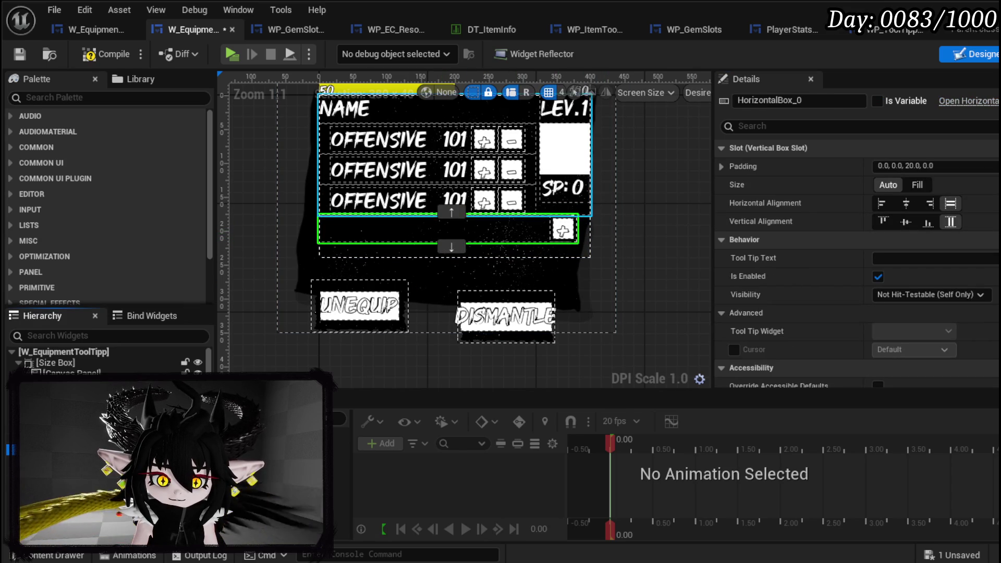
pyautogui.click(453, 206)
pyautogui.click(438, 230)
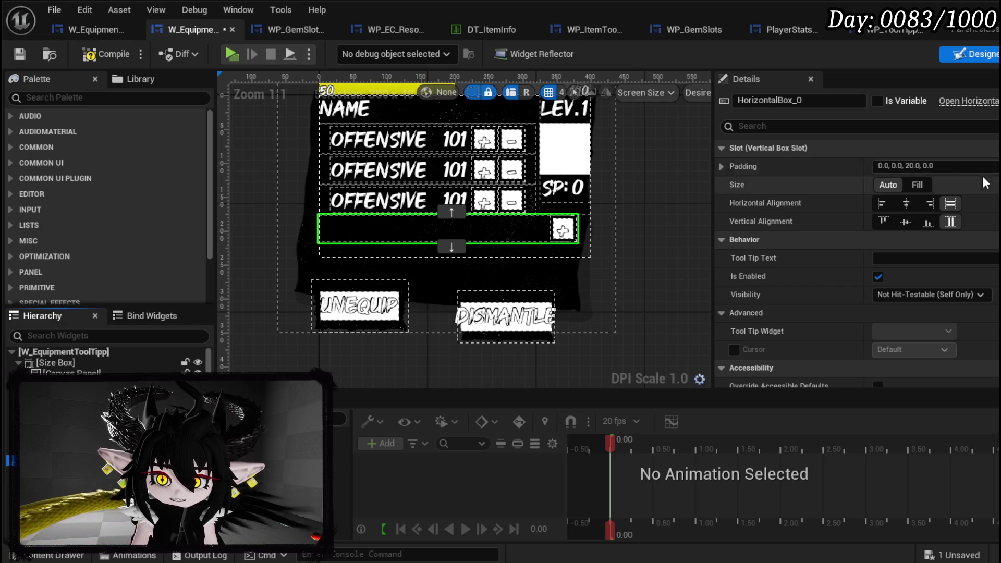
pyautogui.write('2')
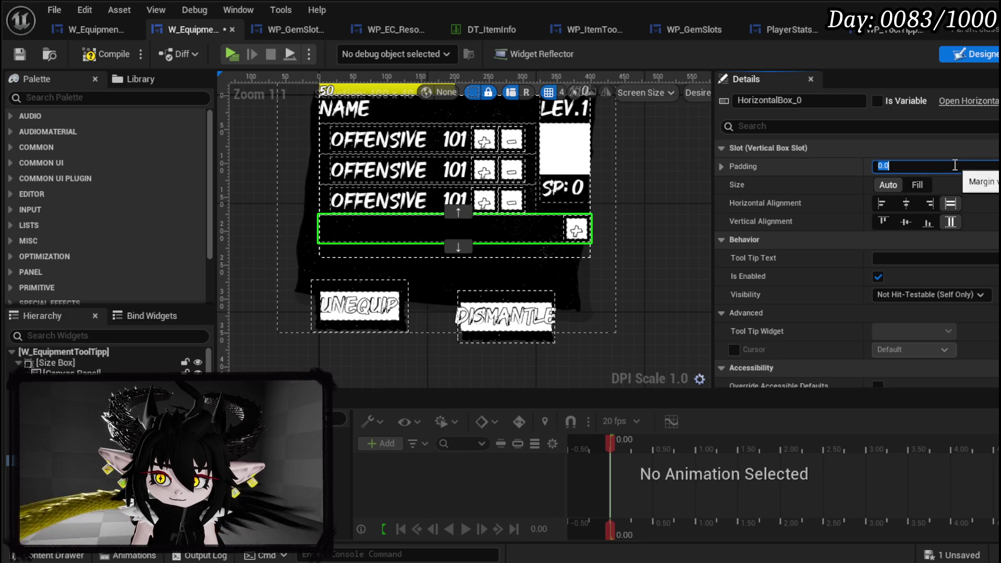
# Step: Save the tooltip widget and switch back to the L_DungeonCreationTest level editor
pyautogui.click(19, 58)
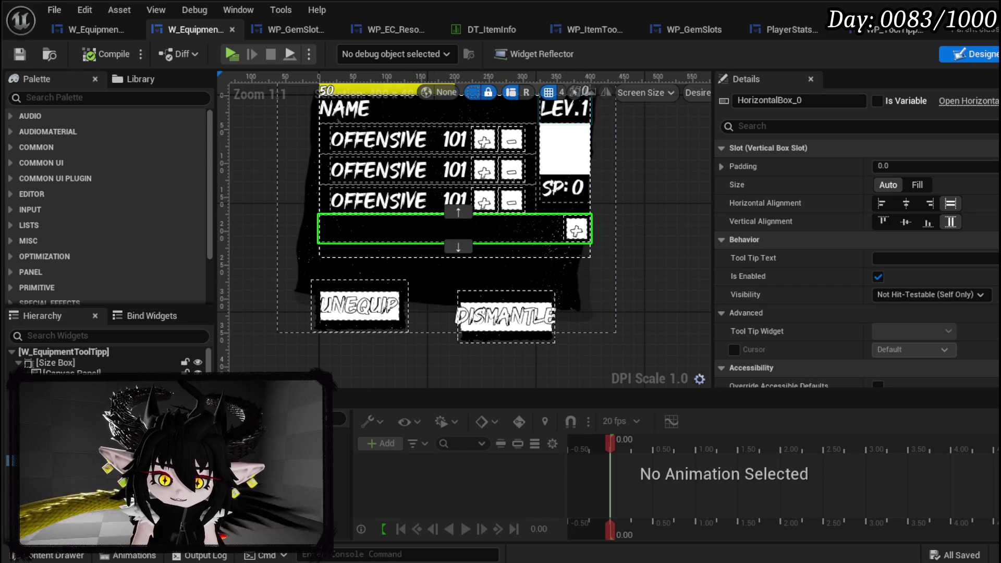
pyautogui.click(319, 229)
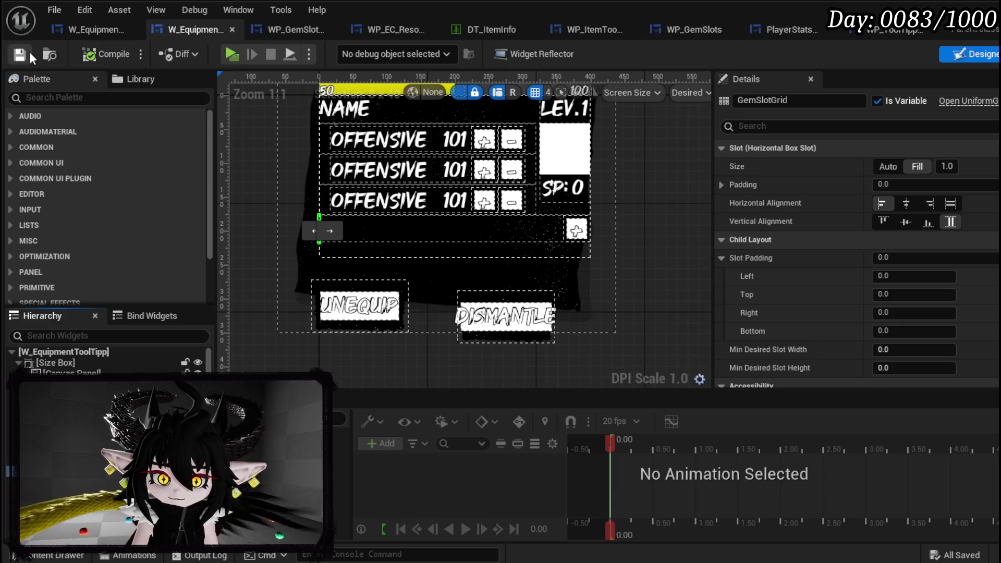
pyautogui.hotkey('alt', 'Tab')
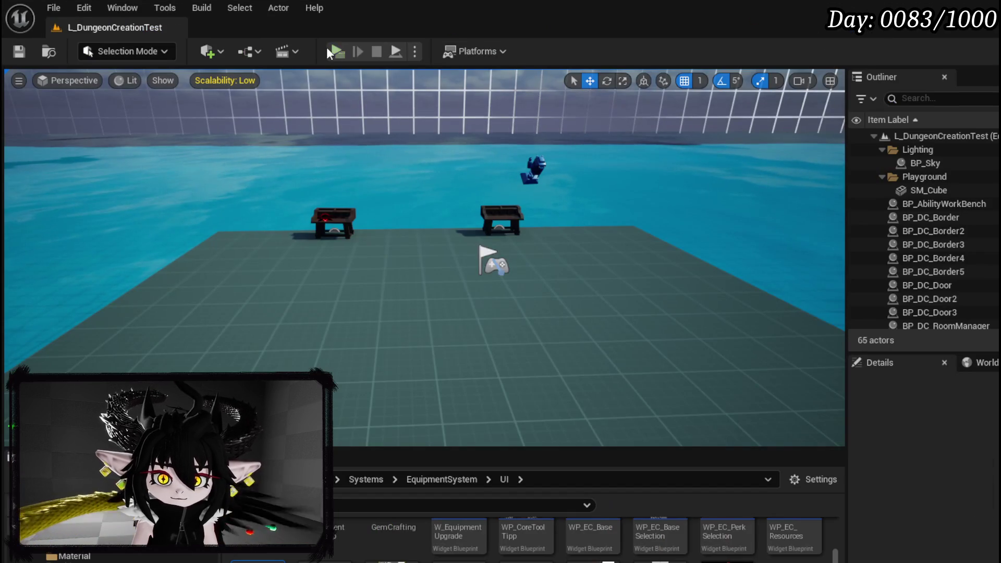
pyautogui.click(337, 51)
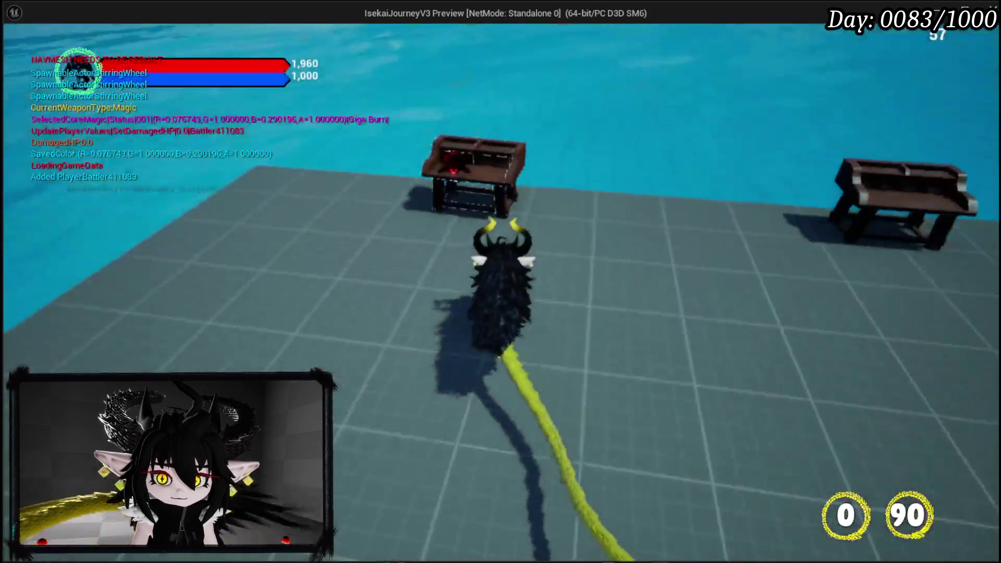
pyautogui.press('i')
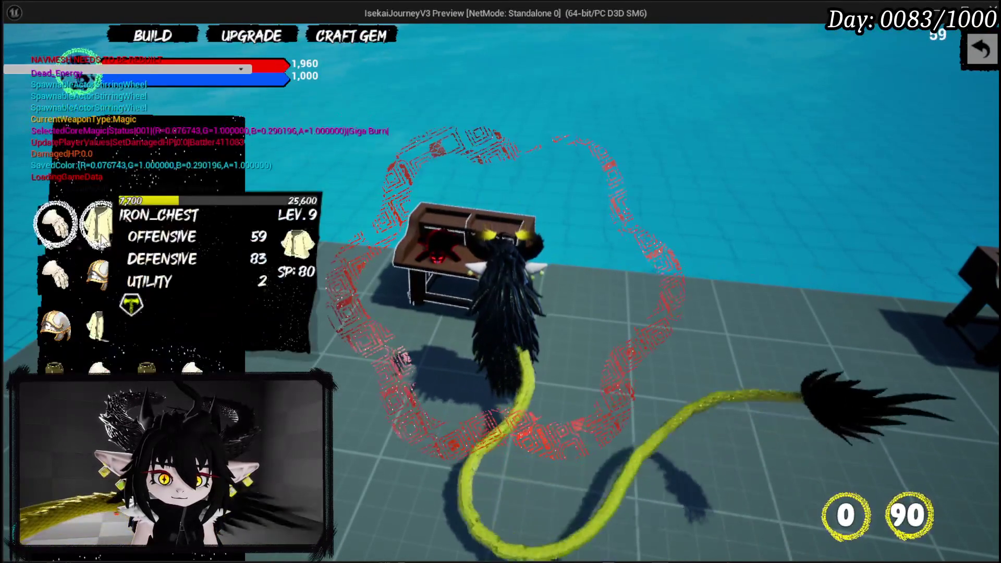
pyautogui.click(146, 237)
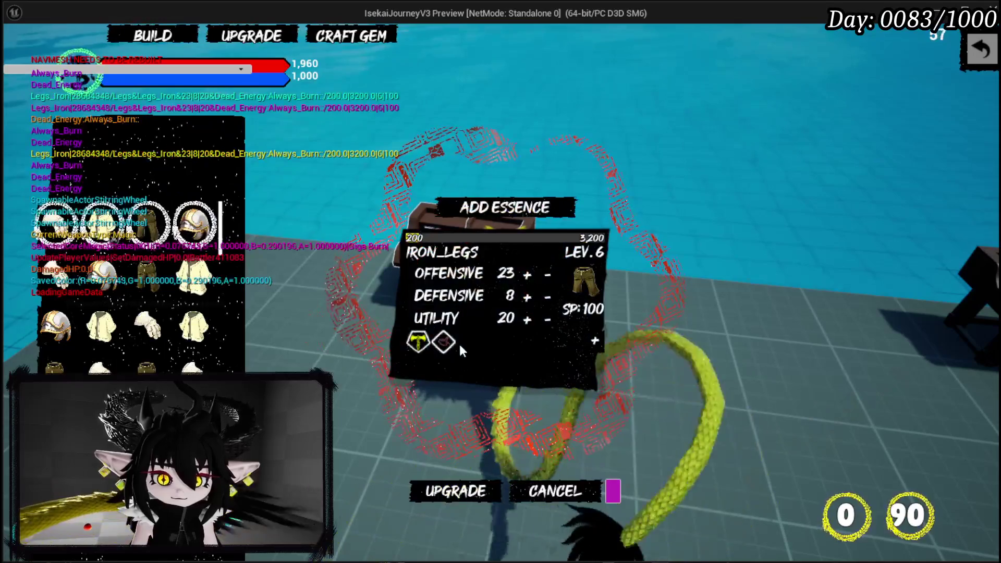
pyautogui.click(593, 344)
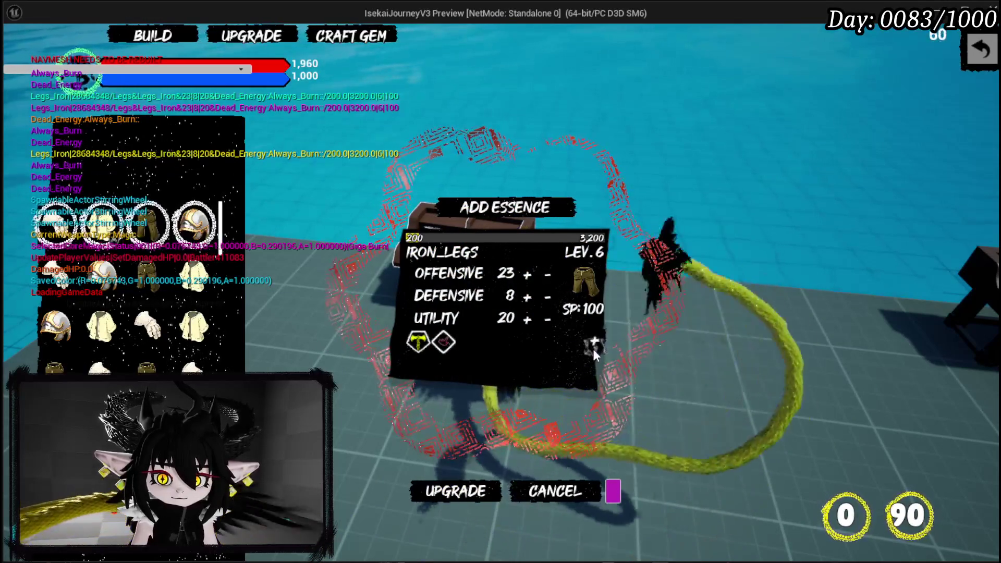
pyautogui.click(464, 428)
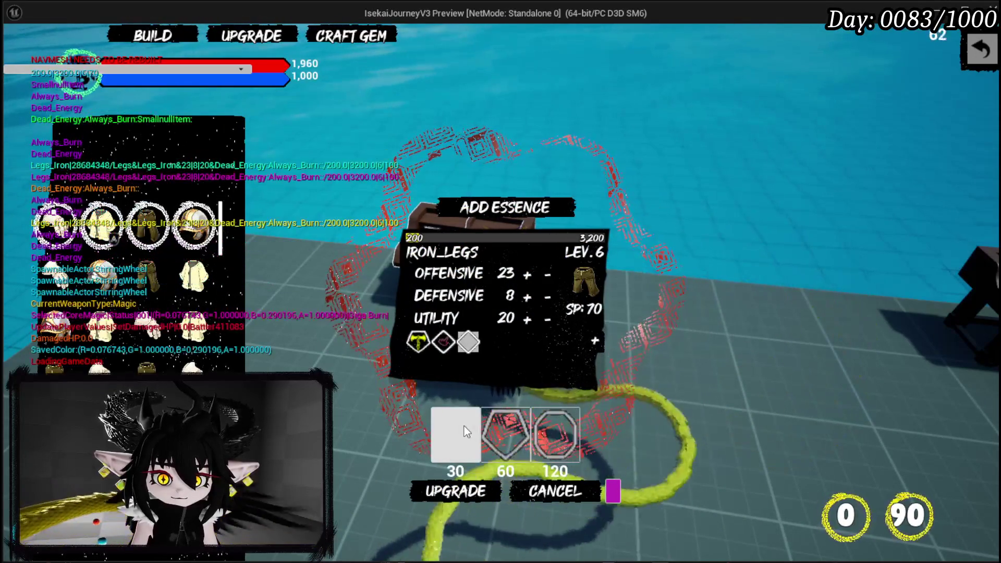
pyautogui.click(464, 427)
pyautogui.click(464, 428)
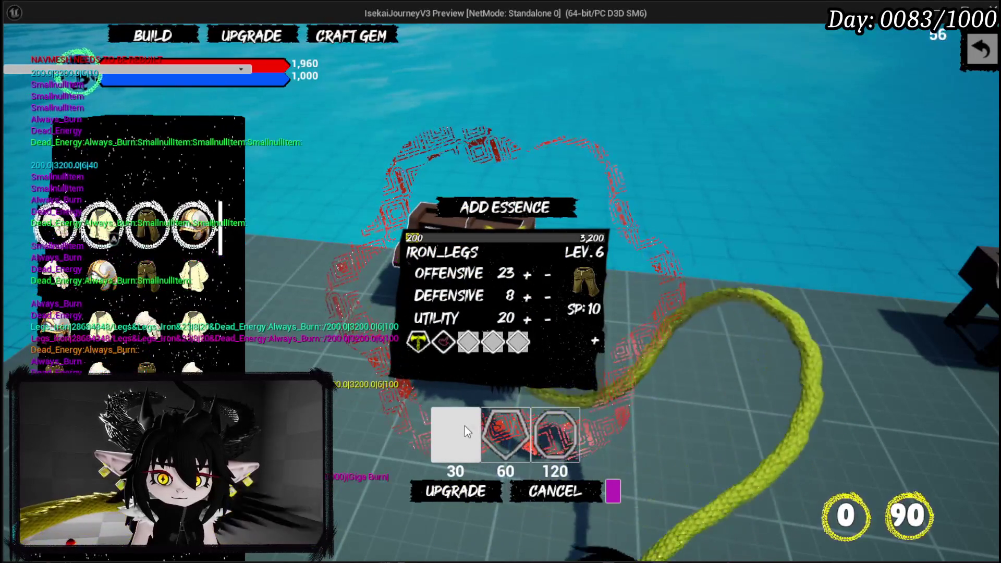
pyautogui.click(496, 210)
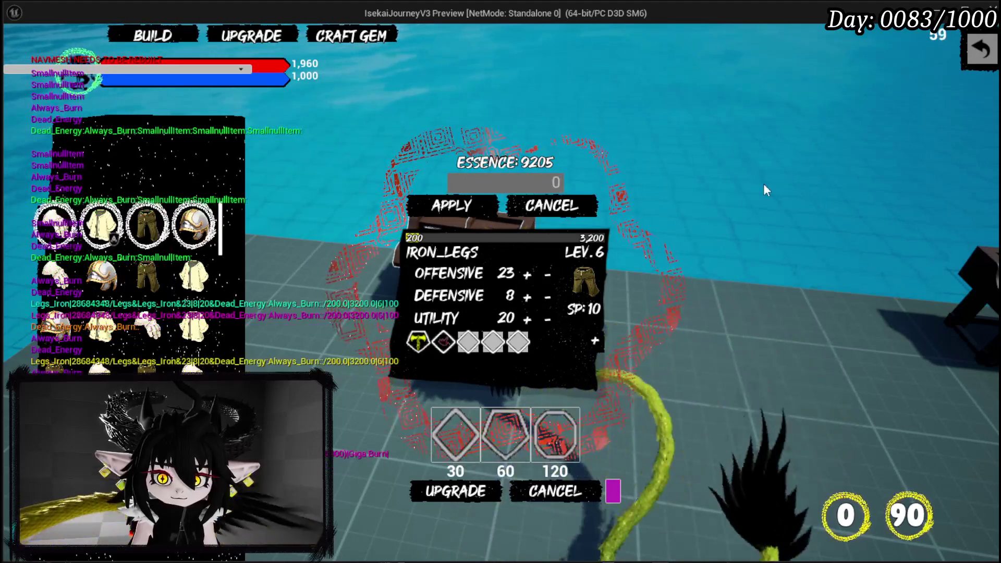
pyautogui.write('9205')
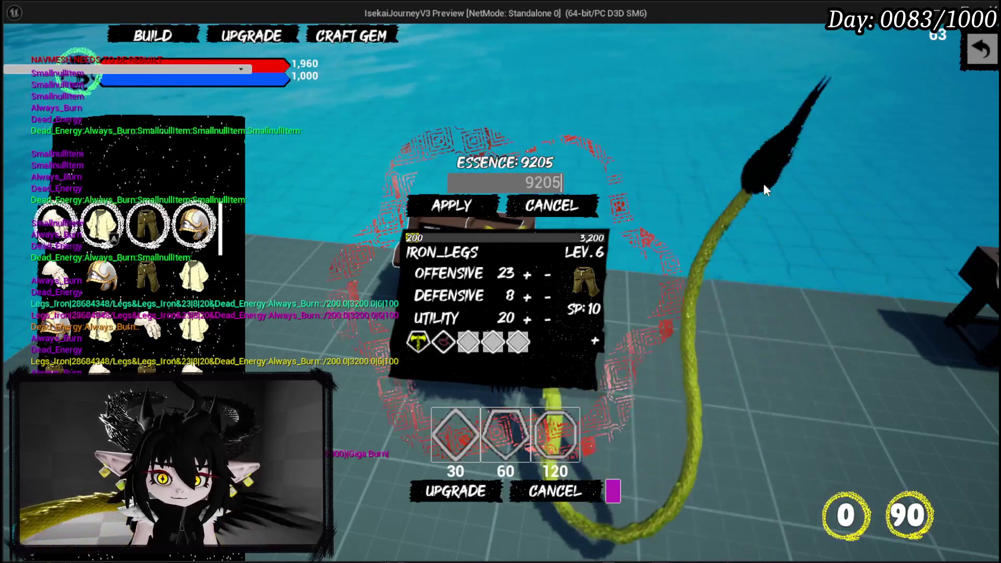
pyautogui.click(475, 213)
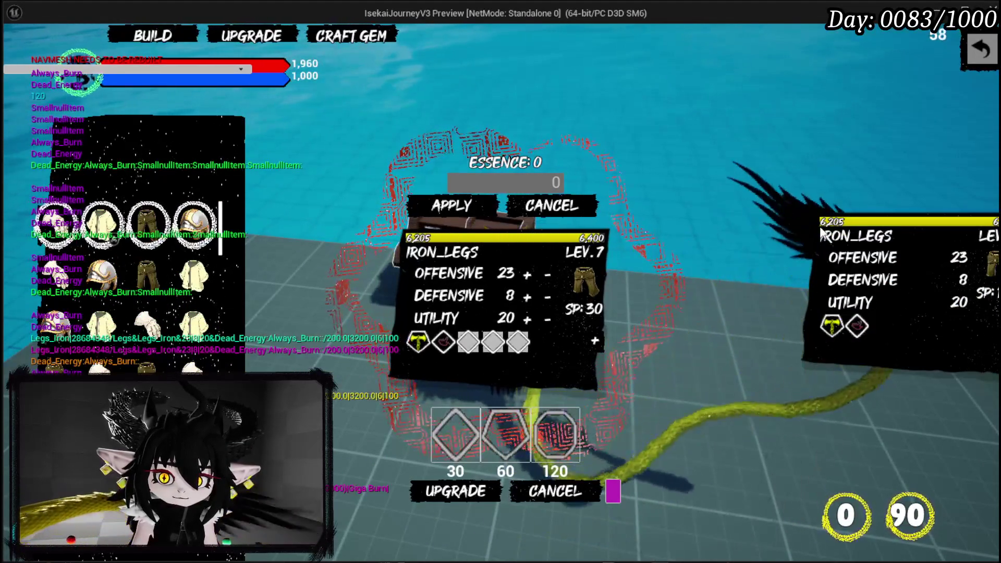
pyautogui.click(443, 442)
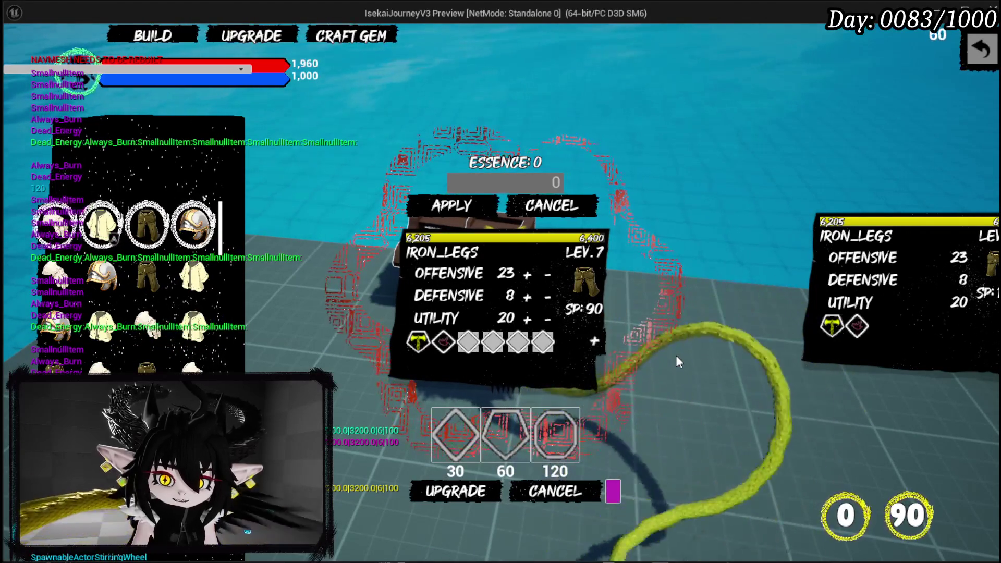
pyautogui.press('Escape')
pyautogui.hotkey('ctrl', 's')
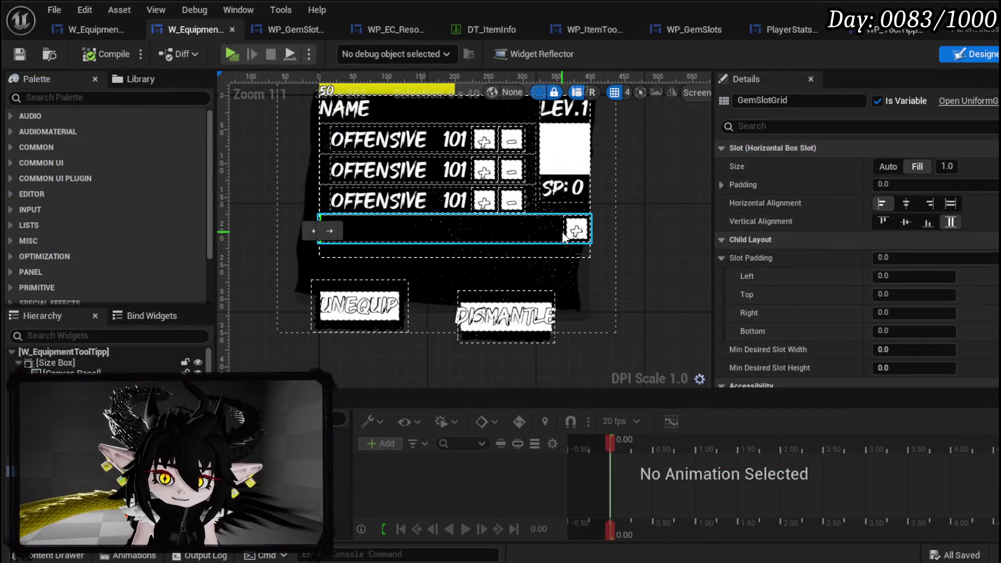
# Step: Set HorizontalBox_0's padding to 0, 0, 15, 0 and save the tooltip widget
pyautogui.click(538, 231)
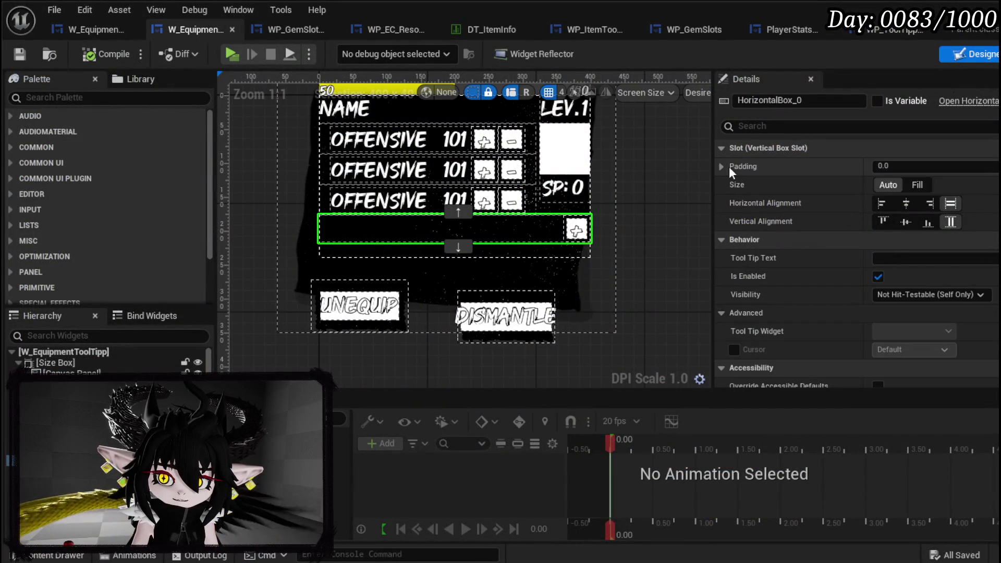
pyautogui.click(729, 167)
pyautogui.write('10')
pyautogui.press('Return')
pyautogui.write('15')
pyautogui.press('Return')
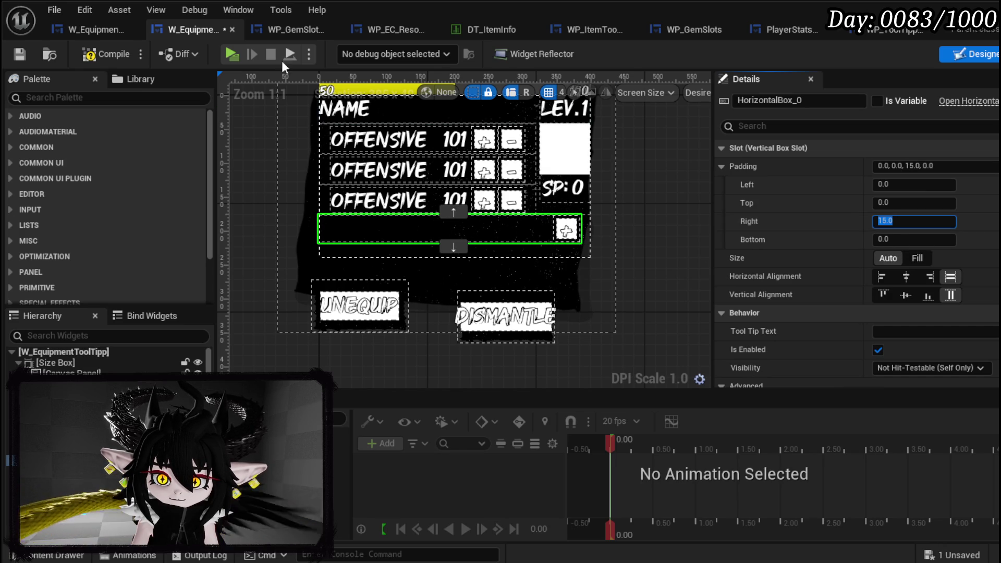
pyautogui.click(23, 55)
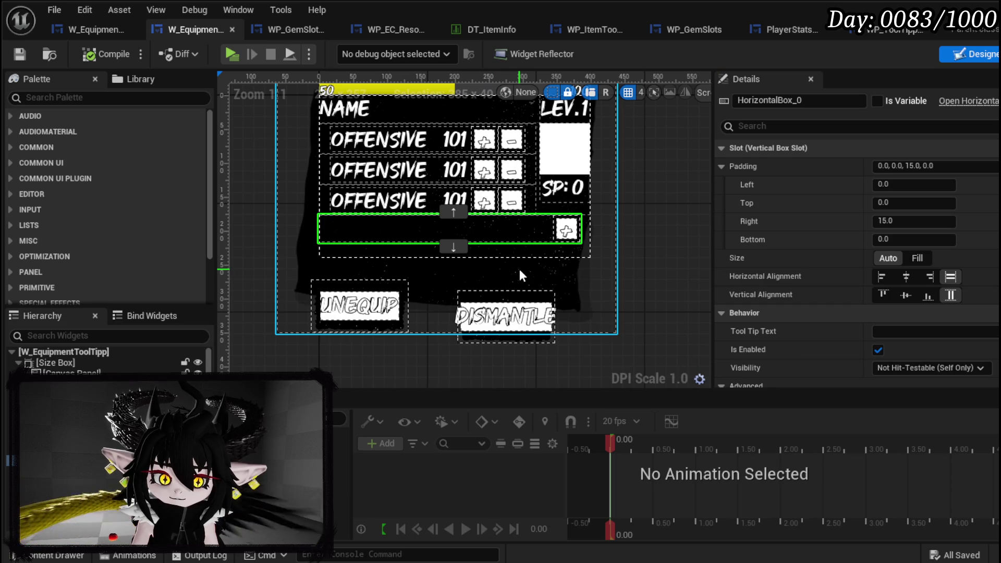
# Step: Open the CreateAdjustSocket graph and pan to the Scale Grid Box node
pyautogui.click(999, 54)
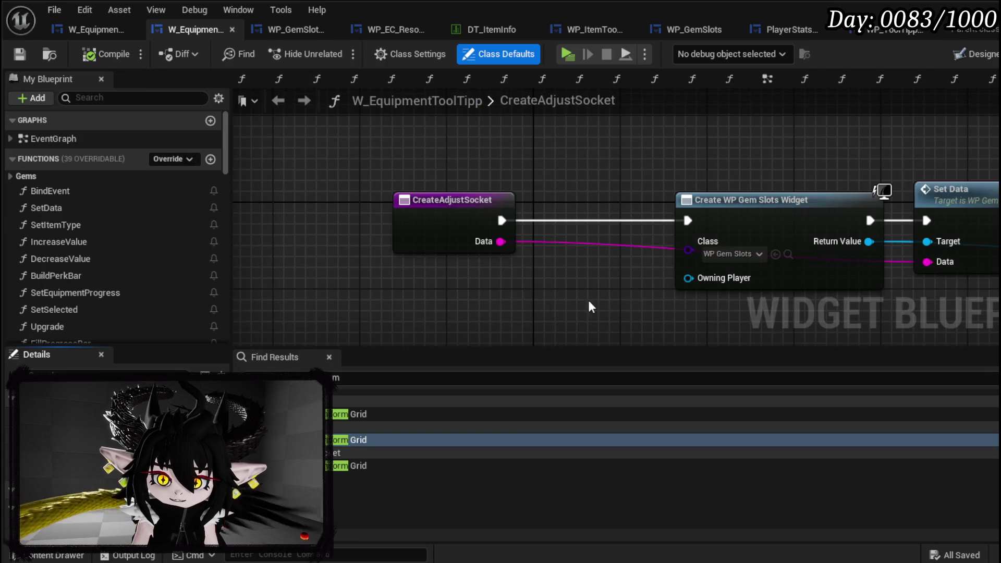
pyautogui.moveTo(696, 280)
pyautogui.mouseDown()
pyautogui.moveTo(532, 230)
pyautogui.moveTo(553, 233)
pyautogui.mouseUp()
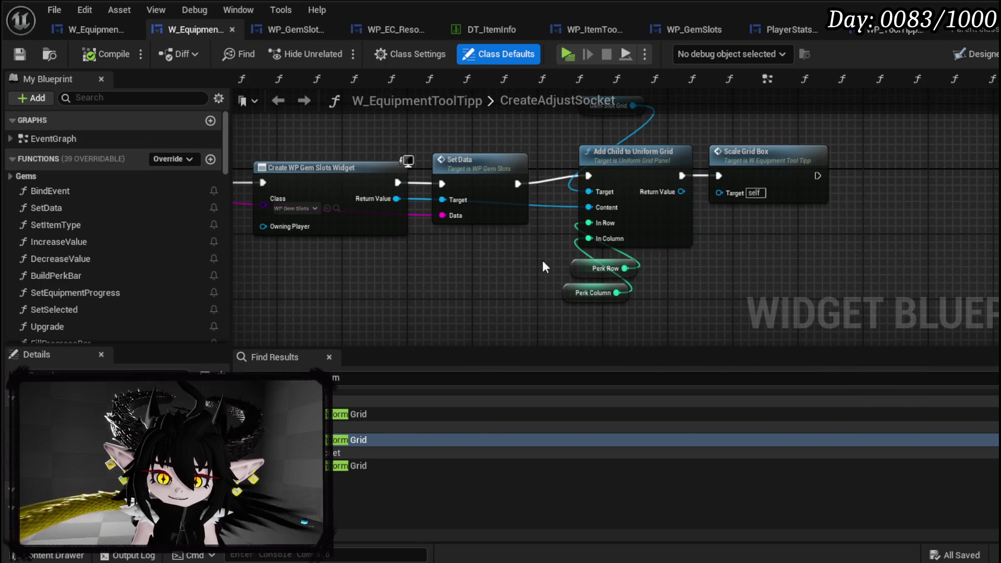
pyautogui.click(408, 288)
pyautogui.moveTo(407, 288)
pyautogui.mouseDown()
pyautogui.moveTo(329, 298)
pyautogui.moveTo(402, 293)
pyautogui.mouseUp()
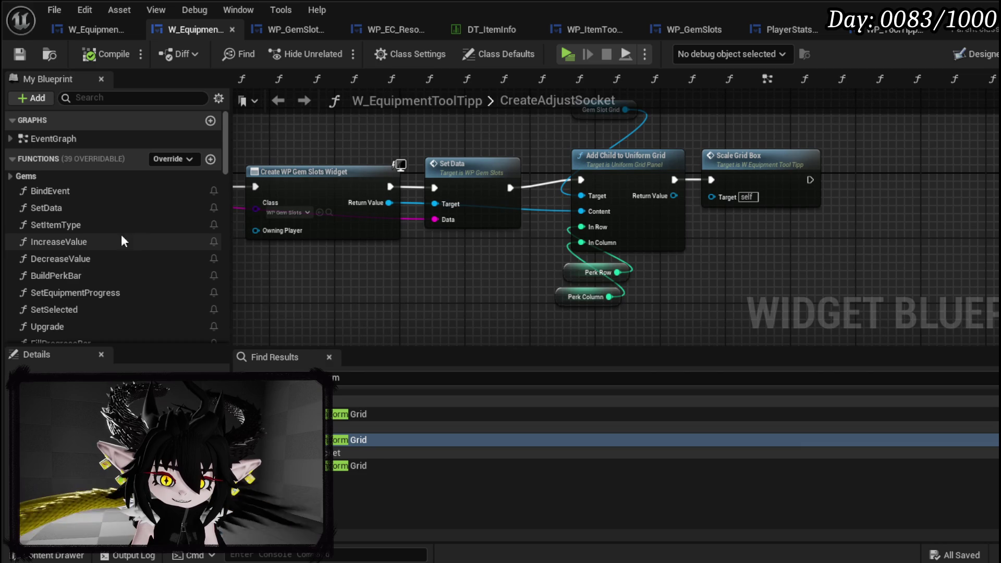
pyautogui.moveTo(573, 164)
pyautogui.mouseDown()
pyautogui.moveTo(461, 216)
pyautogui.moveTo(577, 205)
pyautogui.mouseUp()
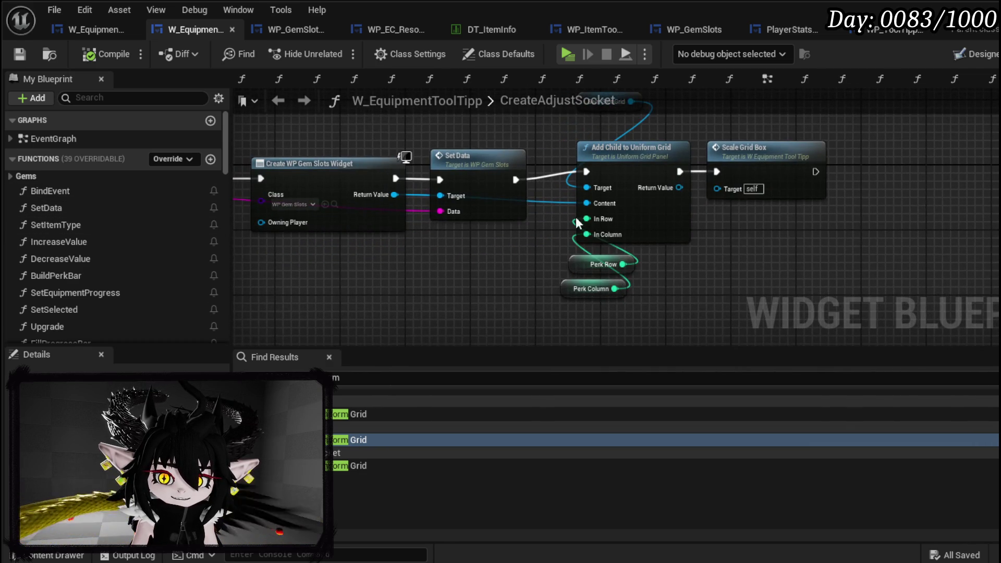
# Step: In ScaleGridBox, change the Perk Column column limit from 6 to 4
pyautogui.doubleClick(740, 154)
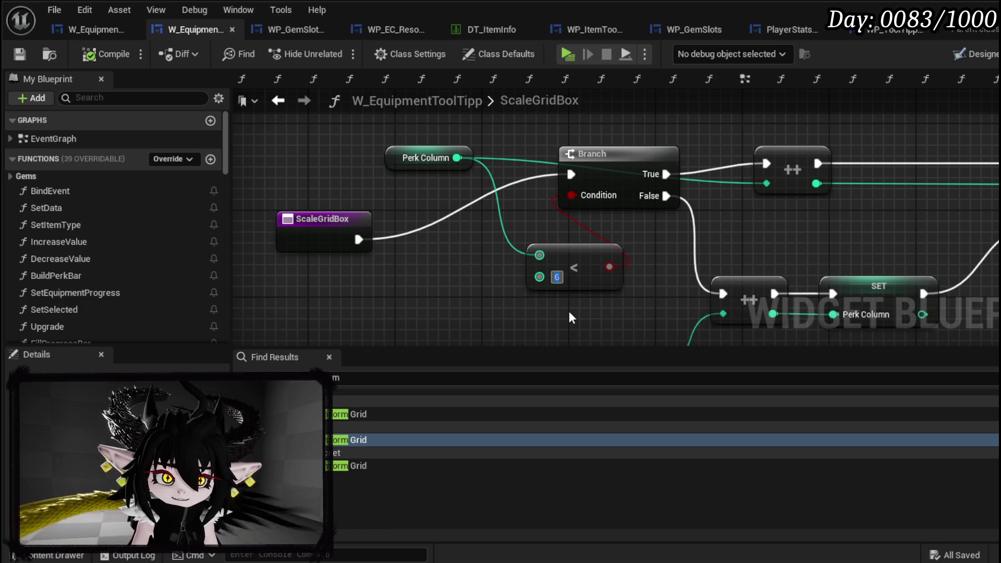
pyautogui.write('4')
pyautogui.press('Return')
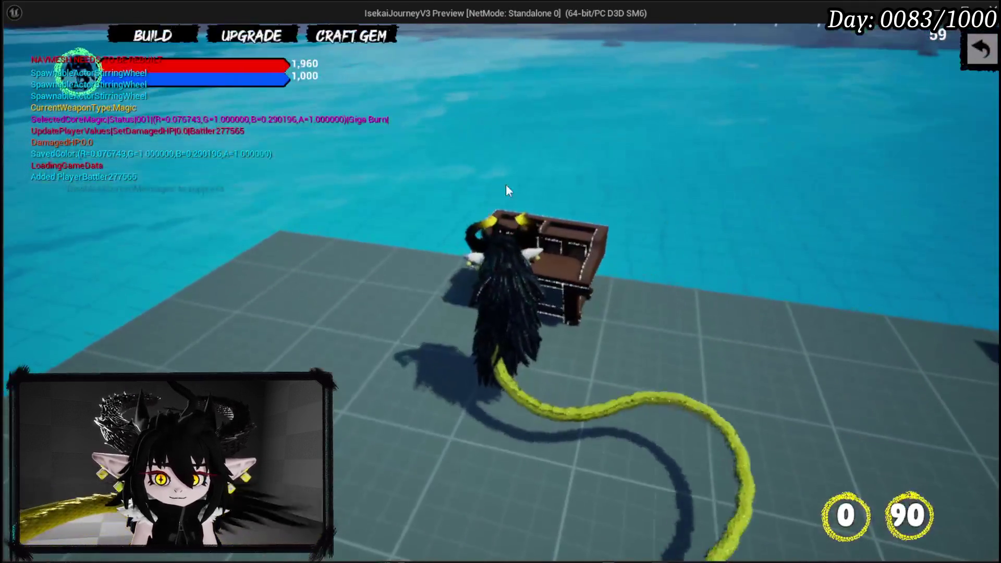
# Step: Open the IRON_LEGS upgrade and add third, fourth and fifth gem sockets
pyautogui.press('e')
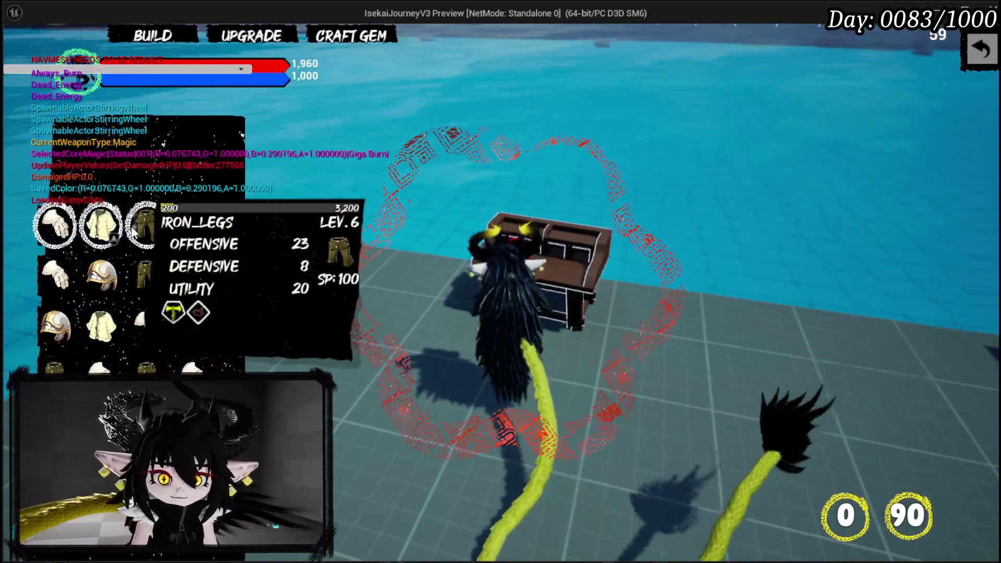
pyautogui.click(599, 342)
pyautogui.click(443, 430)
pyautogui.click(442, 427)
pyautogui.click(443, 426)
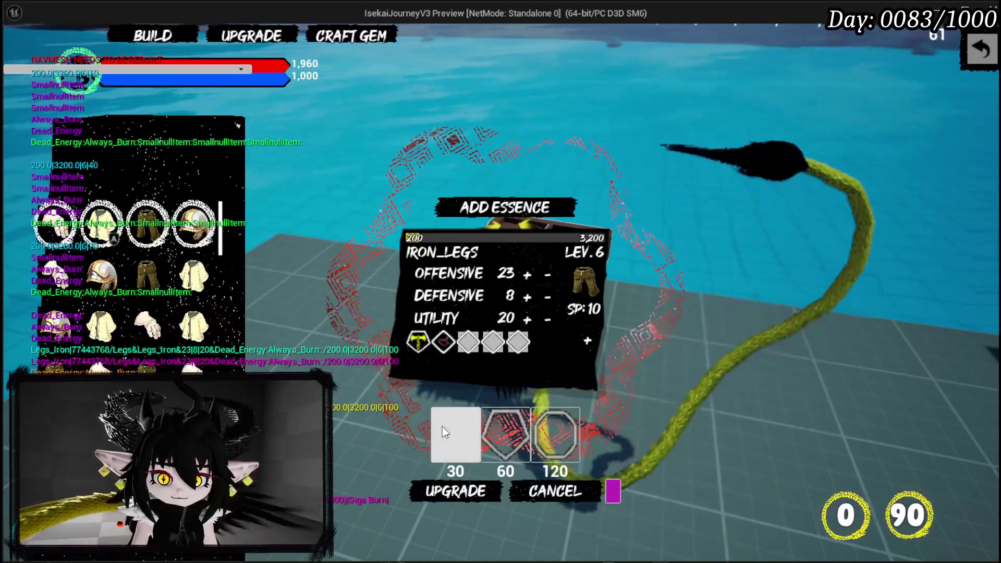
# Step: Apply 77777 essence to level IRON_LEGS up to level 7
pyautogui.click(495, 206)
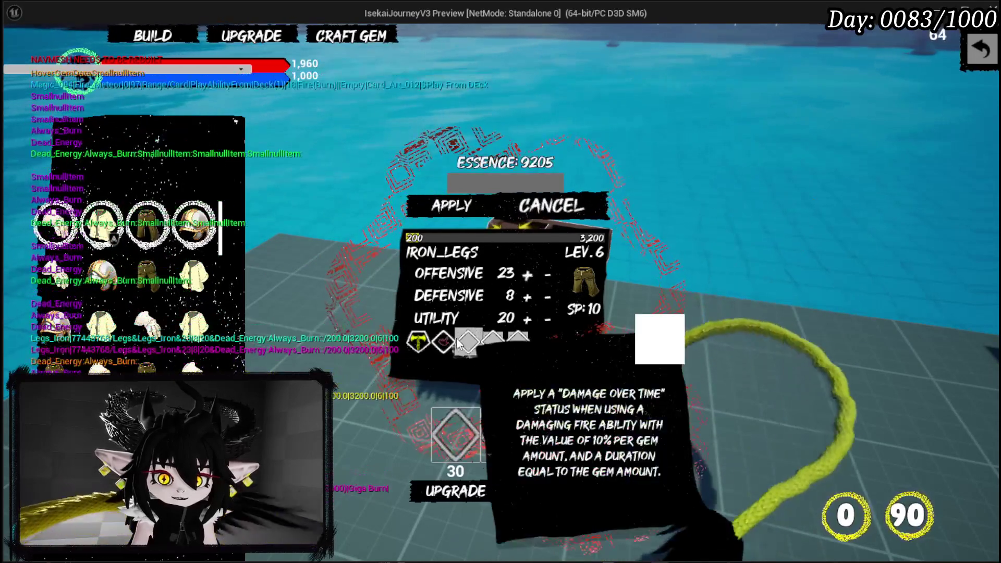
pyautogui.click(497, 180)
pyautogui.write('7')
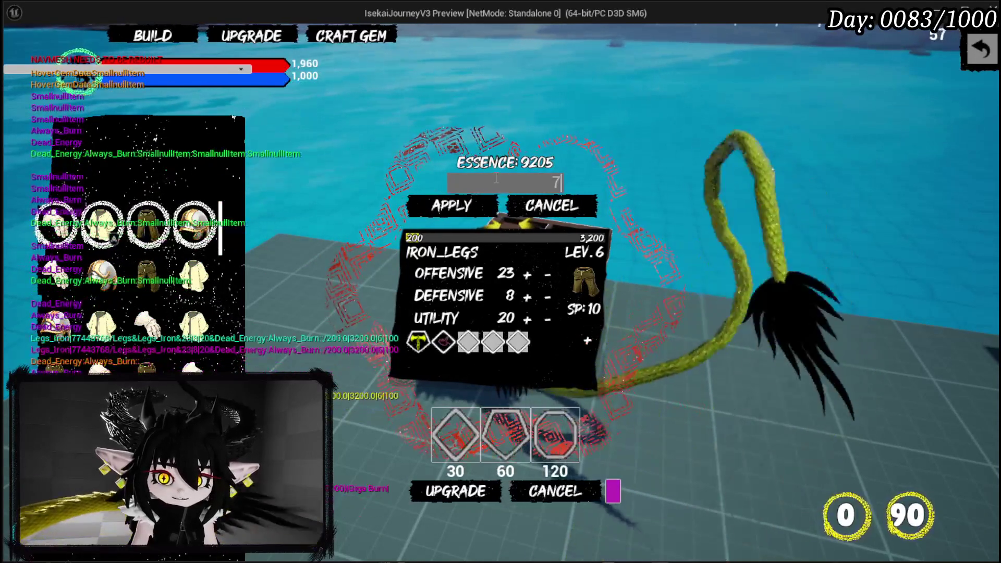
pyautogui.write('7777')
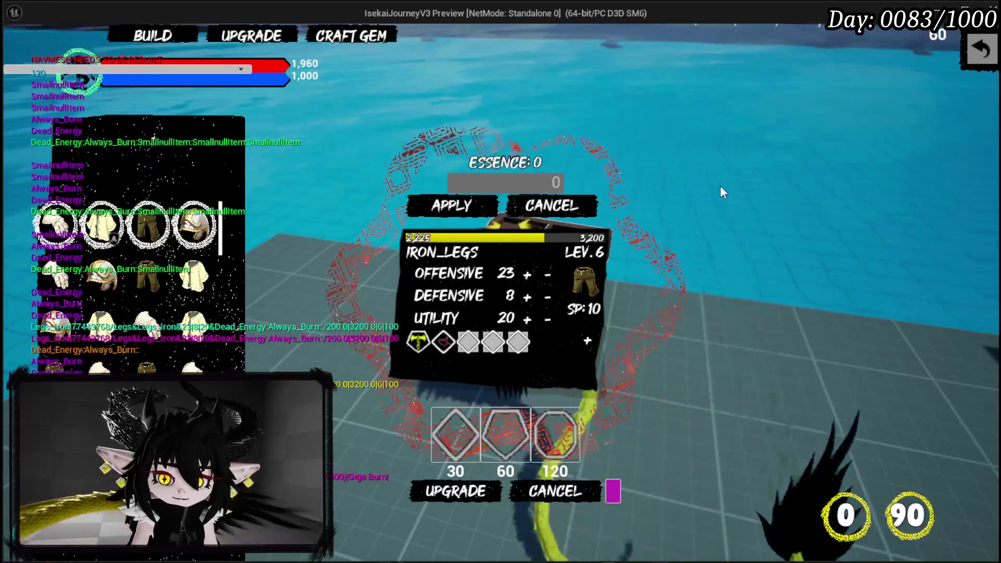
pyautogui.click(721, 186)
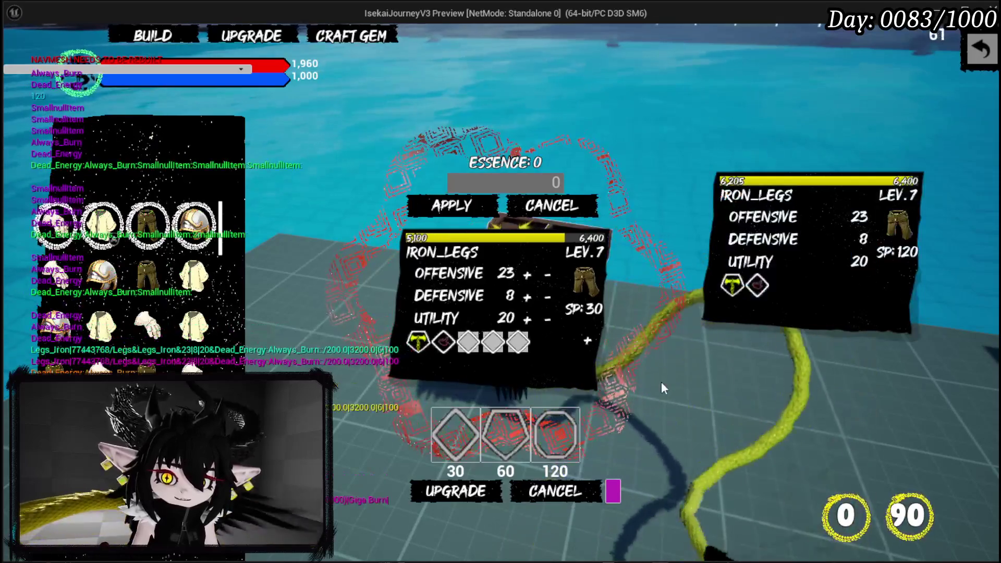
# Step: Add a sixth gem socket, confirm it wraps to a second row, then stop playing
pyautogui.click(436, 431)
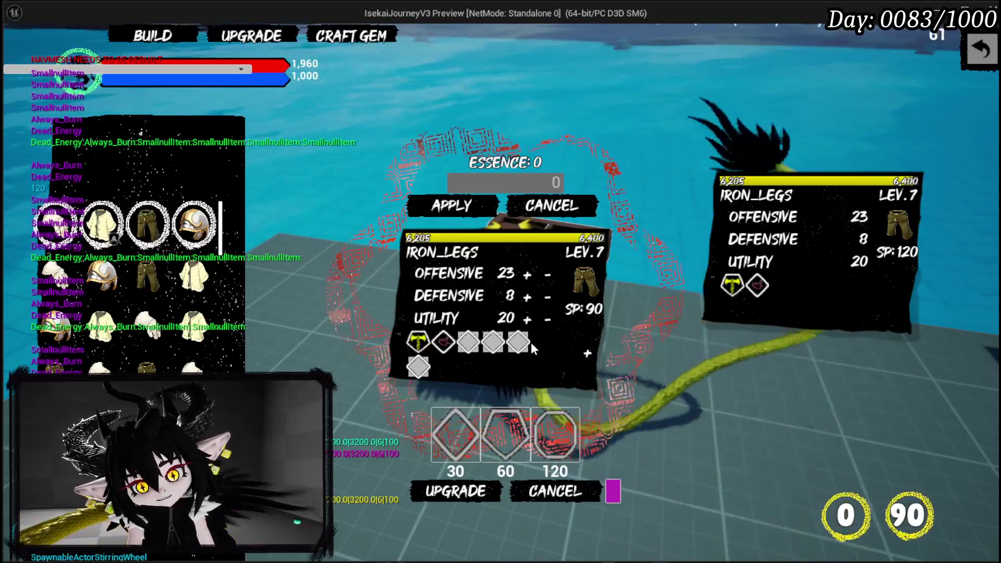
pyautogui.moveTo(484, 344)
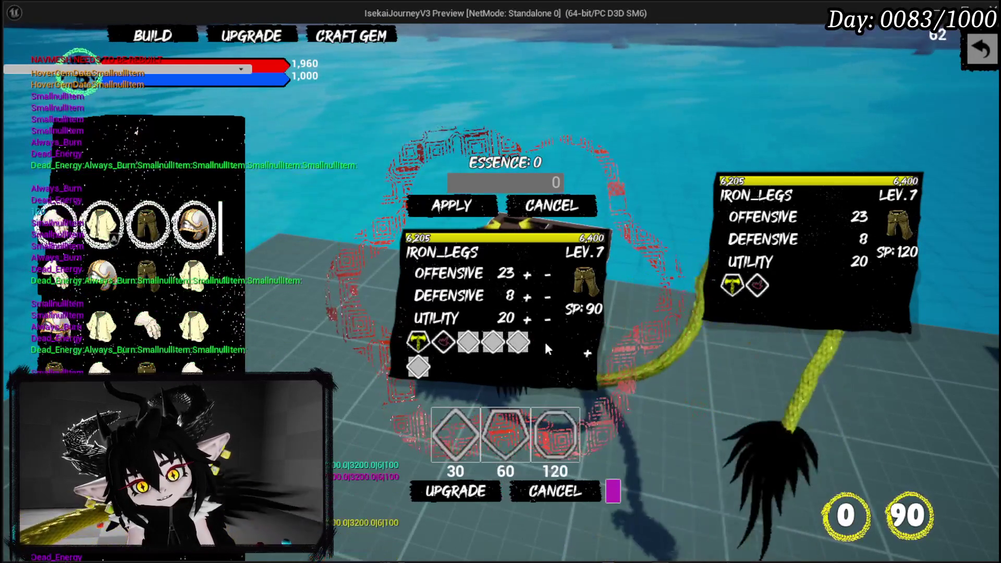
pyautogui.press('Escape')
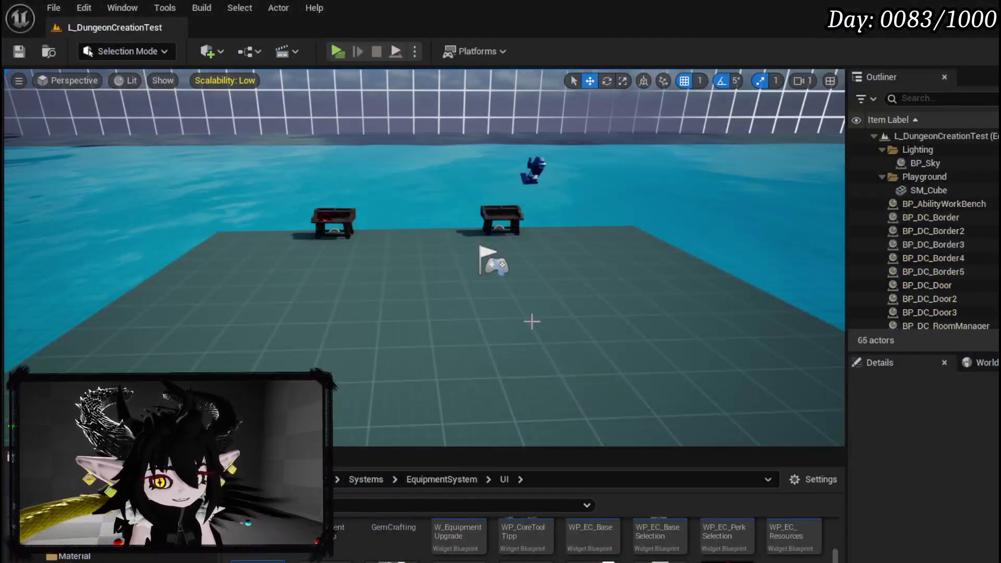
# Step: Raise the ScaleGridBox Perk Column limit on the < node from 4 to 7, then compile and save
pyautogui.hotkey('ctrl', 's')
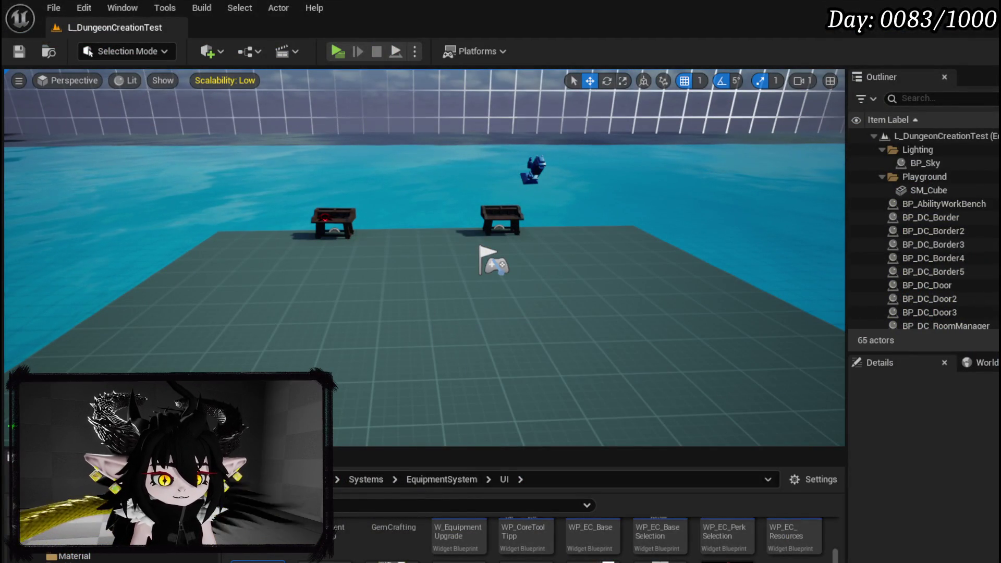
pyautogui.hotkey('alt', 'Tab')
pyautogui.moveTo(759, 239)
pyautogui.mouseDown()
pyautogui.moveTo(284, 233)
pyautogui.moveTo(785, 223)
pyautogui.mouseUp()
pyautogui.click(441, 246)
pyautogui.write('14')
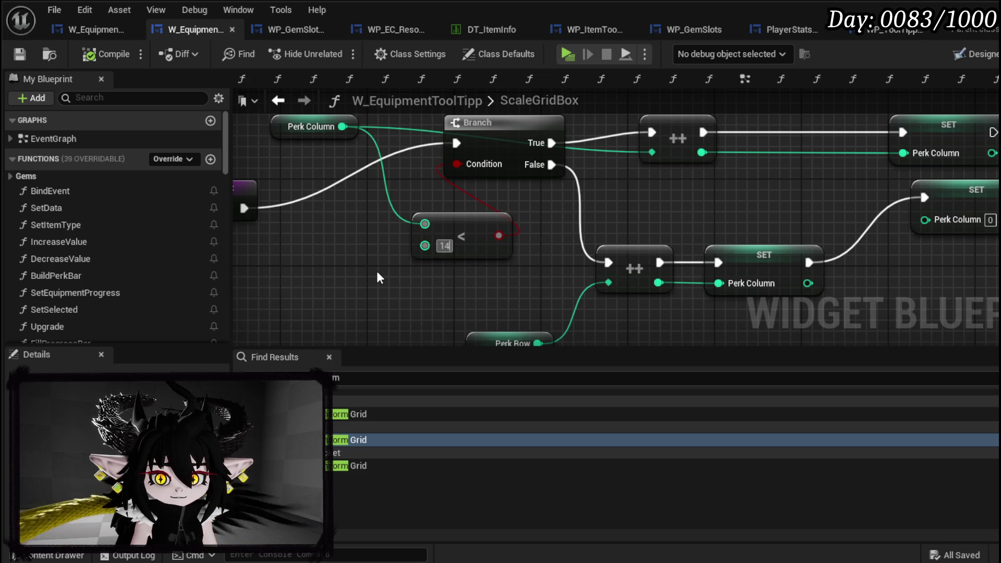
pyautogui.press('BackSpace')
pyautogui.press('BackSpace')
pyautogui.write('7')
pyautogui.press('Return')
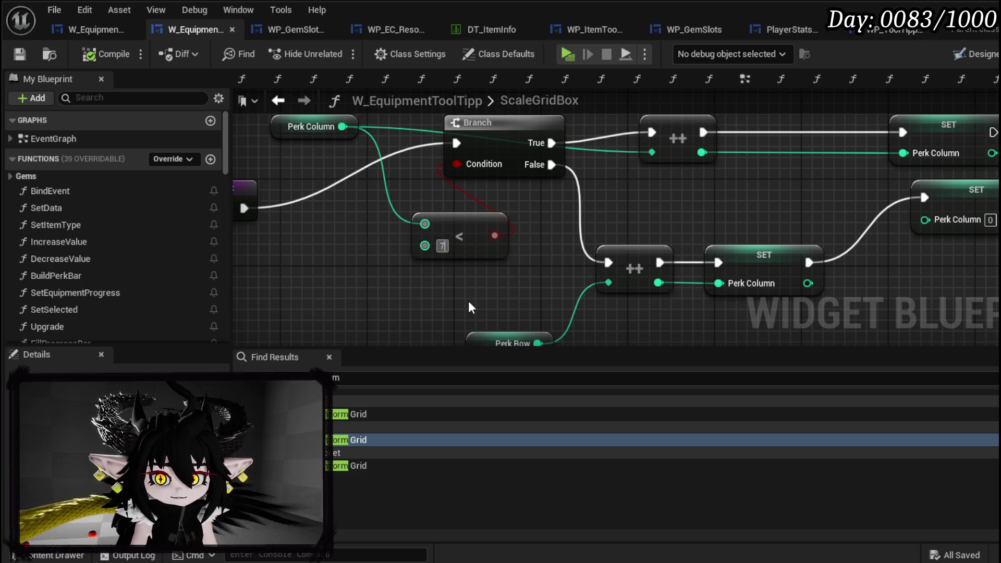
pyautogui.click(102, 60)
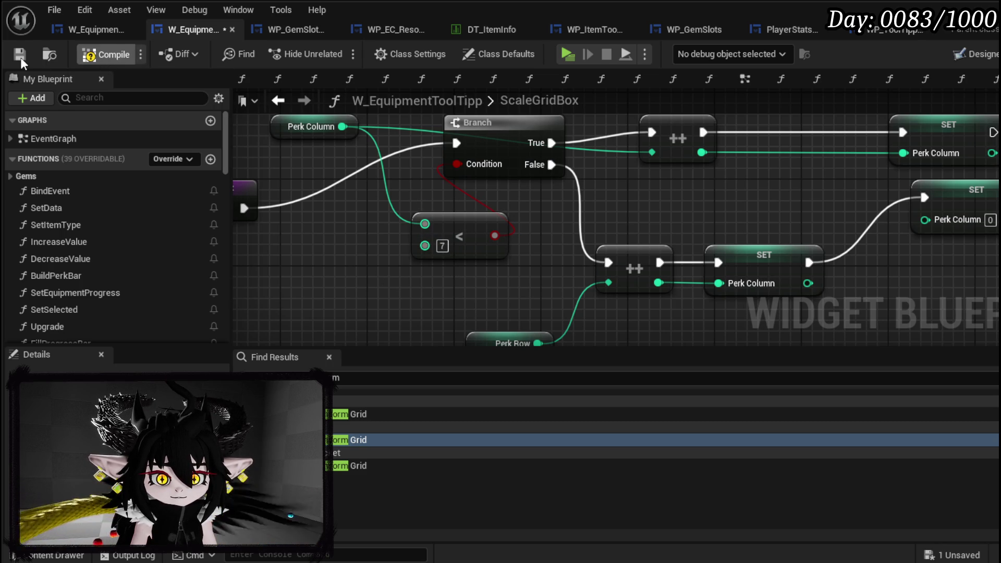
pyautogui.click(20, 55)
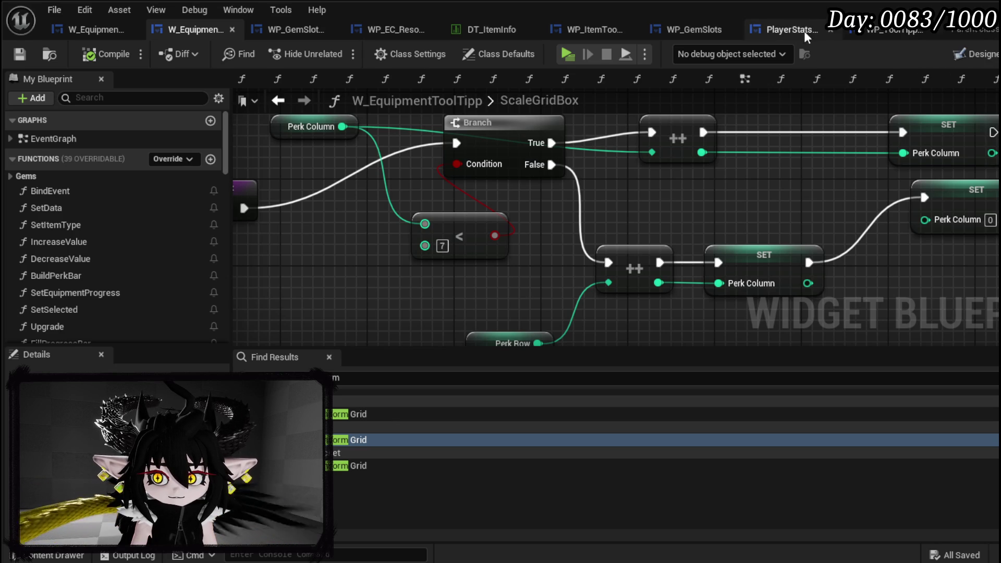
# Step: Review the WP_GemSlots, WP_ItemToolTipp_Base and WP_EC_ResourceSelection widget graphs
pyautogui.click(712, 30)
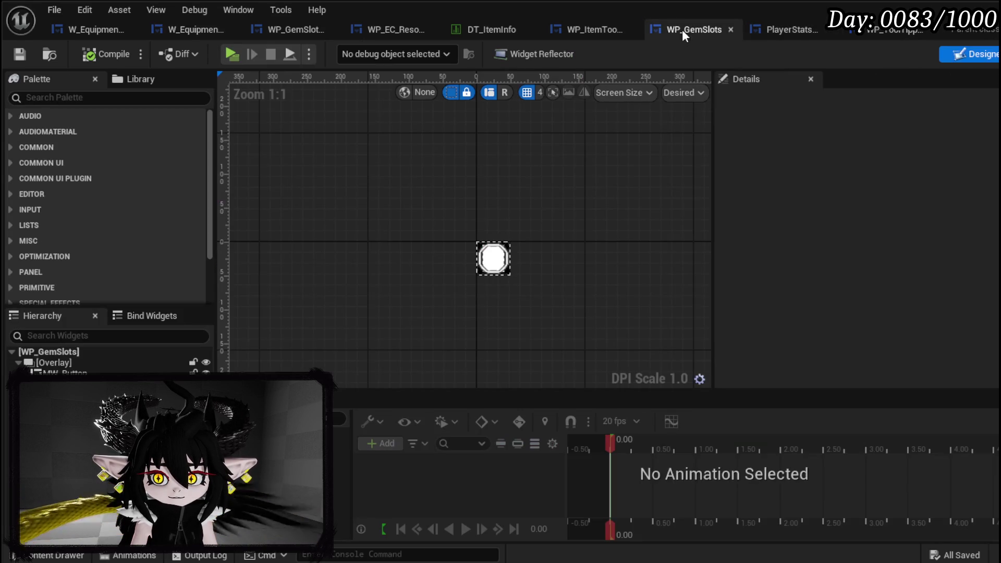
pyautogui.click(596, 30)
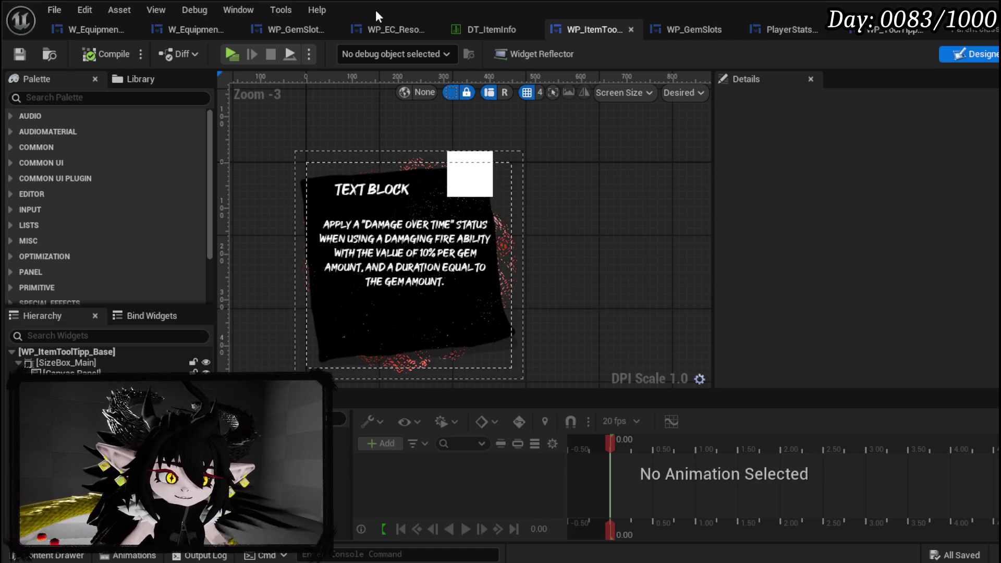
pyautogui.click(393, 27)
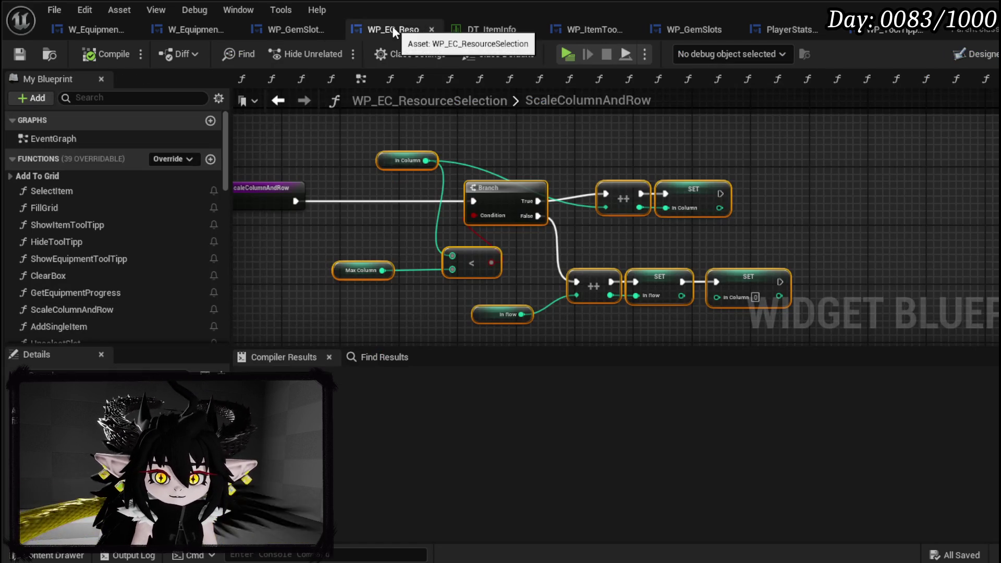
pyautogui.click(260, 26)
# Step: Move on to the W_EquipmentUpgrade AddGemSlot graph to show its socket-adding nodes
pyautogui.click(197, 28)
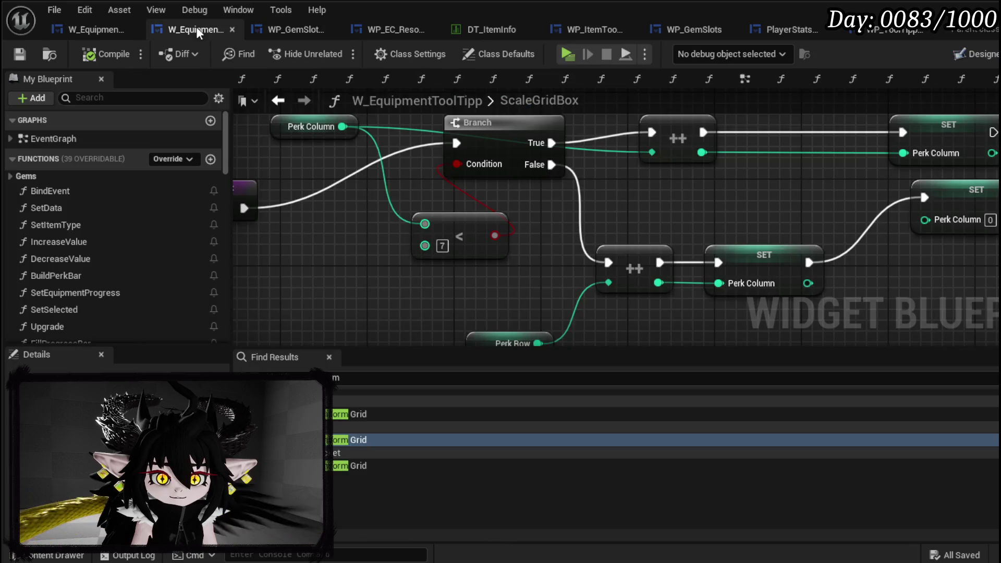
pyautogui.click(98, 30)
pyautogui.moveTo(563, 209)
pyautogui.mouseDown()
pyautogui.moveTo(313, 250)
pyautogui.moveTo(901, 235)
pyautogui.moveTo(821, 311)
pyautogui.moveTo(829, 295)
pyautogui.moveTo(639, 250)
pyautogui.moveTo(673, 244)
pyautogui.moveTo(593, 241)
pyautogui.moveTo(583, 275)
pyautogui.moveTo(469, 266)
pyautogui.moveTo(594, 275)
pyautogui.moveTo(599, 297)
pyautogui.mouseUp()
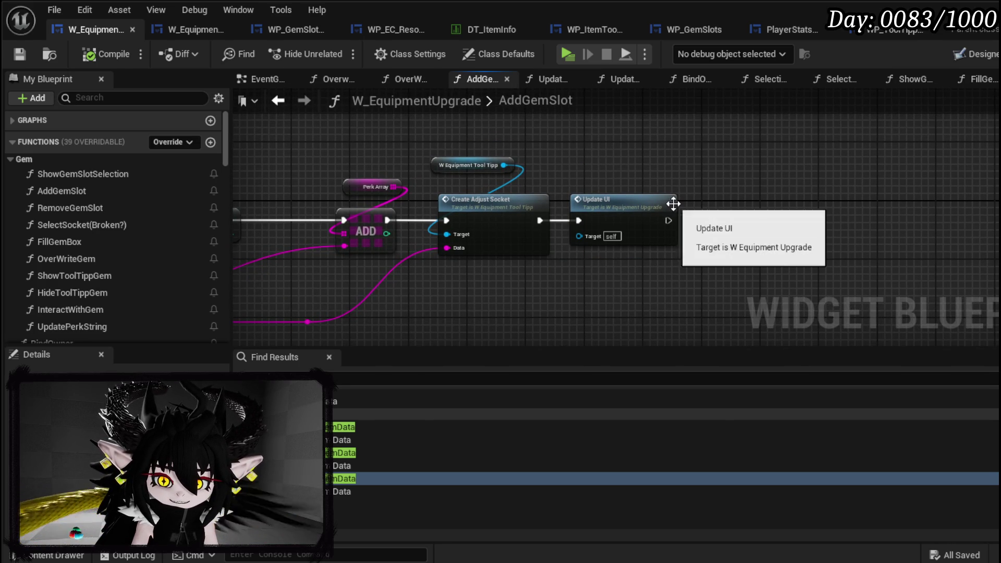
# Step: Nudge the W Equipment Tool Tipp node, save, and inspect the CreateAdjustSocket function graph
pyautogui.moveTo(437, 166); pyautogui.dragTo(445, 173)
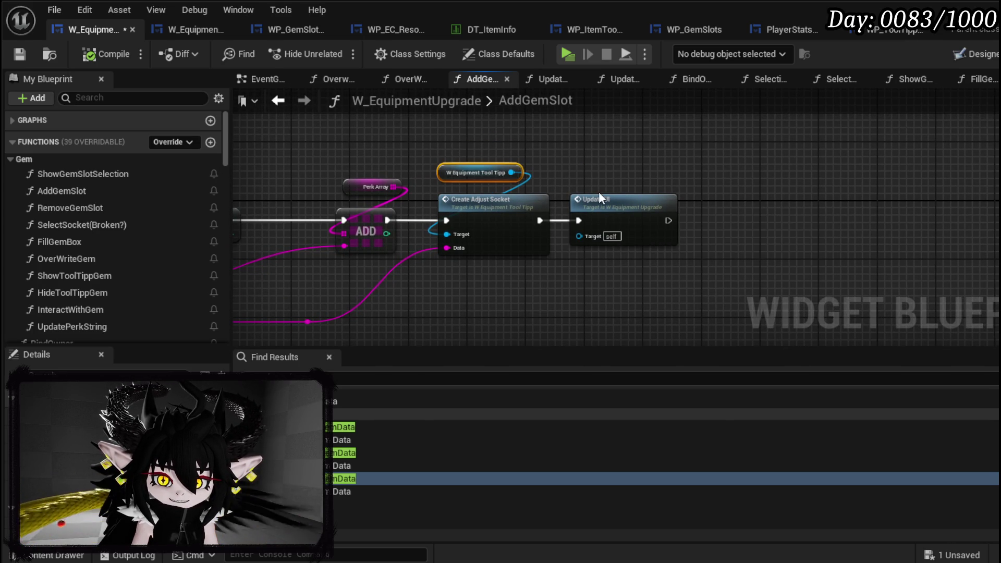
pyautogui.hotkey('ctrl', 's')
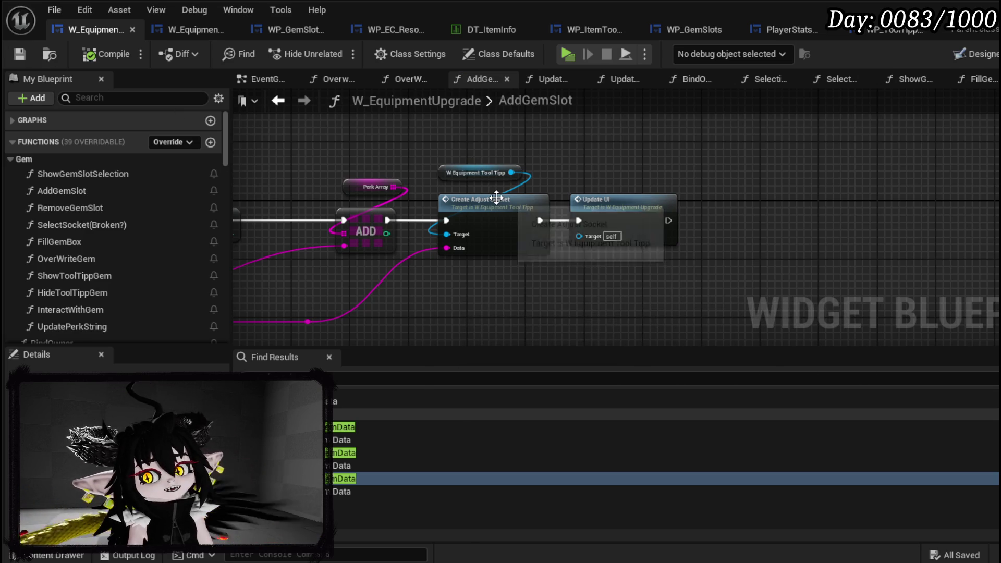
pyautogui.doubleClick(496, 198)
pyautogui.moveTo(496, 197)
pyautogui.mouseDown()
pyautogui.moveTo(776, 219)
pyautogui.moveTo(650, 217)
pyautogui.moveTo(745, 224)
pyautogui.mouseUp()
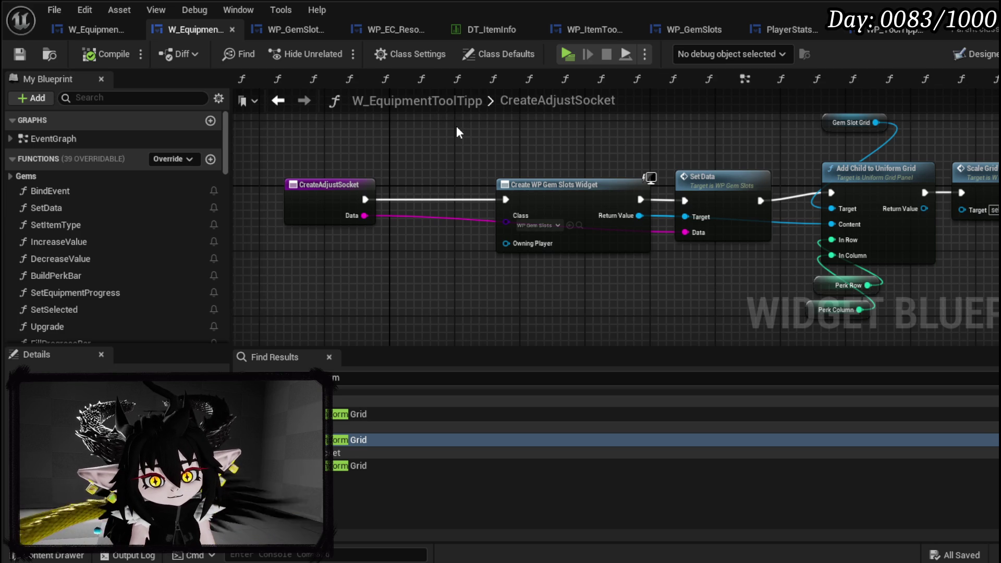
pyautogui.click(93, 26)
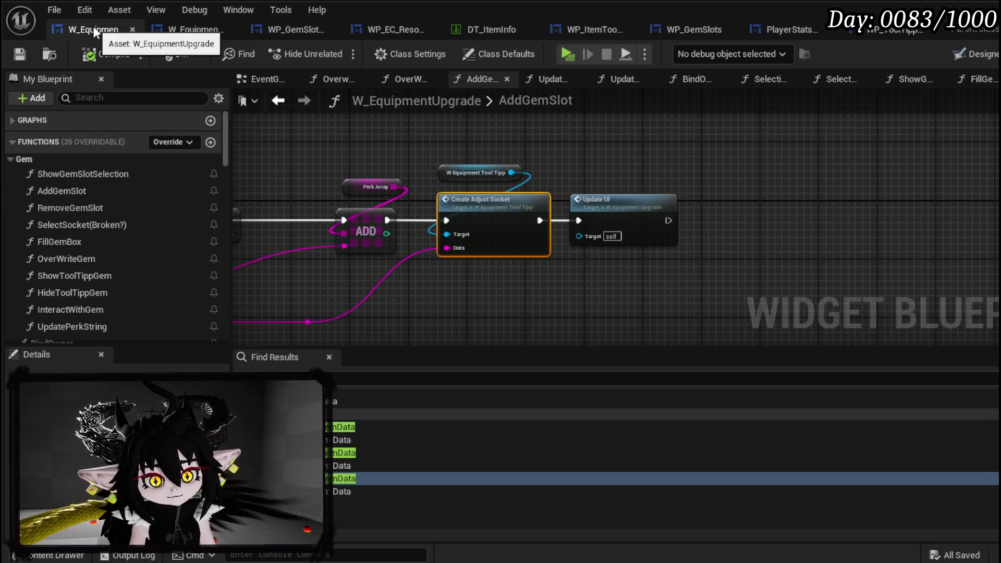